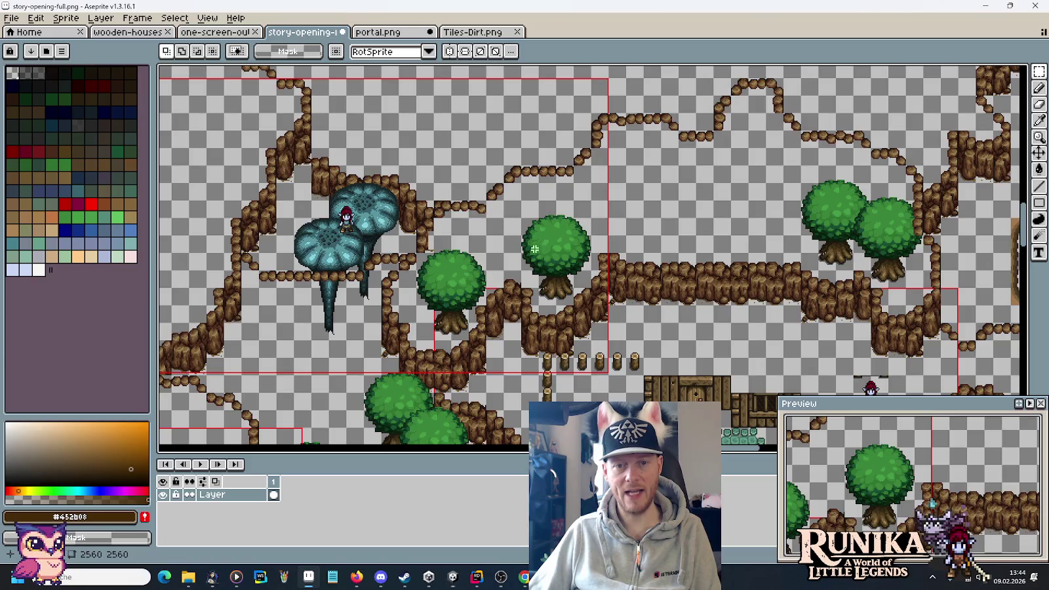
# Step: Paste a small rock fragment just above the top of the dirt path beside the portal ruin
pyautogui.scroll(10, 675, 192)
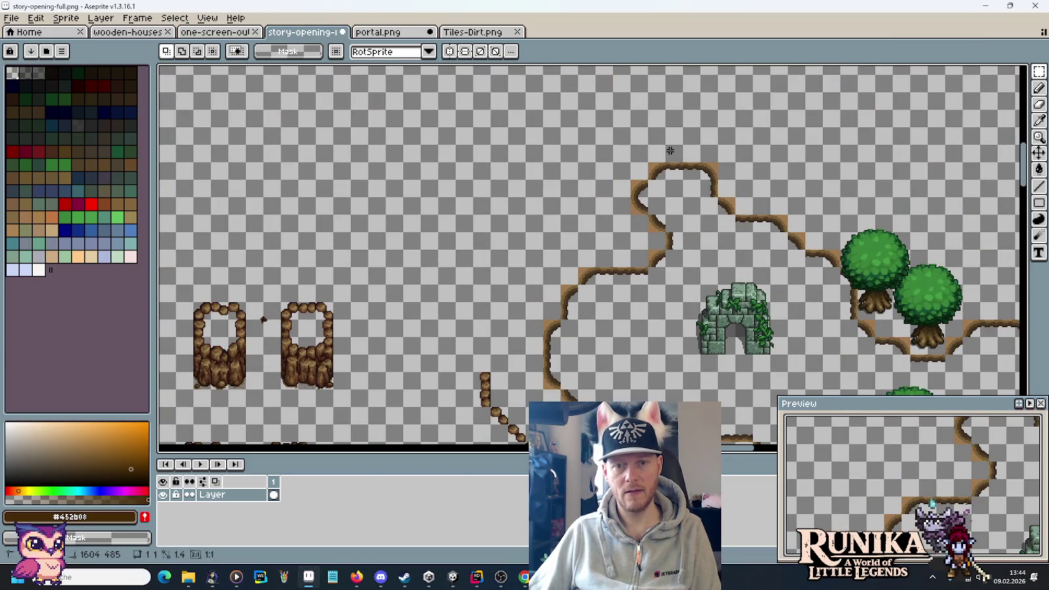
pyautogui.moveTo(651, 112); pyautogui.dragTo(712, 143)
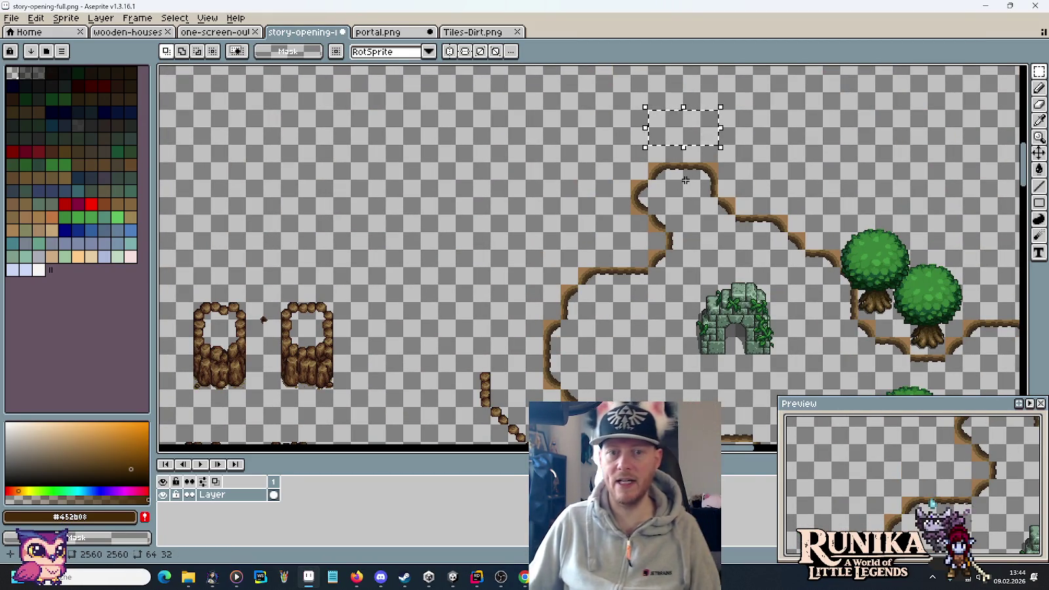
pyautogui.moveTo(530, 255)
pyautogui.mouseDown()
pyautogui.moveTo(567, 286)
pyautogui.moveTo(580, 130)
pyautogui.mouseUp()
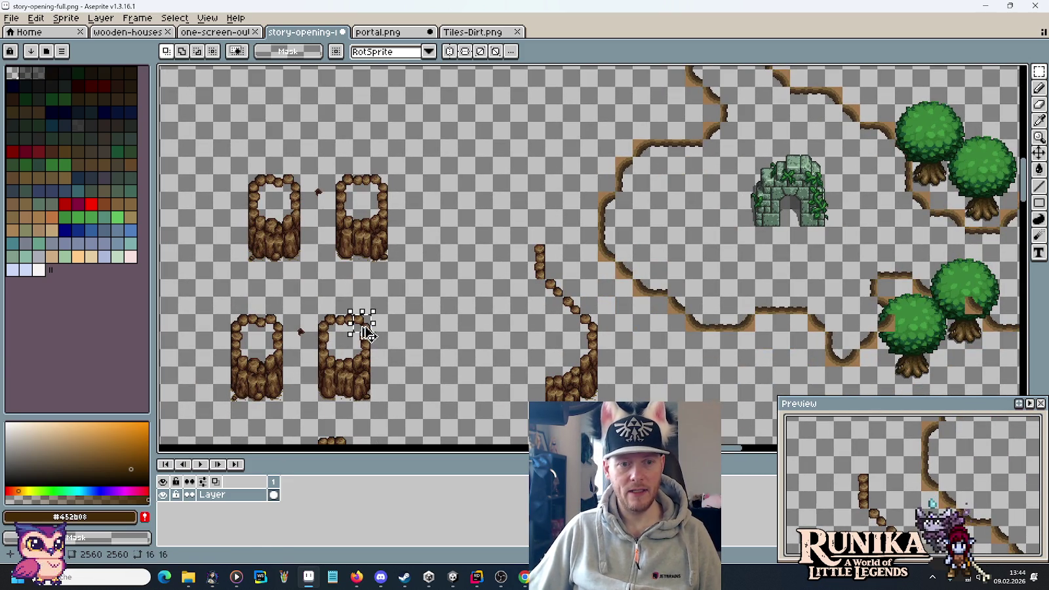
pyautogui.hotkey('ctrl', 'v')
pyautogui.moveTo(496, 230)
pyautogui.mouseDown()
pyautogui.moveTo(541, 241)
pyautogui.moveTo(533, 262)
pyautogui.moveTo(538, 222)
pyautogui.moveTo(524, 217)
pyautogui.moveTo(518, 165)
pyautogui.moveTo(570, 219)
pyautogui.moveTo(547, 223)
pyautogui.mouseUp()
# Step: Copy a three-tile section of the left cliff wall onto the top of the path
pyautogui.press('Return')
pyautogui.hotkey('ctrl', 'v')
pyautogui.moveTo(277, 265); pyautogui.dragTo(301, 322)
pyautogui.hotkey('ctrl', 'c')
pyautogui.hotkey('ctrl', 'v')
pyautogui.moveTo(501, 206); pyautogui.dragTo(560, 218)
pyautogui.scroll(1, 553, 226)
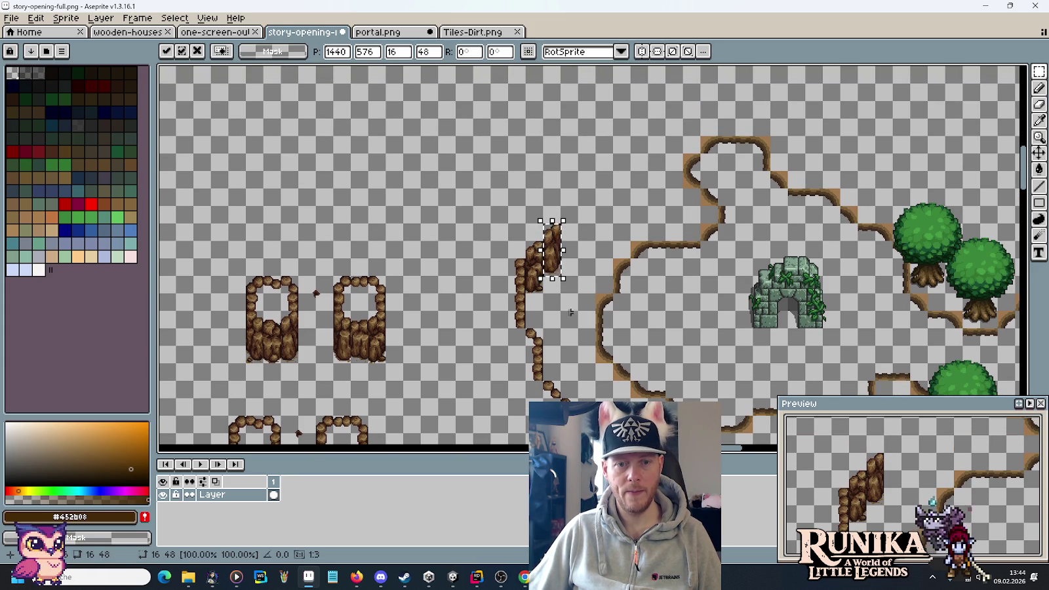
pyautogui.press('Return')
# Step: Stack copies of a single wall tile and a three-tile wall section higher up the column
pyautogui.moveTo(505, 291)
pyautogui.mouseDown()
pyautogui.moveTo(526, 308)
pyautogui.moveTo(566, 211)
pyautogui.moveTo(552, 215)
pyautogui.moveTo(556, 171)
pyautogui.mouseUp()
pyautogui.hotkey('ctrl', 'c')
pyautogui.hotkey('ctrl', 'v')
pyautogui.press('Return')
pyautogui.moveTo(541, 223)
pyautogui.mouseDown()
pyautogui.moveTo(565, 281)
pyautogui.moveTo(585, 115)
pyautogui.moveTo(592, 146)
pyautogui.mouseUp()
pyautogui.hotkey('ctrl', 'c')
pyautogui.hotkey('ctrl', 'v')
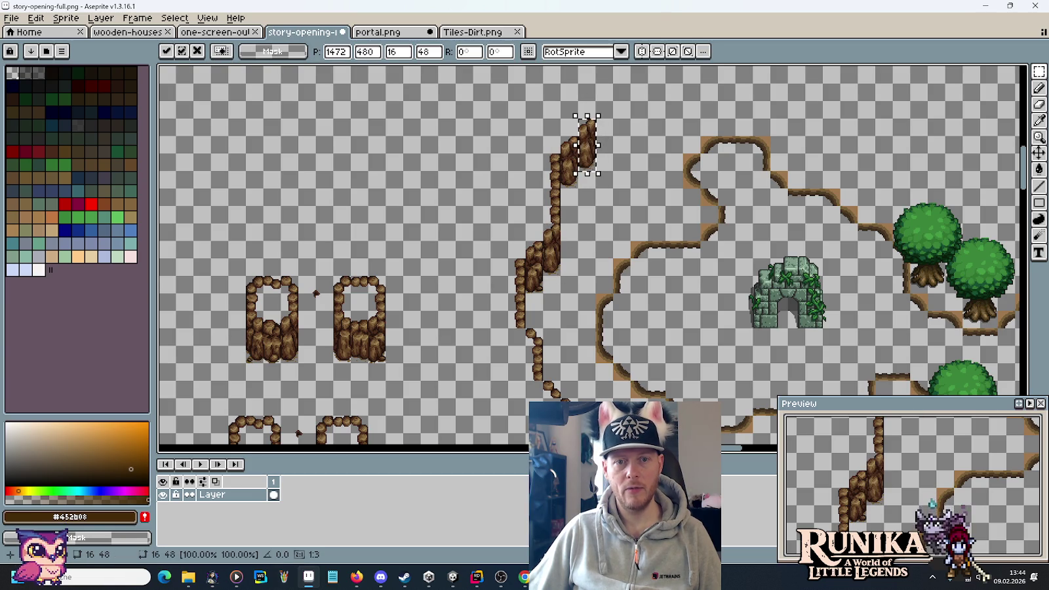
pyautogui.scroll(2, 552, 259)
pyautogui.press('Return')
# Step: Raise the top wall section further up and to the right along the column
pyautogui.moveTo(546, 227)
pyautogui.mouseDown()
pyautogui.moveTo(569, 206)
pyautogui.moveTo(571, 169)
pyautogui.mouseUp()
pyautogui.press('Return')
pyautogui.click(572, 211)
pyautogui.moveTo(572, 212)
pyautogui.mouseDown()
pyautogui.moveTo(573, 164)
pyautogui.moveTo(590, 145)
pyautogui.moveTo(602, 173)
pyautogui.mouseUp()
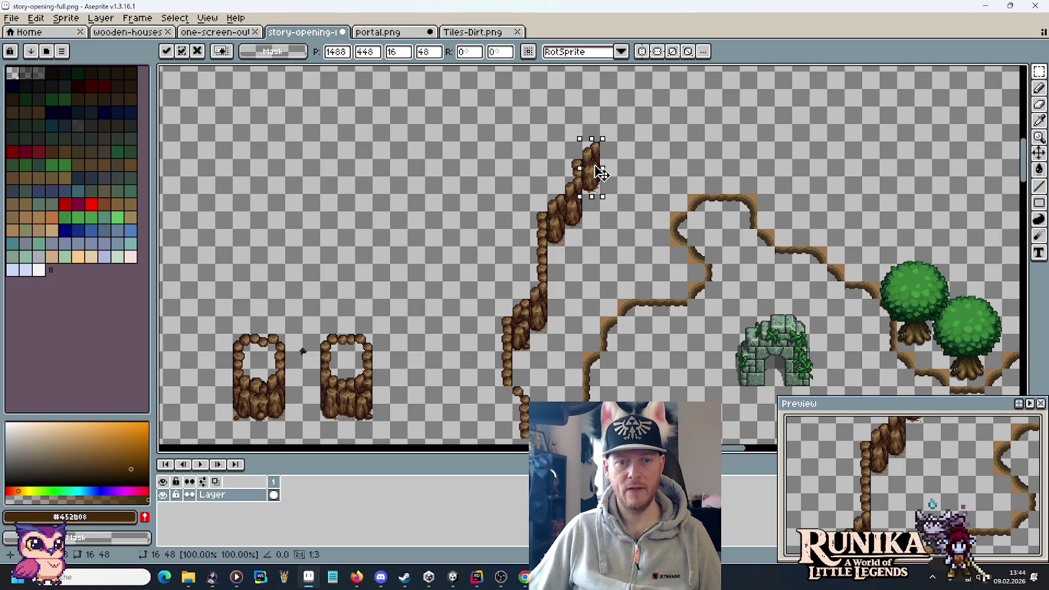
pyautogui.scroll(2, 663, 181)
pyautogui.moveTo(574, 234); pyautogui.dragTo(592, 216)
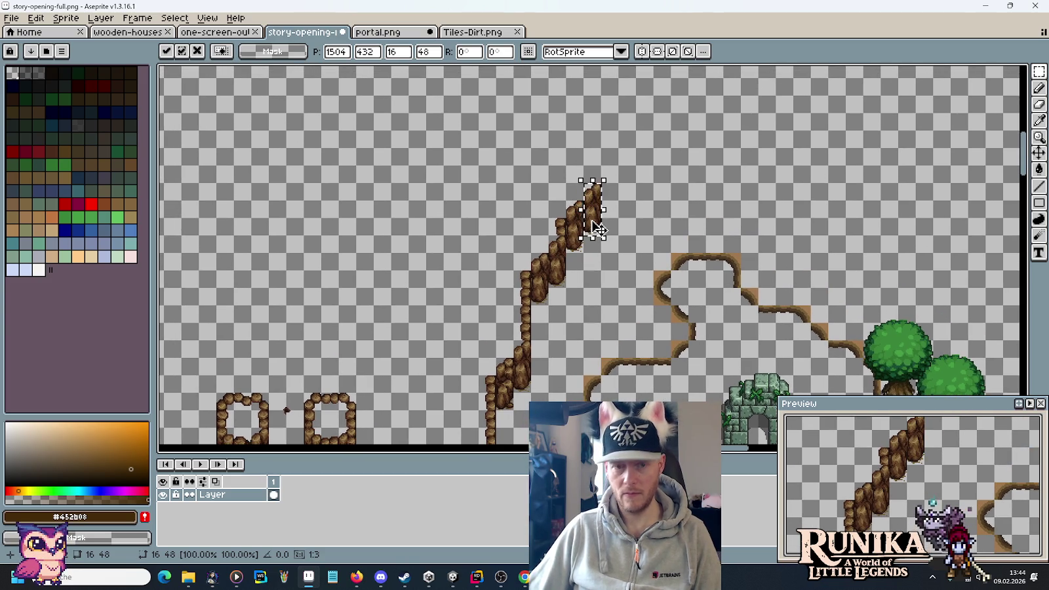
pyautogui.press('Escape')
# Step: Move a single wall tile and the three-tile section below it up and right
pyautogui.click(560, 228)
pyautogui.moveTo(562, 230)
pyautogui.mouseDown()
pyautogui.moveTo(583, 198)
pyautogui.moveTo(585, 165)
pyautogui.mouseUp()
pyautogui.press('Return')
pyautogui.click(570, 227)
pyautogui.moveTo(562, 213); pyautogui.dragTo(587, 291)
pyautogui.moveTo(578, 253); pyautogui.dragTo(596, 167)
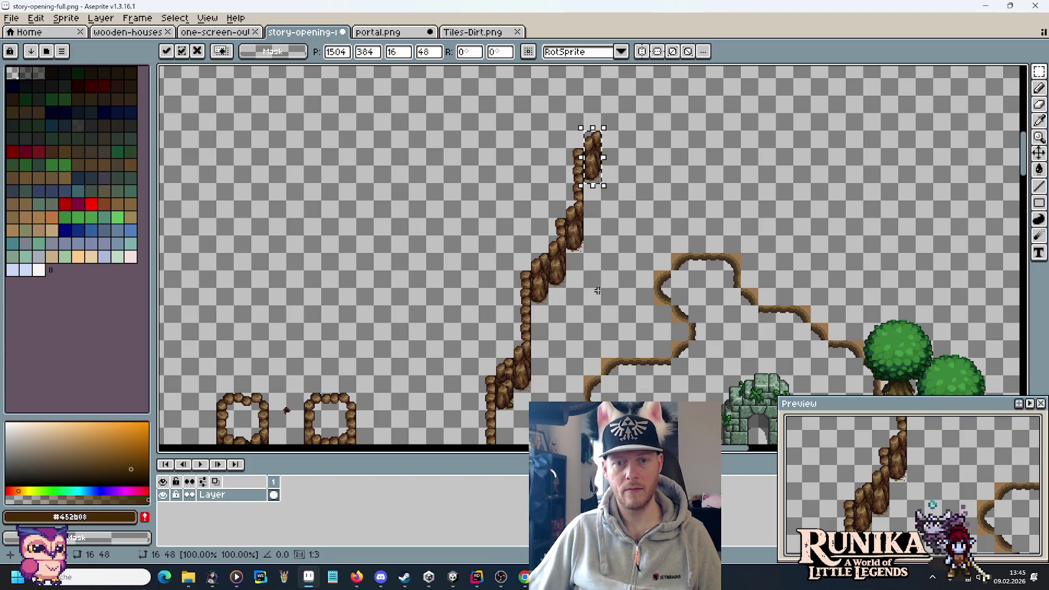
# Step: Shift the wall sections up-right and turn a wider rock block into a ledge along the top
pyautogui.moveTo(598, 290); pyautogui.dragTo(580, 257)
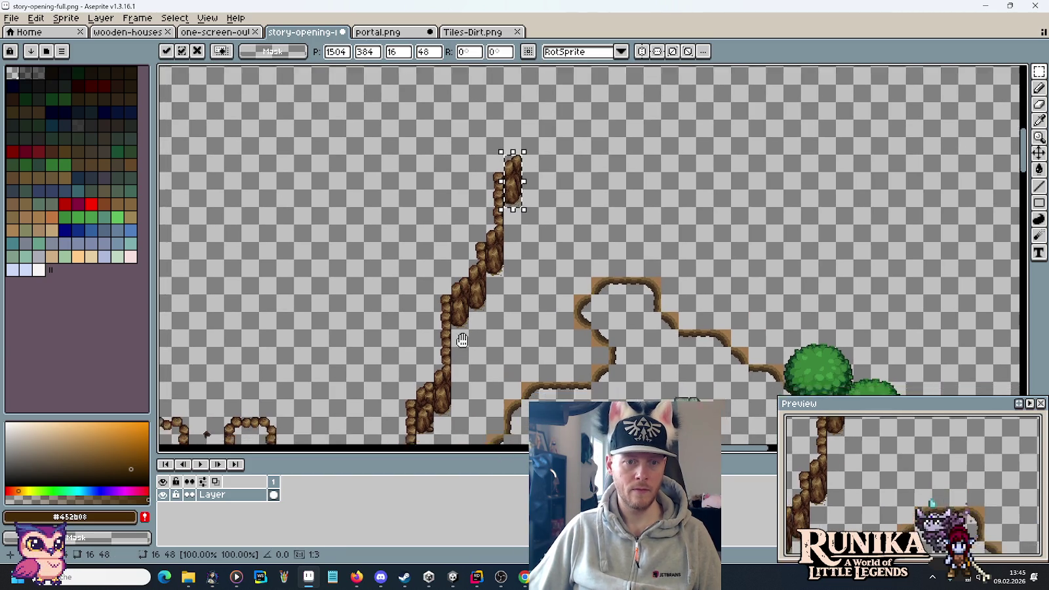
pyautogui.moveTo(505, 200); pyautogui.dragTo(498, 190)
pyautogui.moveTo(571, 118)
pyautogui.mouseDown()
pyautogui.moveTo(585, 94)
pyautogui.moveTo(633, 100)
pyautogui.mouseUp()
pyautogui.moveTo(585, 186)
pyautogui.mouseDown()
pyautogui.moveTo(606, 185)
pyautogui.moveTo(610, 212)
pyautogui.mouseUp()
pyautogui.moveTo(585, 190); pyautogui.dragTo(658, 175)
pyautogui.scroll(-3, 658, 176)
pyautogui.hscroll(-3, 658, 176)
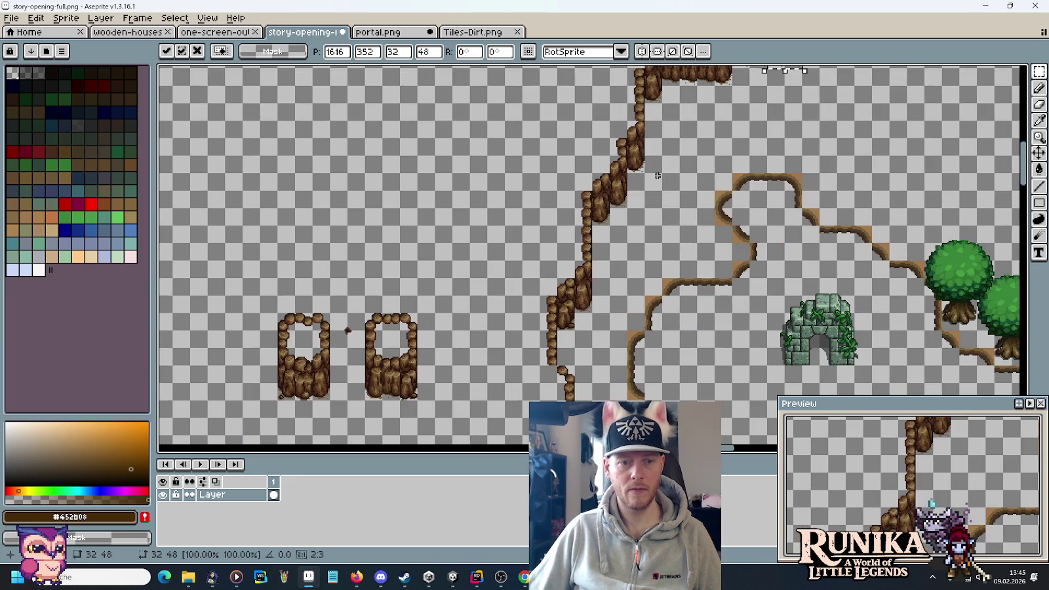
# Step: Copy rock column pieces along the top and down the right side to form the arch
pyautogui.moveTo(365, 401); pyautogui.dragTo(387, 324)
pyautogui.hotkey('ctrl', 'c')
pyautogui.hotkey('ctrl', 'v')
pyautogui.moveTo(833, 92)
pyautogui.mouseDown()
pyautogui.moveTo(766, 135)
pyautogui.moveTo(742, 134)
pyautogui.moveTo(756, 161)
pyautogui.moveTo(762, 154)
pyautogui.mouseUp()
pyautogui.moveTo(700, 173); pyautogui.dragTo(590, 195)
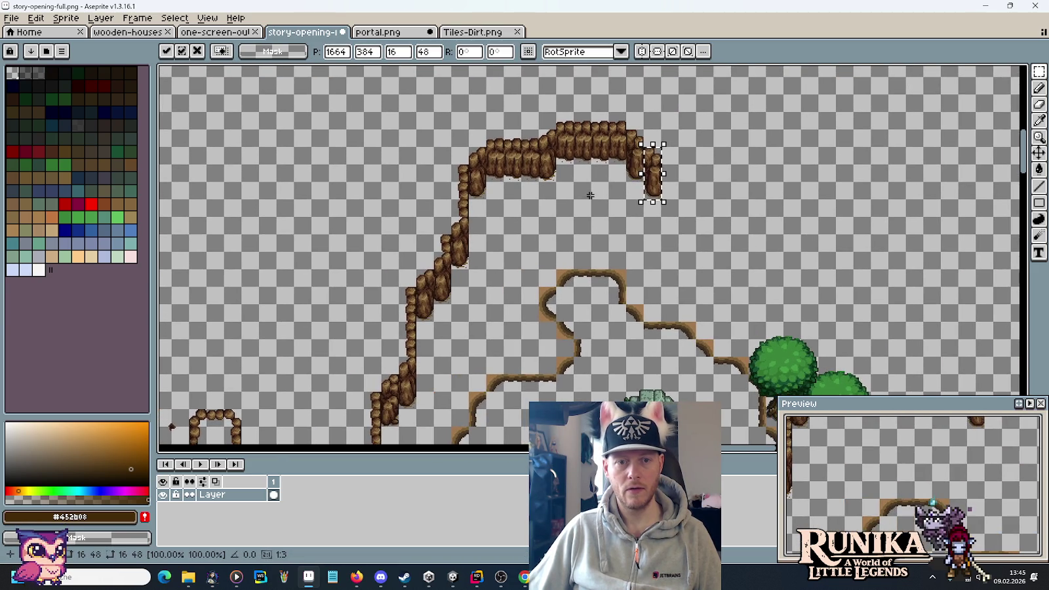
pyautogui.click(581, 150)
pyautogui.moveTo(576, 122)
pyautogui.mouseDown()
pyautogui.moveTo(616, 165)
pyautogui.moveTo(685, 183)
pyautogui.moveTo(547, 184)
pyautogui.moveTo(510, 149)
pyautogui.mouseUp()
pyautogui.click(514, 194)
pyautogui.moveTo(518, 189)
pyautogui.mouseDown()
pyautogui.moveTo(620, 222)
pyautogui.moveTo(611, 220)
pyautogui.mouseUp()
# Step: Pan and zoom around the map to check the arch over the portal ruin
pyautogui.moveTo(661, 251); pyautogui.dragTo(335, 64)
pyautogui.moveTo(509, 248)
pyautogui.mouseDown()
pyautogui.moveTo(535, 107)
pyautogui.moveTo(682, 275)
pyautogui.moveTo(718, 288)
pyautogui.moveTo(590, 302)
pyautogui.moveTo(753, 325)
pyautogui.mouseUp()
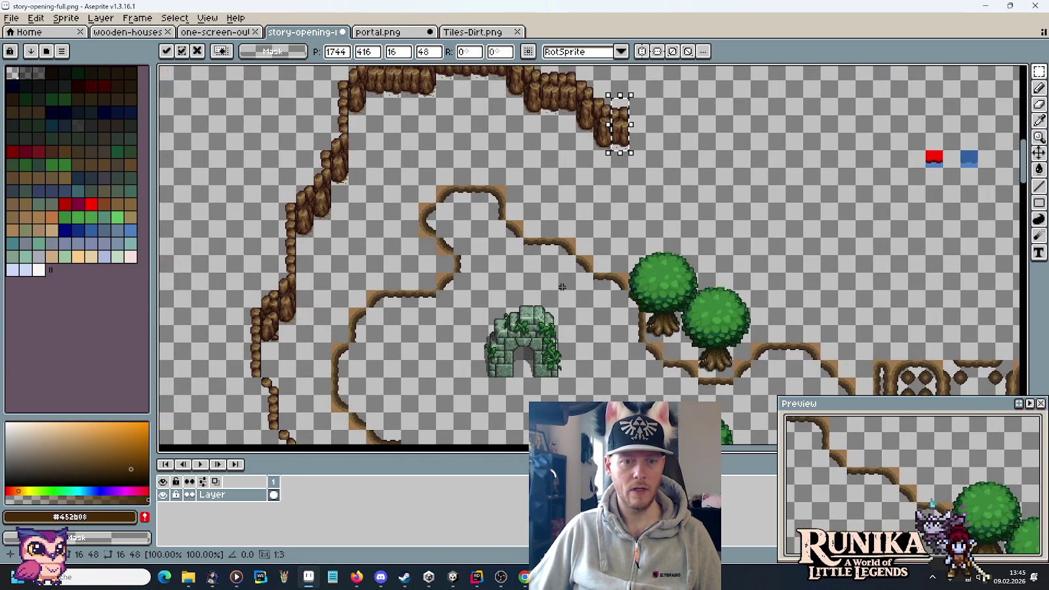
pyautogui.scroll(-5, 604, 131)
pyautogui.scroll(5, 608, 211)
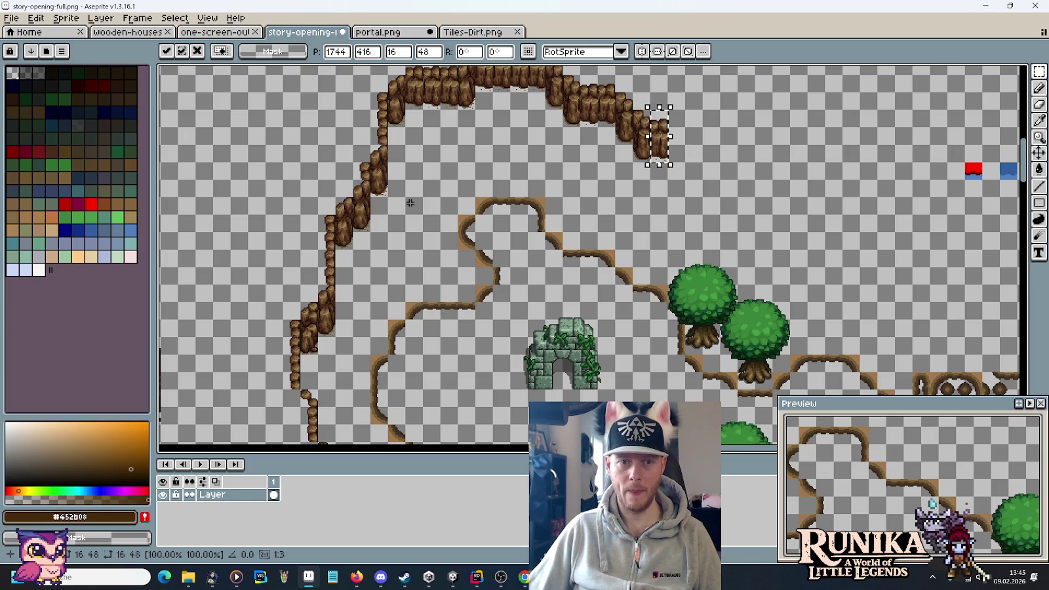
pyautogui.scroll(-2, 537, 171)
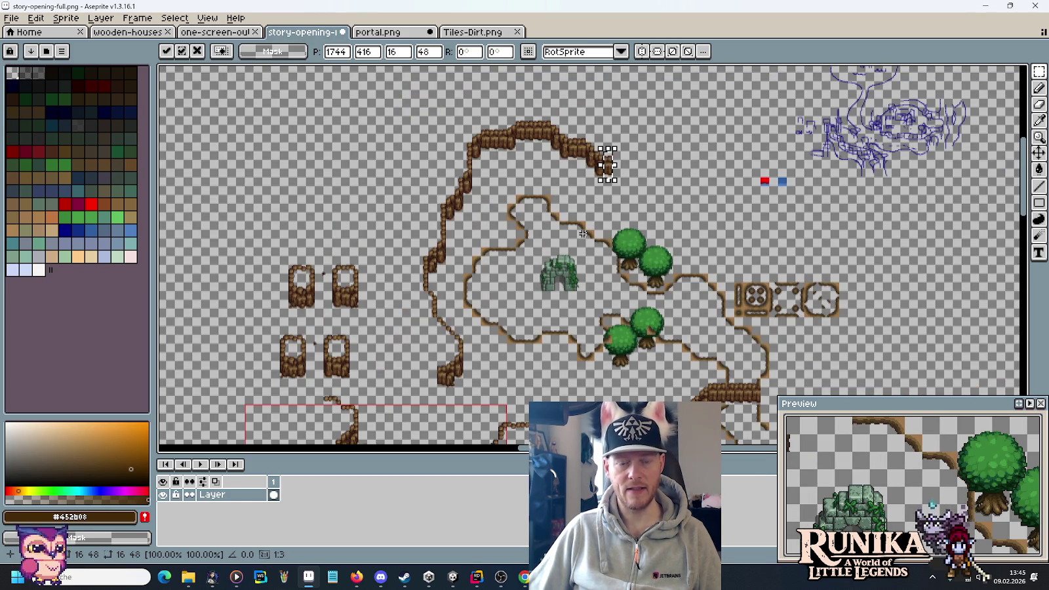
pyautogui.scroll(2, 553, 204)
pyautogui.scroll(2, 544, 179)
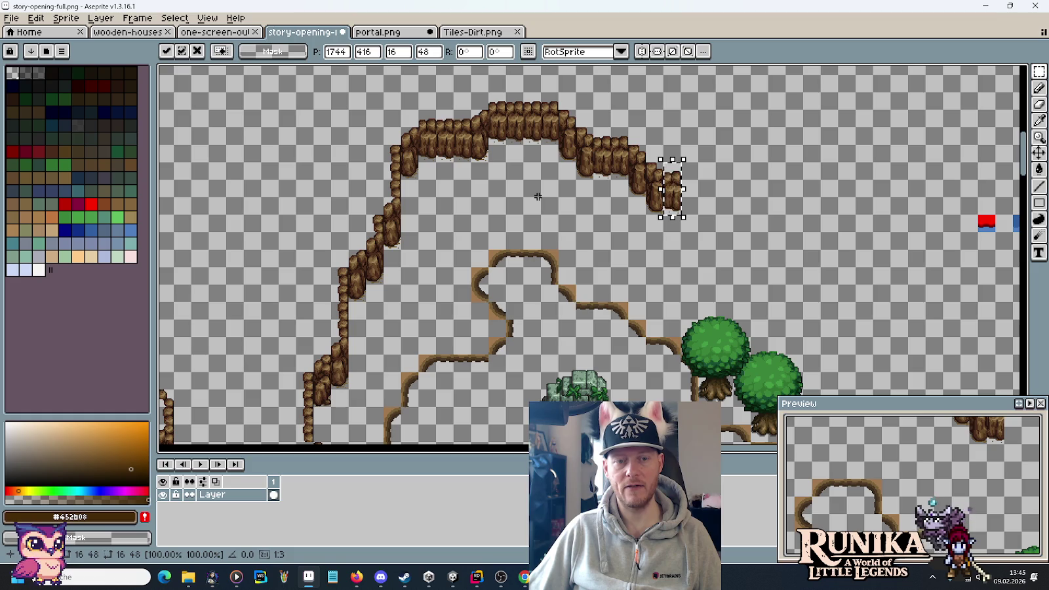
pyautogui.scroll(-3, 537, 235)
pyautogui.scroll(-2, 511, 190)
pyautogui.moveTo(497, 168); pyautogui.dragTo(503, 181)
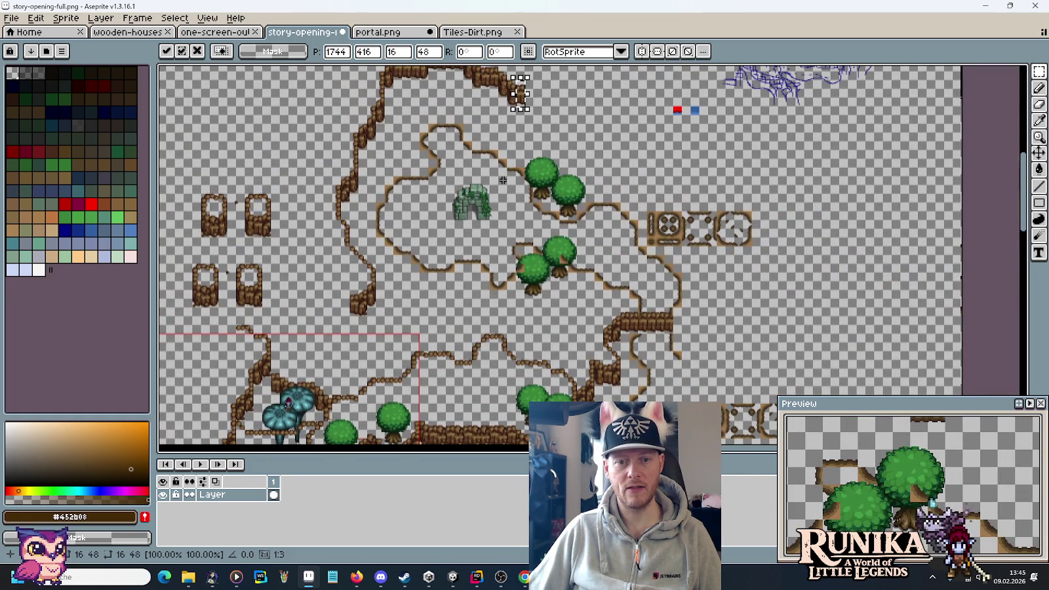
pyautogui.moveTo(484, 143); pyautogui.dragTo(532, 230)
pyautogui.scroll(2, 544, 242)
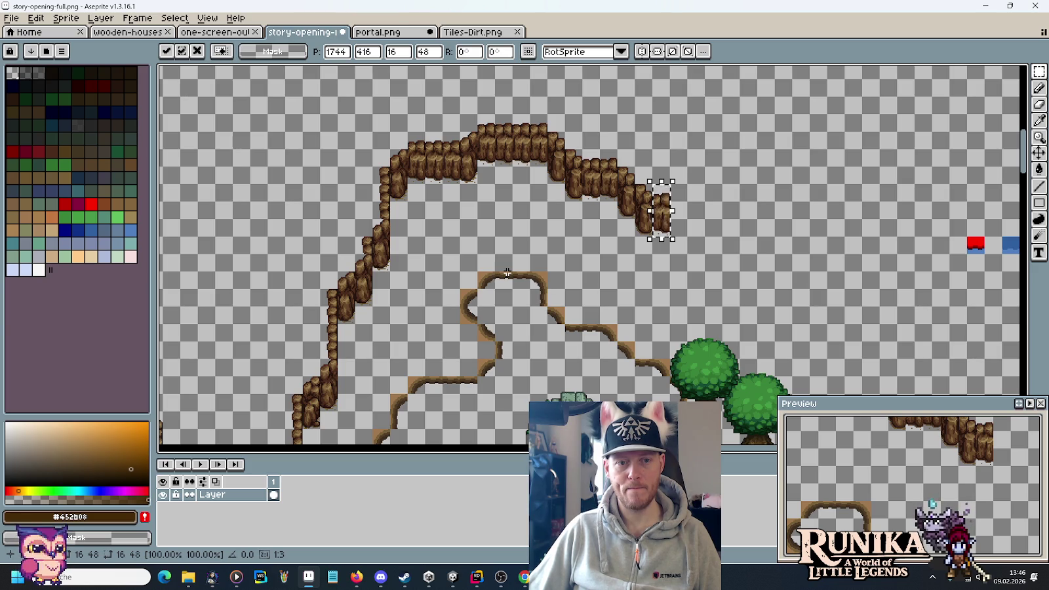
pyautogui.scroll(-10, 562, 305)
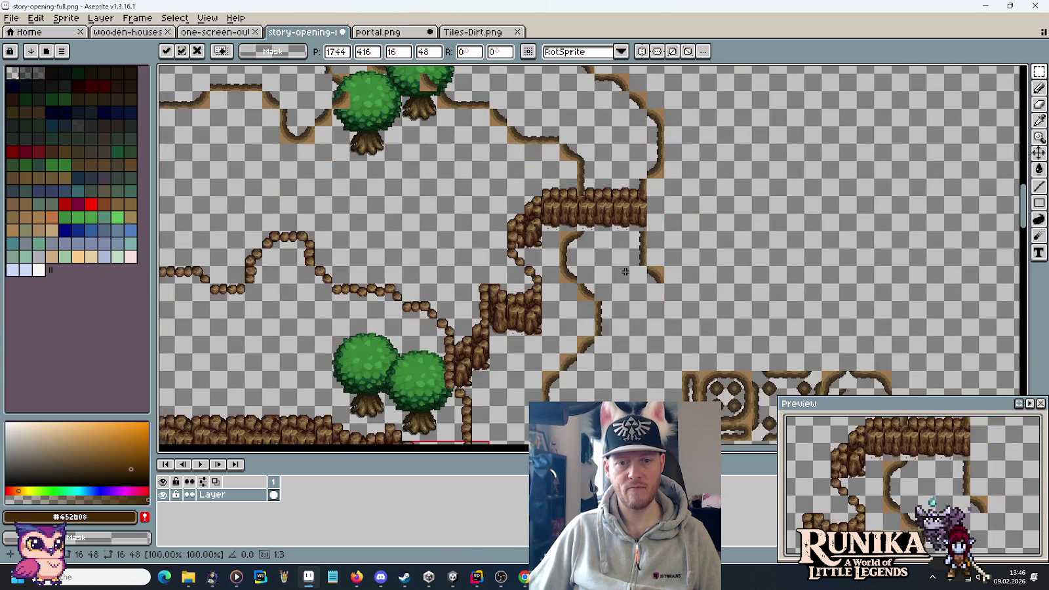
# Step: Move 16x16 dirt tiles under the arch top, then copy a dirt curve tile onto the rock ledge
pyautogui.moveTo(492, 123); pyautogui.dragTo(630, 257)
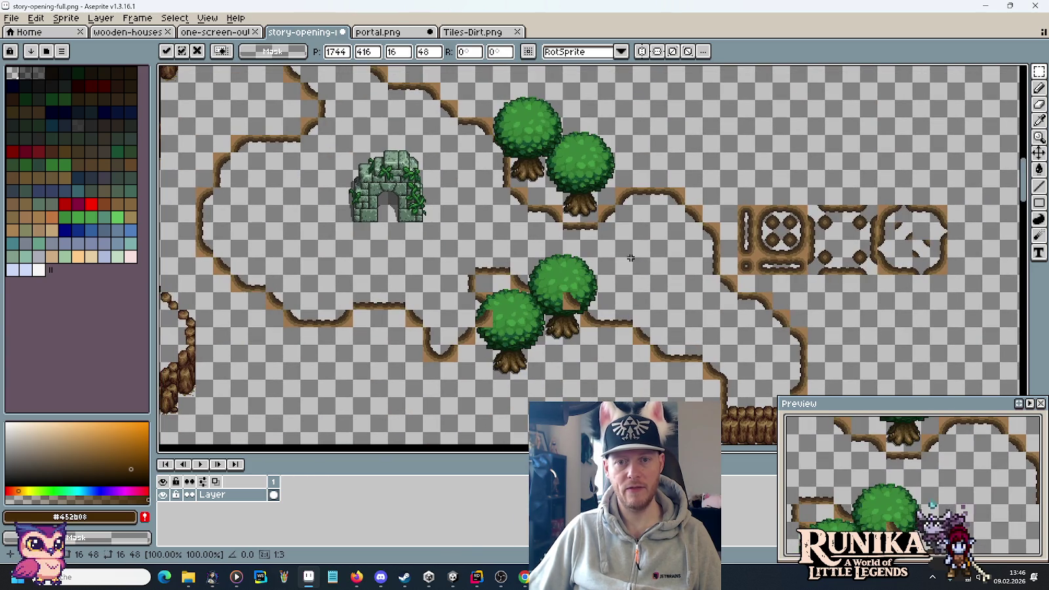
pyautogui.scroll(5, 931, 234)
pyautogui.moveTo(347, 134); pyautogui.dragTo(375, 161)
pyautogui.scroll(-3, 511, 287)
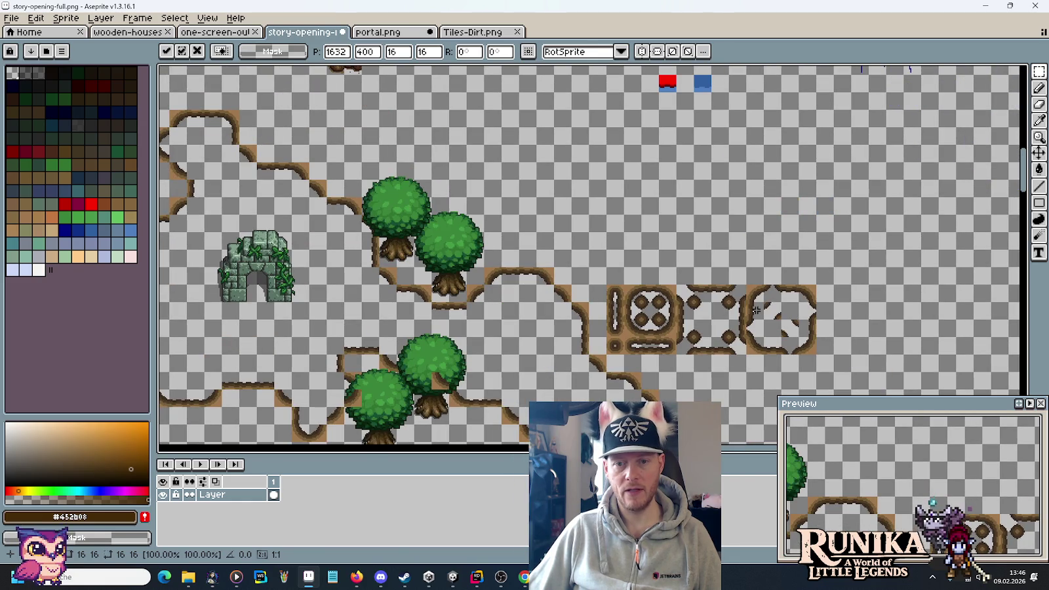
pyautogui.scroll(5, 756, 309)
pyautogui.moveTo(400, 145)
pyautogui.mouseDown()
pyautogui.moveTo(468, 135)
pyautogui.moveTo(479, 161)
pyautogui.mouseUp()
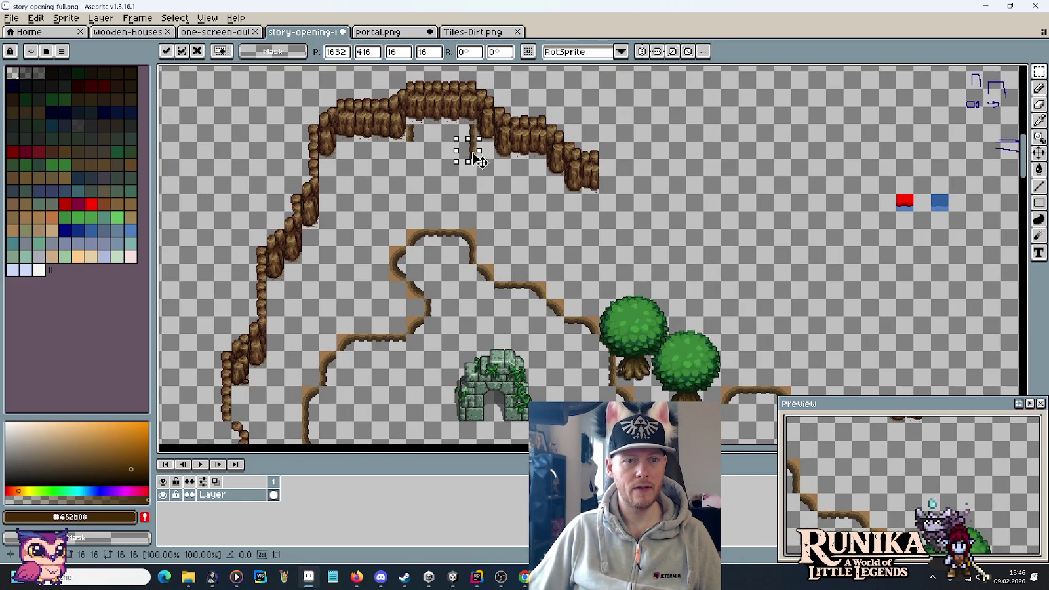
pyautogui.scroll(-2, 372, 390)
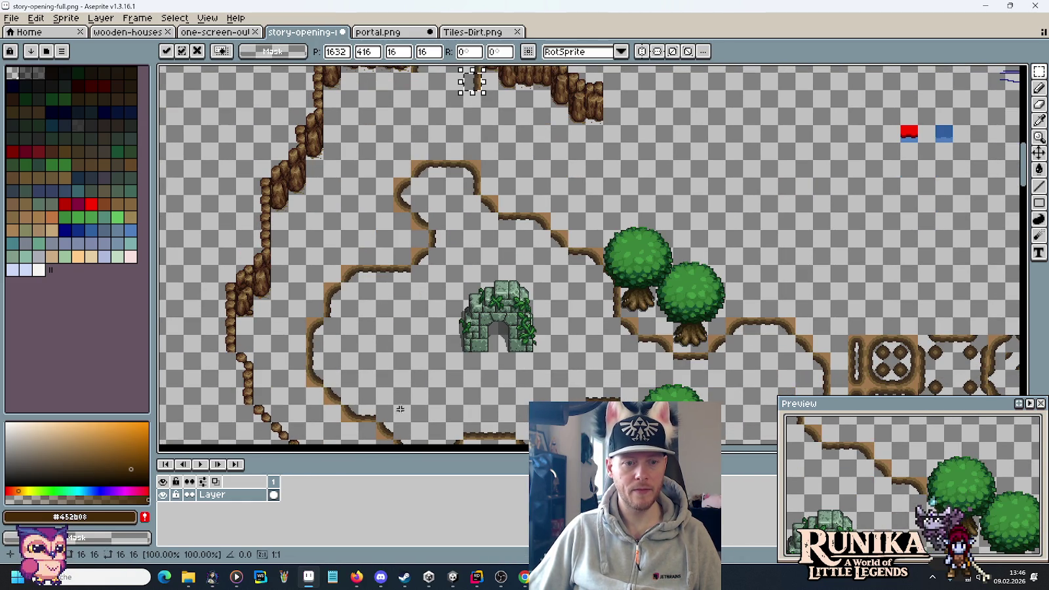
pyautogui.scroll(1, 421, 251)
pyautogui.moveTo(477, 115); pyautogui.dragTo(431, 121)
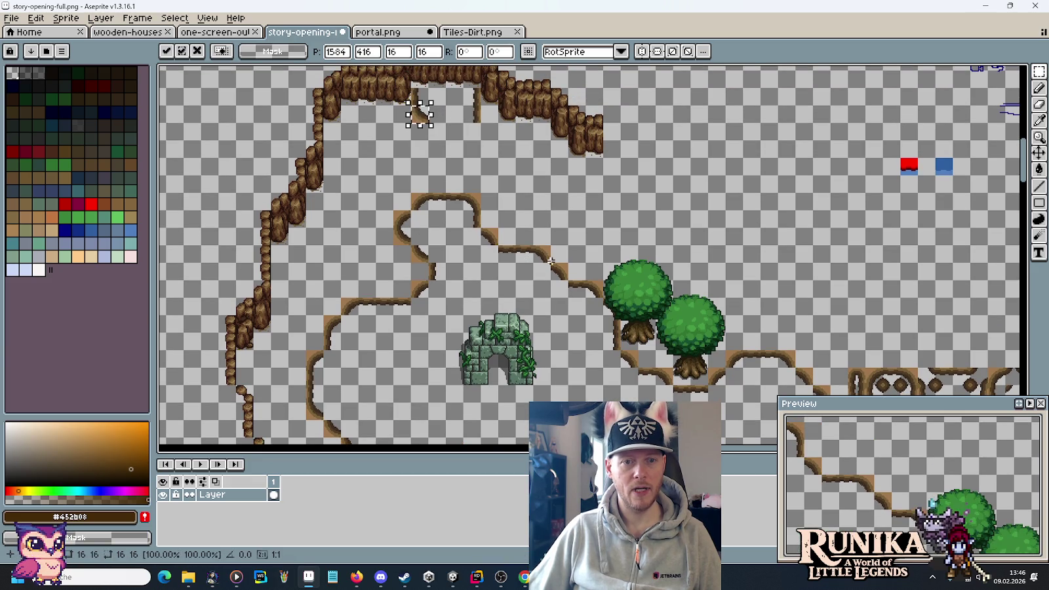
pyautogui.moveTo(550, 261)
pyautogui.mouseDown()
pyautogui.moveTo(502, 128)
pyautogui.moveTo(432, 137)
pyautogui.moveTo(430, 104)
pyautogui.moveTo(431, 125)
pyautogui.mouseUp()
pyautogui.hotkey('ctrl', 'd')
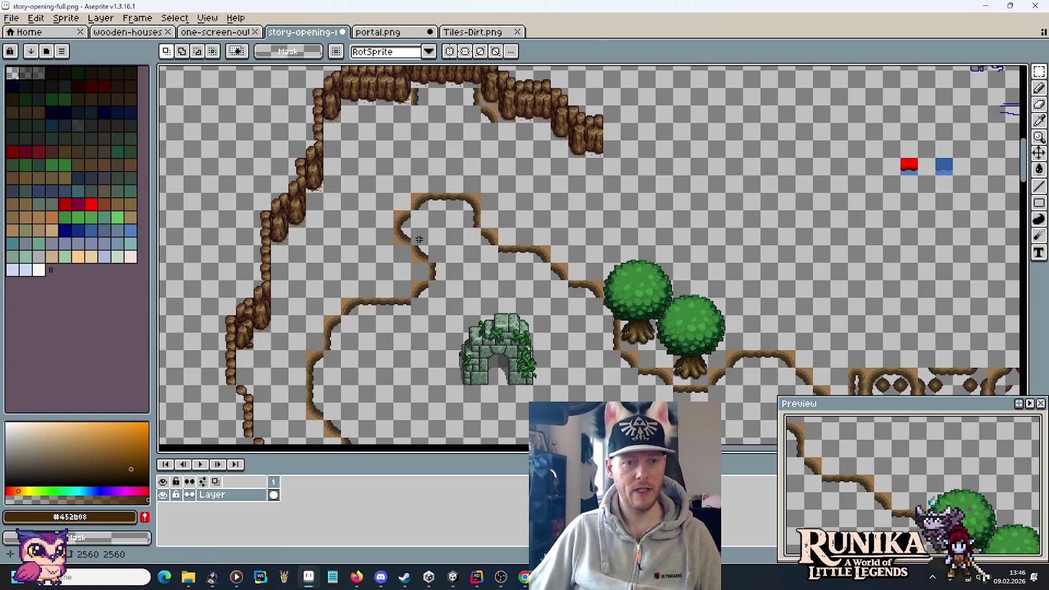
pyautogui.moveTo(393, 217); pyautogui.dragTo(414, 237)
pyautogui.moveTo(403, 226); pyautogui.dragTo(402, 128)
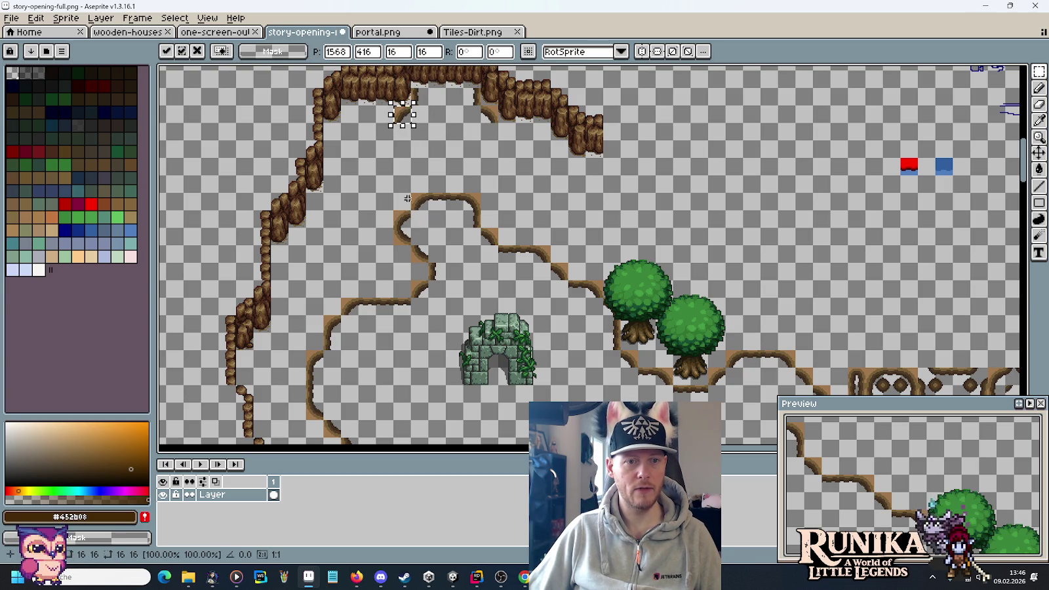
# Step: Copy a two-tile wall piece and a dirt piece under the ledge, deleting an unwanted dirt curve top
pyautogui.moveTo(310, 404)
pyautogui.mouseDown()
pyautogui.moveTo(379, 178)
pyautogui.moveTo(402, 142)
pyautogui.mouseUp()
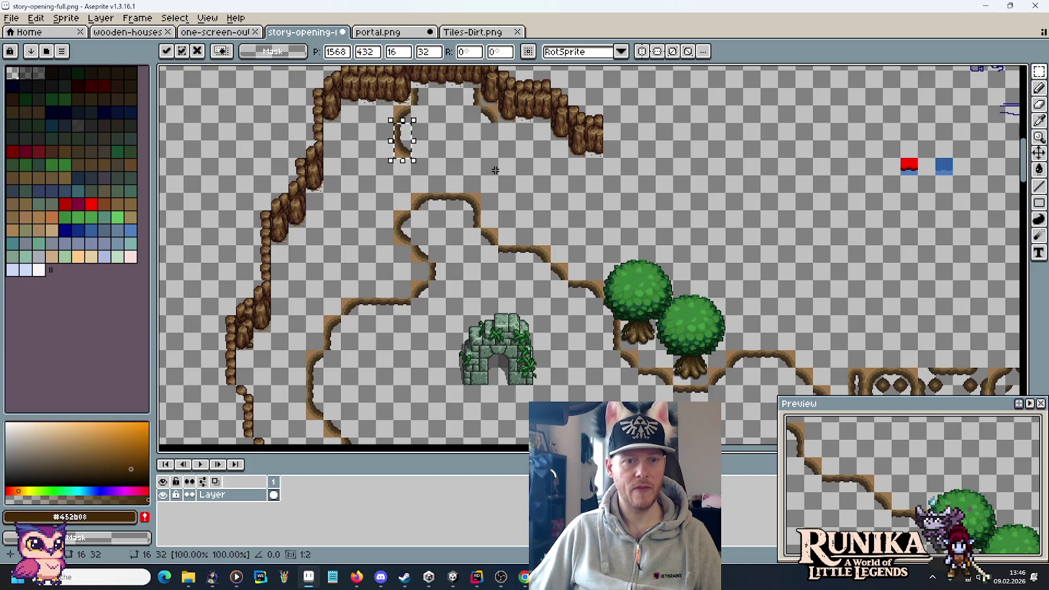
pyautogui.moveTo(305, 400); pyautogui.dragTo(326, 420)
pyautogui.moveTo(325, 420)
pyautogui.mouseDown()
pyautogui.moveTo(417, 234)
pyautogui.moveTo(432, 177)
pyautogui.moveTo(482, 211)
pyautogui.mouseUp()
pyautogui.click(440, 194)
pyautogui.press('Delete')
pyautogui.moveTo(320, 329)
pyautogui.mouseDown()
pyautogui.moveTo(344, 354)
pyautogui.moveTo(427, 185)
pyautogui.mouseUp()
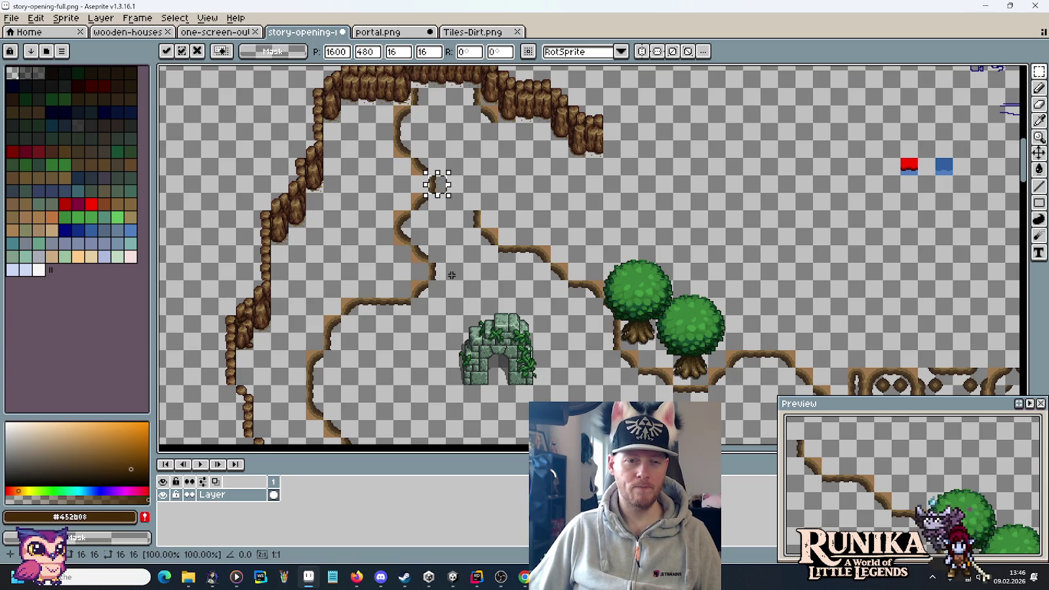
pyautogui.click(400, 242)
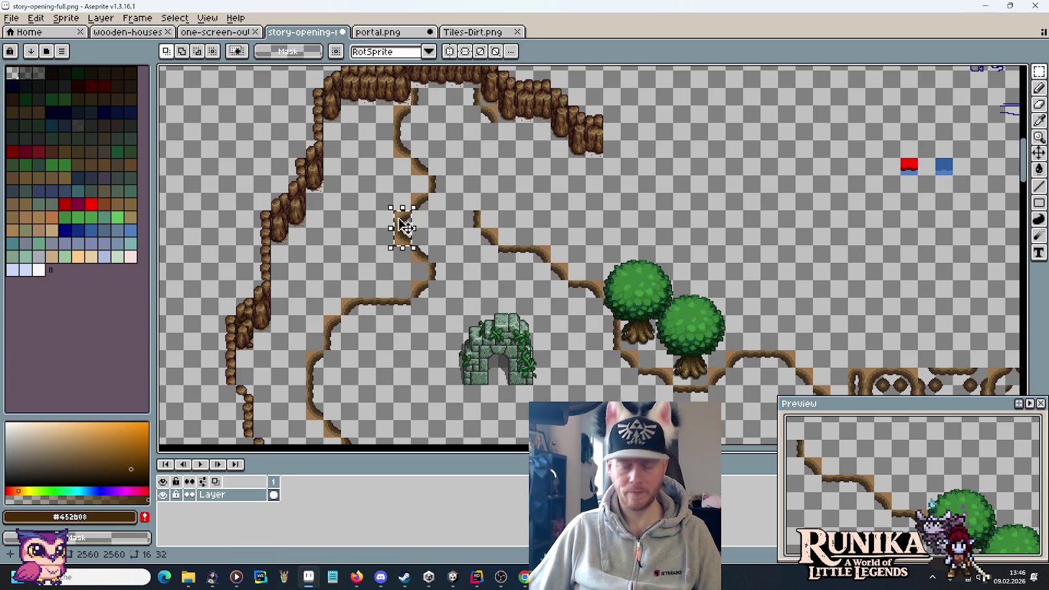
# Step: Copy a dirt edge tile under the ledge and step it up-right into the upper-left corner
pyautogui.moveTo(315, 374); pyautogui.dragTo(431, 216)
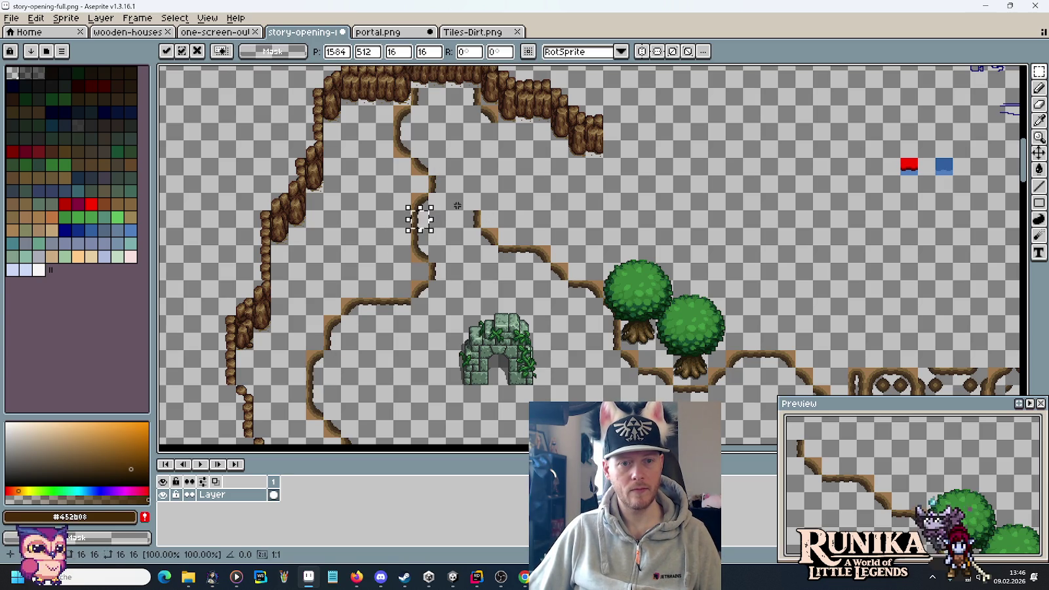
pyautogui.scroll(-3, 459, 289)
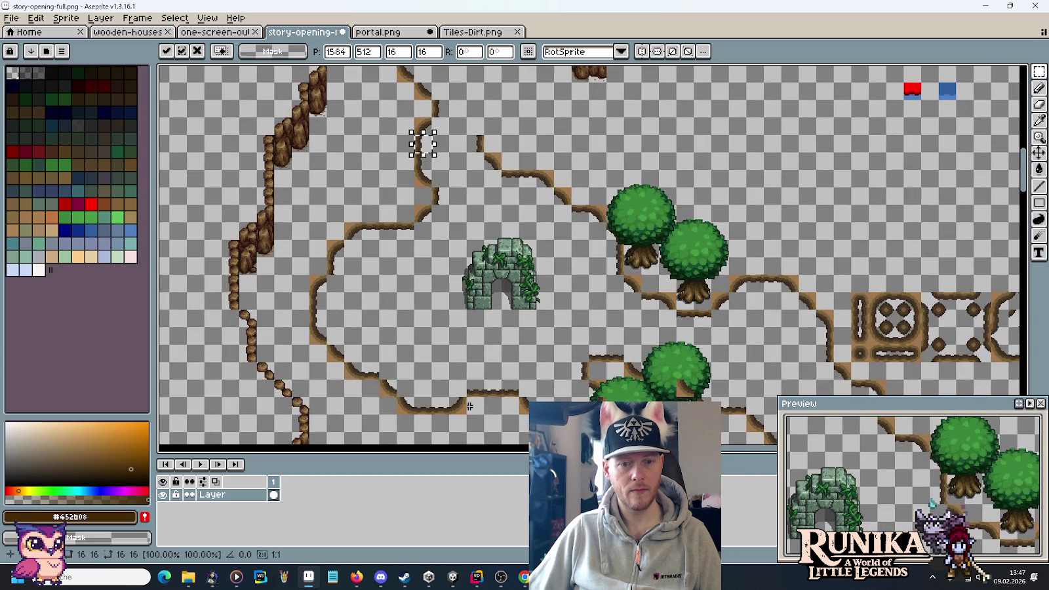
pyautogui.moveTo(422, 143)
pyautogui.mouseDown()
pyautogui.moveTo(491, 145)
pyautogui.moveTo(491, 129)
pyautogui.mouseUp()
pyautogui.scroll(3, 540, 222)
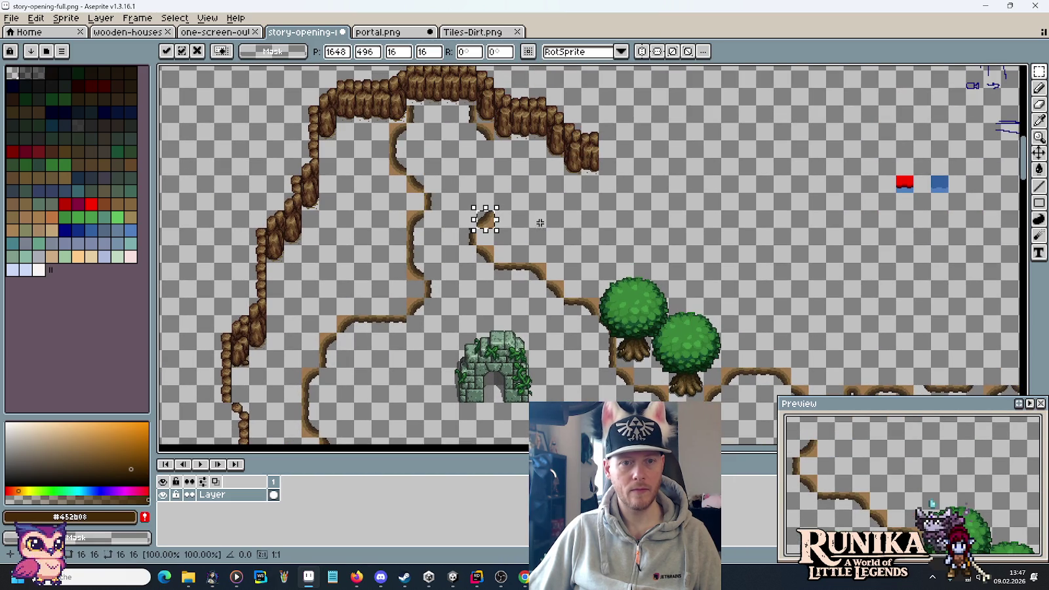
pyautogui.moveTo(499, 231); pyautogui.dragTo(506, 212)
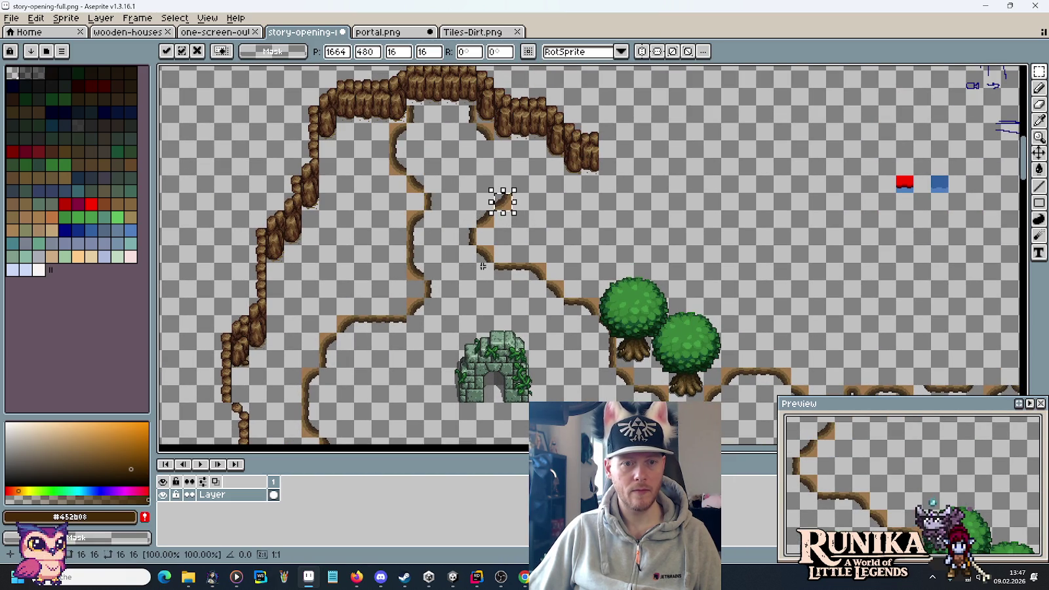
pyautogui.moveTo(503, 208); pyautogui.dragTo(496, 145)
pyautogui.scroll(-2, 554, 172)
pyautogui.moveTo(554, 173); pyautogui.dragTo(555, 168)
pyautogui.scroll(2, 555, 168)
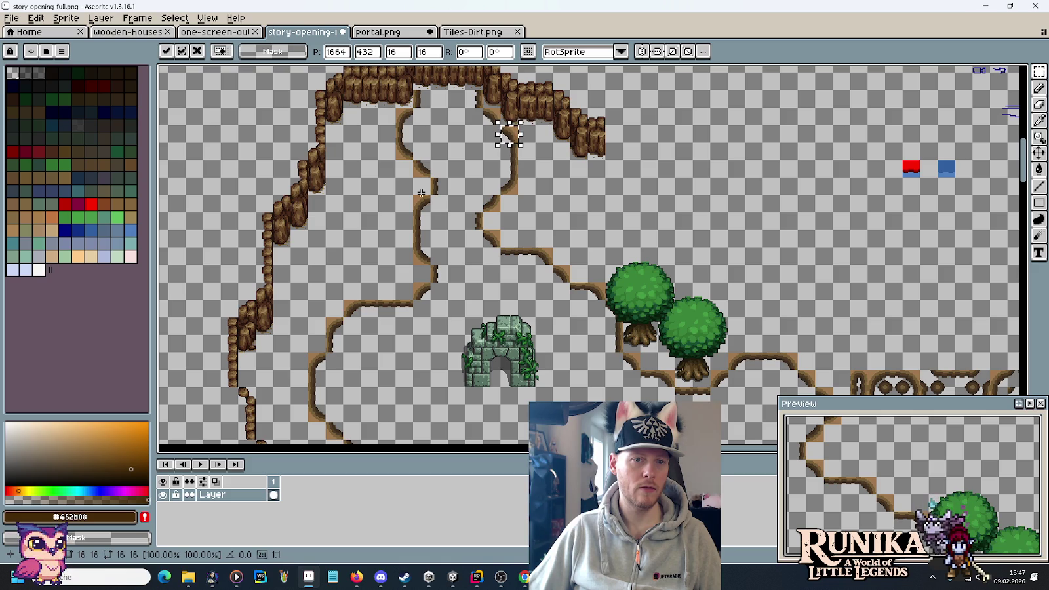
# Step: Cut a tall strip of dirt edge tiles and paste single dirt tiles back into the outline
pyautogui.moveTo(433, 215); pyautogui.dragTo(393, 122)
pyautogui.press('Delete')
pyautogui.hotkey('ctrl', 'v')
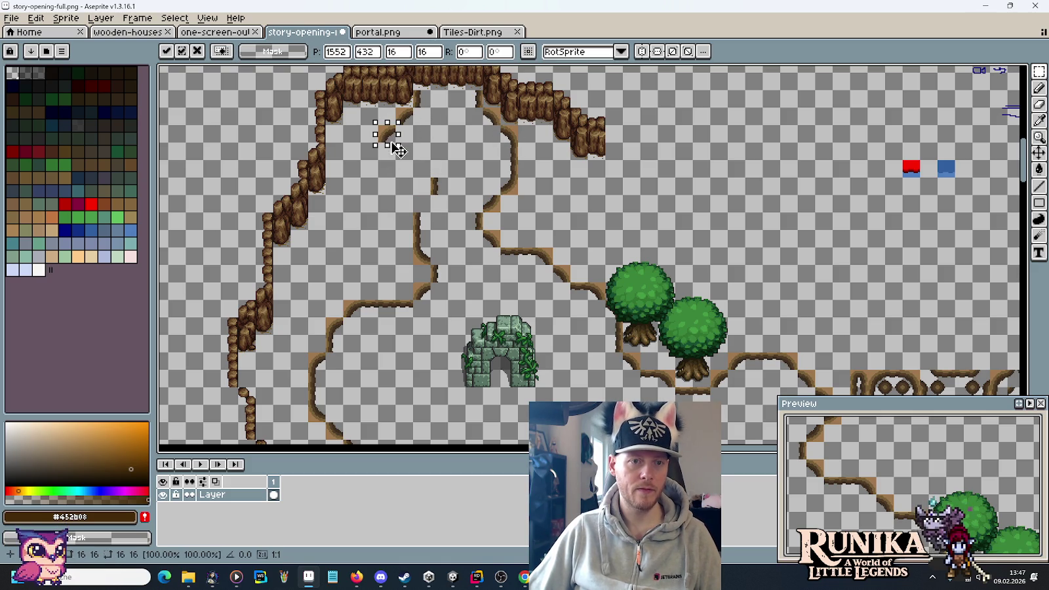
pyautogui.moveTo(396, 132); pyautogui.dragTo(398, 148)
pyautogui.press('Return')
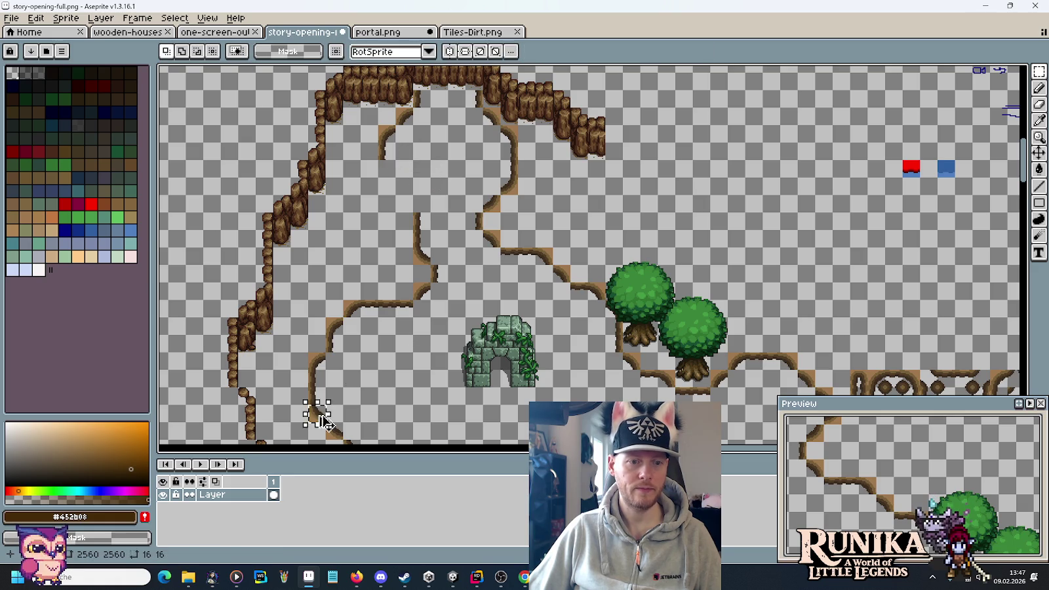
pyautogui.hotkey('ctrl', 'v')
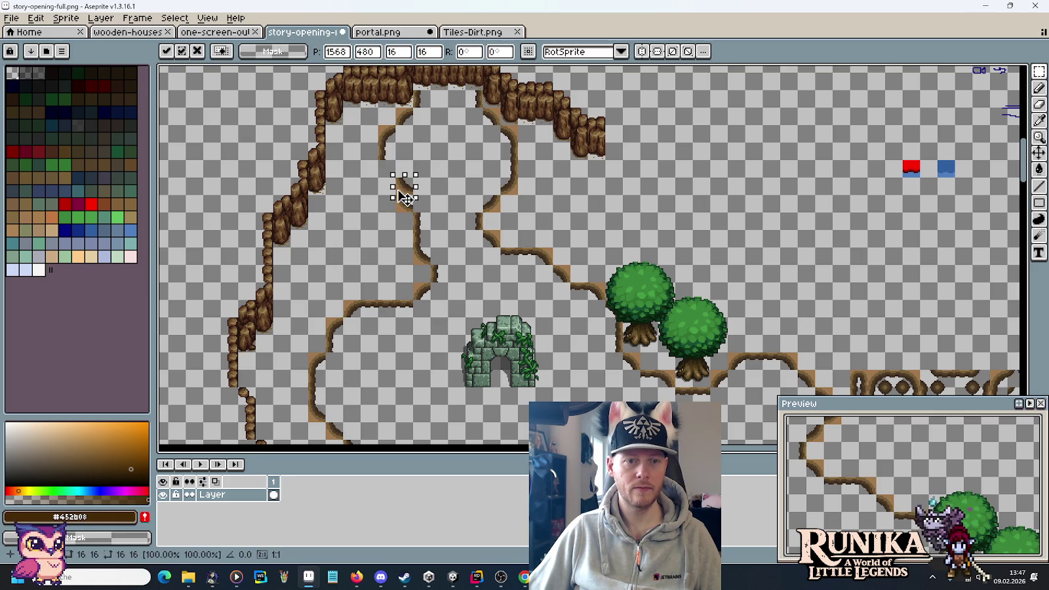
pyautogui.moveTo(404, 197); pyautogui.dragTo(401, 197)
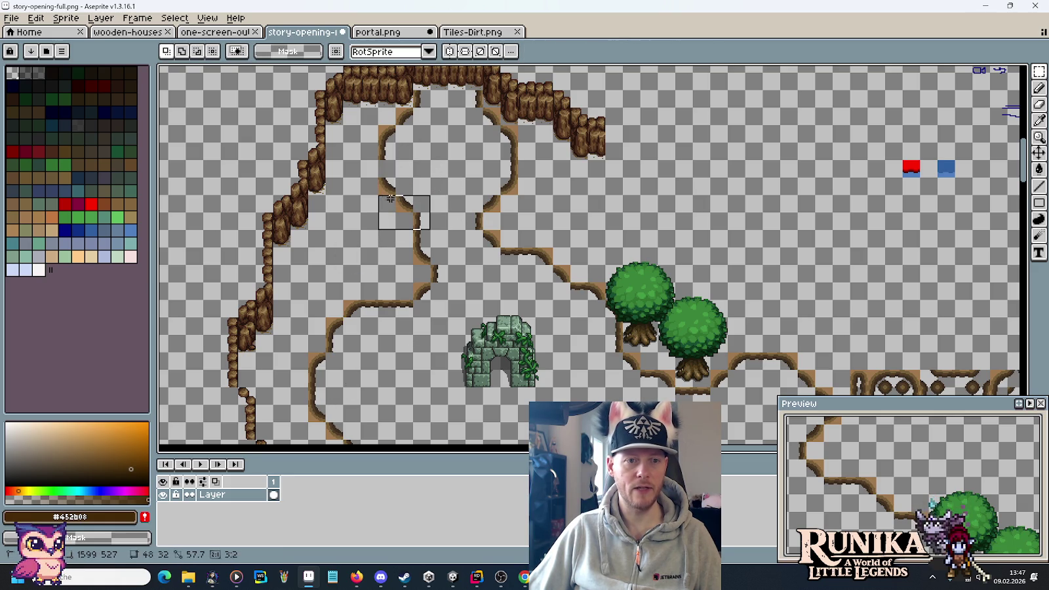
# Step: Drop a 48x48 block of path tiles and move a single dirt tile up one cell to close the gap
pyautogui.moveTo(377, 155); pyautogui.dragTo(436, 213)
pyautogui.click(398, 141)
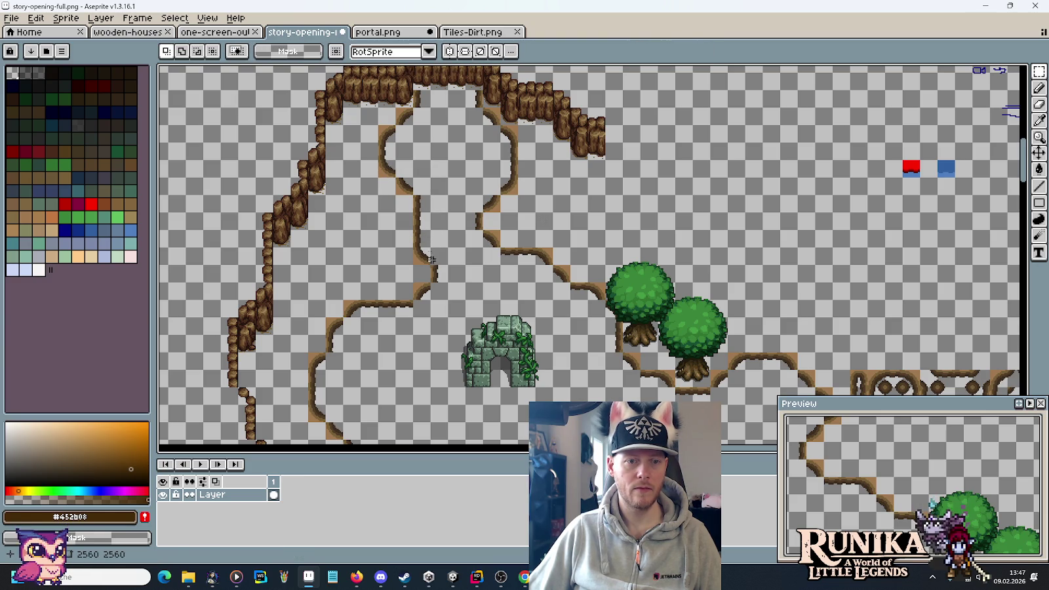
pyautogui.moveTo(411, 228); pyautogui.dragTo(438, 258)
pyautogui.press('Return')
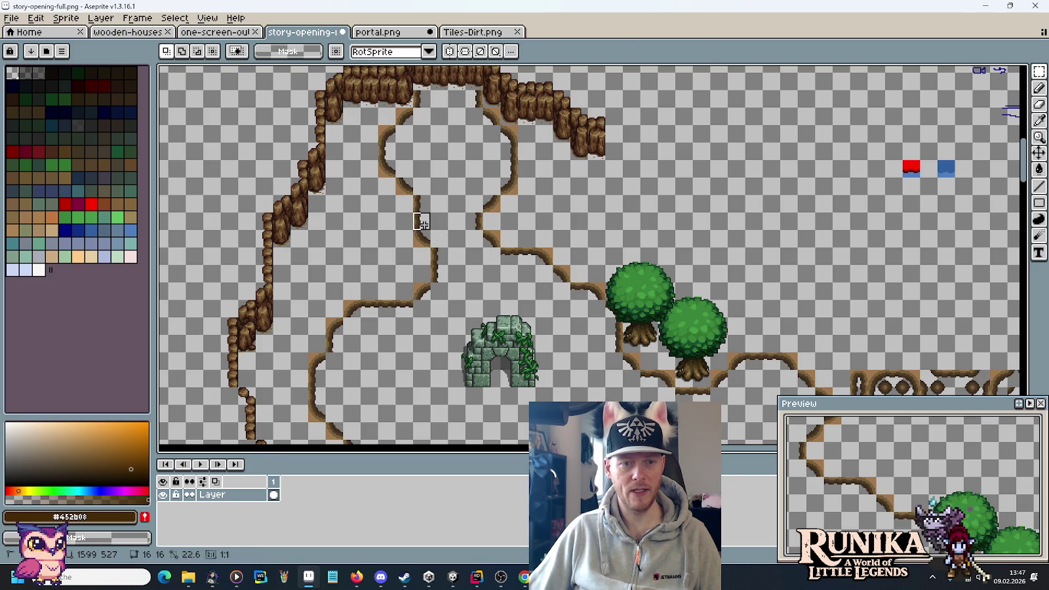
pyautogui.moveTo(424, 243); pyautogui.dragTo(417, 226)
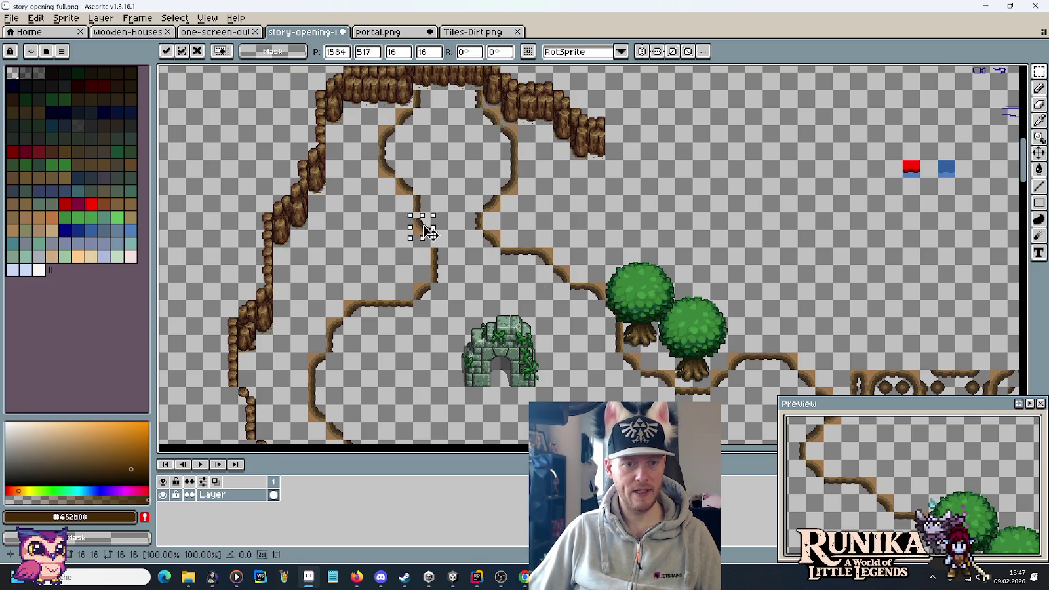
pyautogui.click(496, 280)
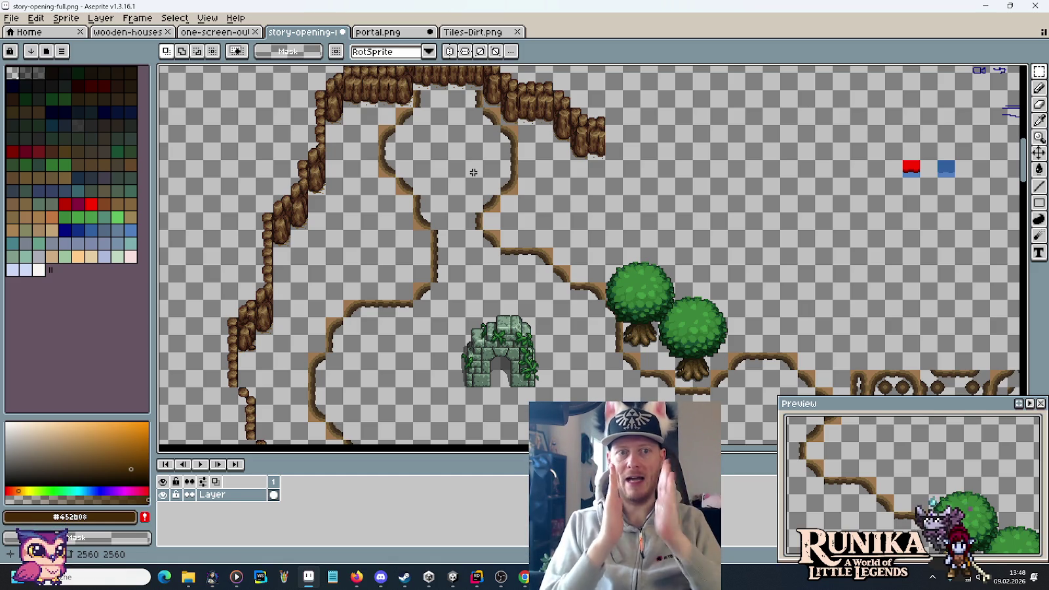
pyautogui.scroll(-10, 637, 269)
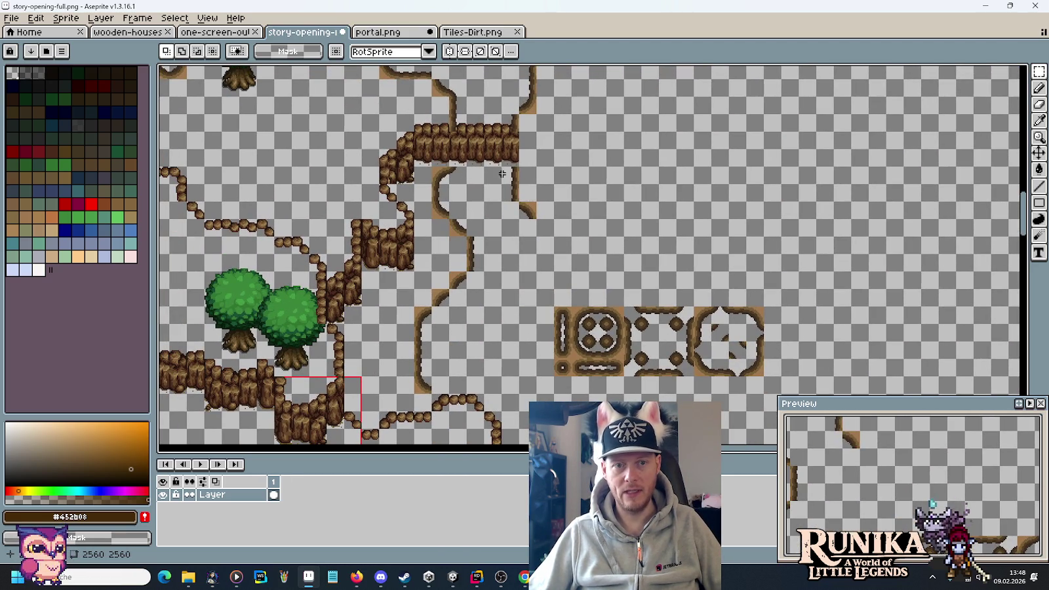
pyautogui.scroll(-10, 520, 253)
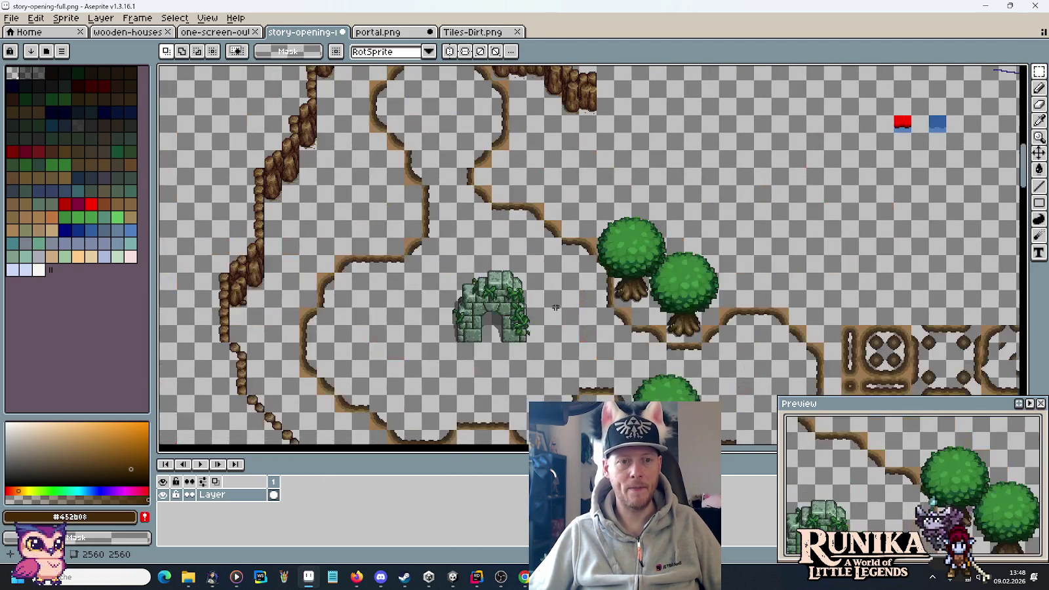
# Step: Move the row of sample tiles to the top-left and the lower two tile pieces to the right
pyautogui.scroll(-5, 463, 161)
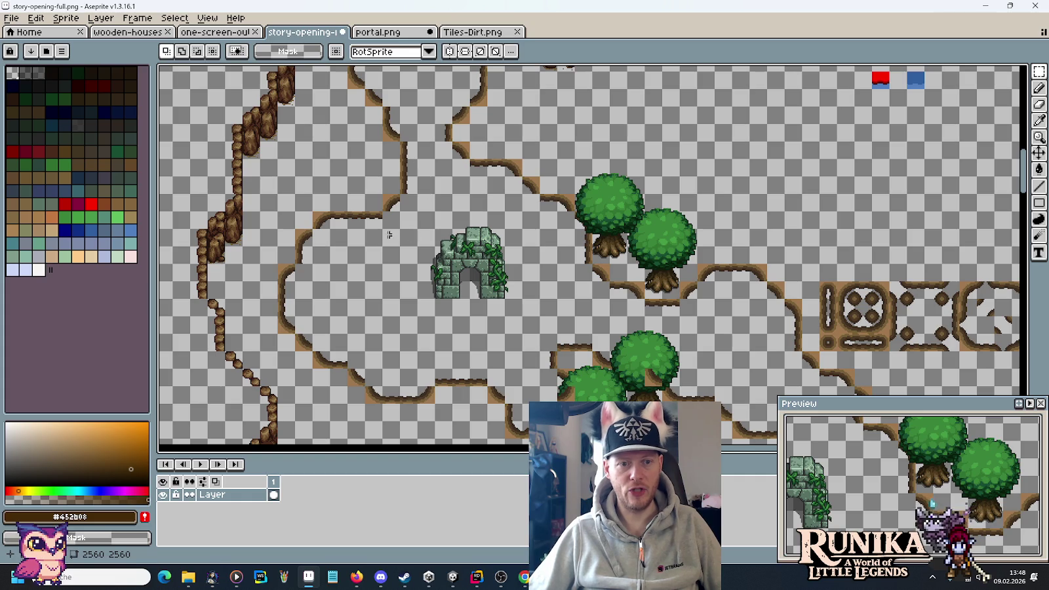
pyautogui.moveTo(580, 299); pyautogui.dragTo(444, 147)
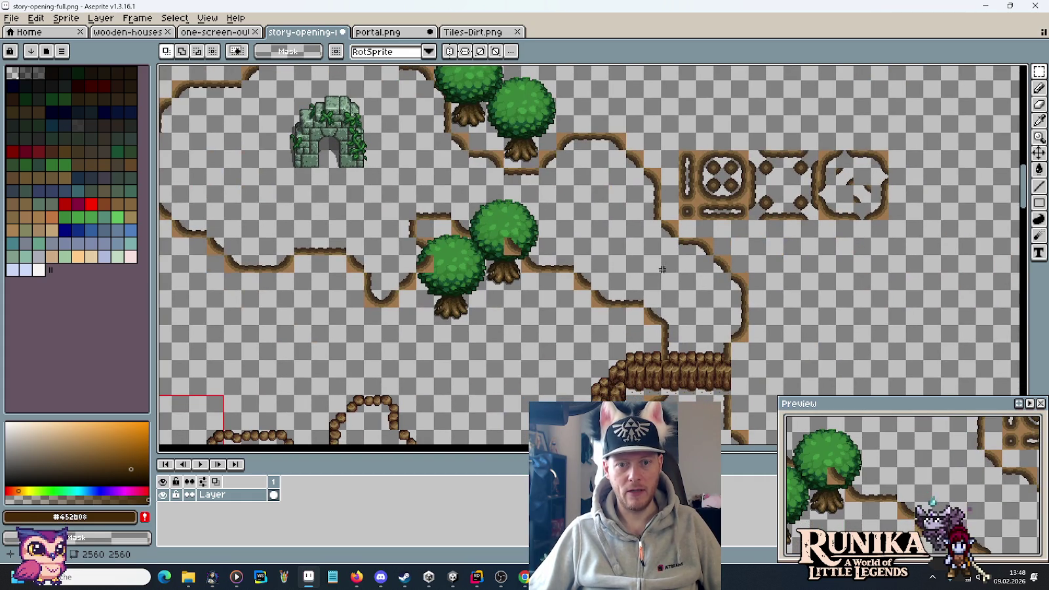
pyautogui.scroll(10, 583, 168)
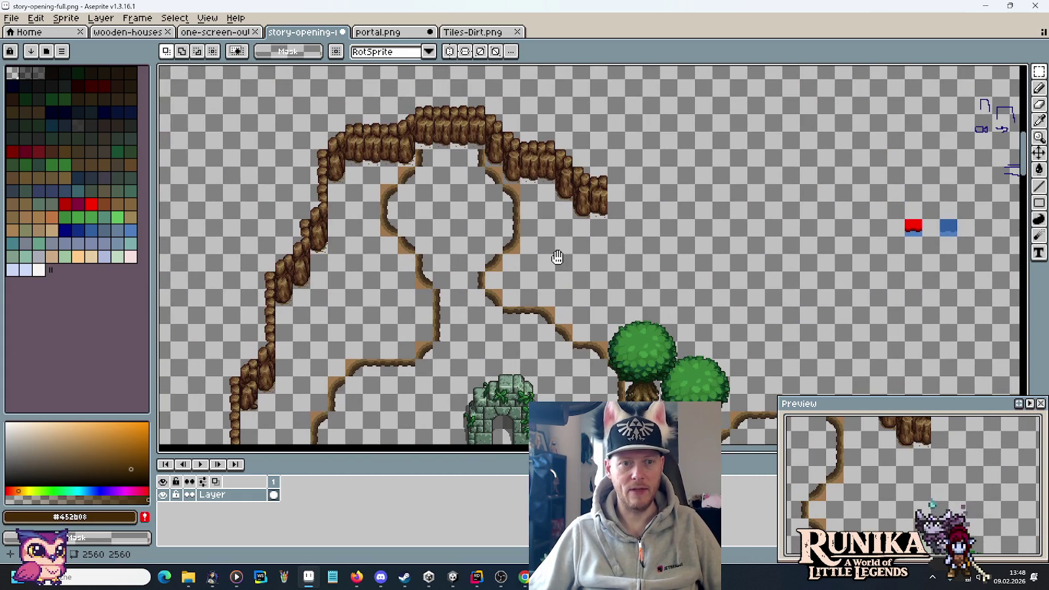
pyautogui.scroll(2, 554, 255)
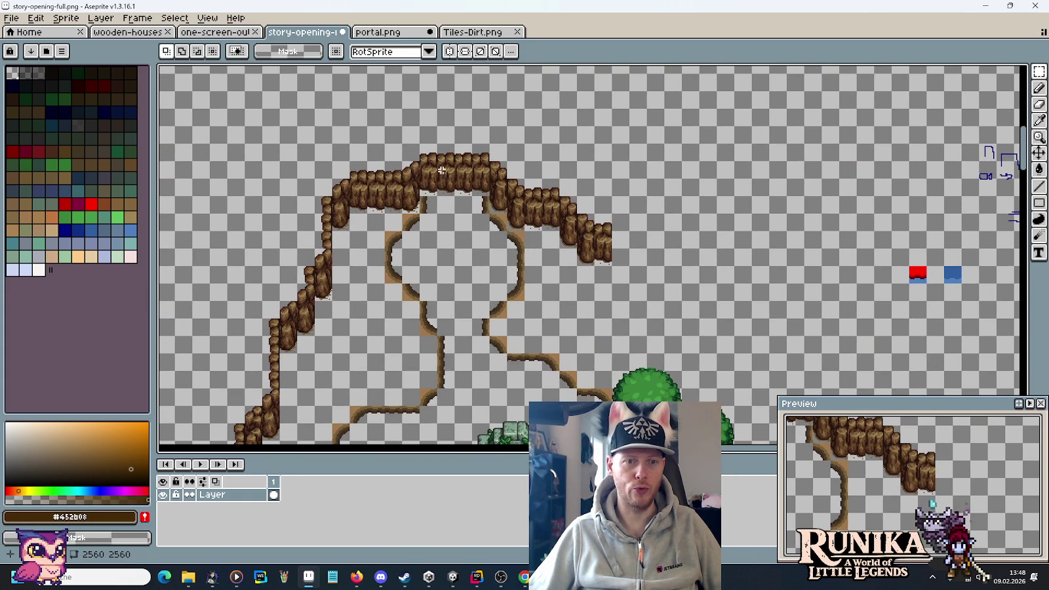
pyautogui.scroll(3, 485, 183)
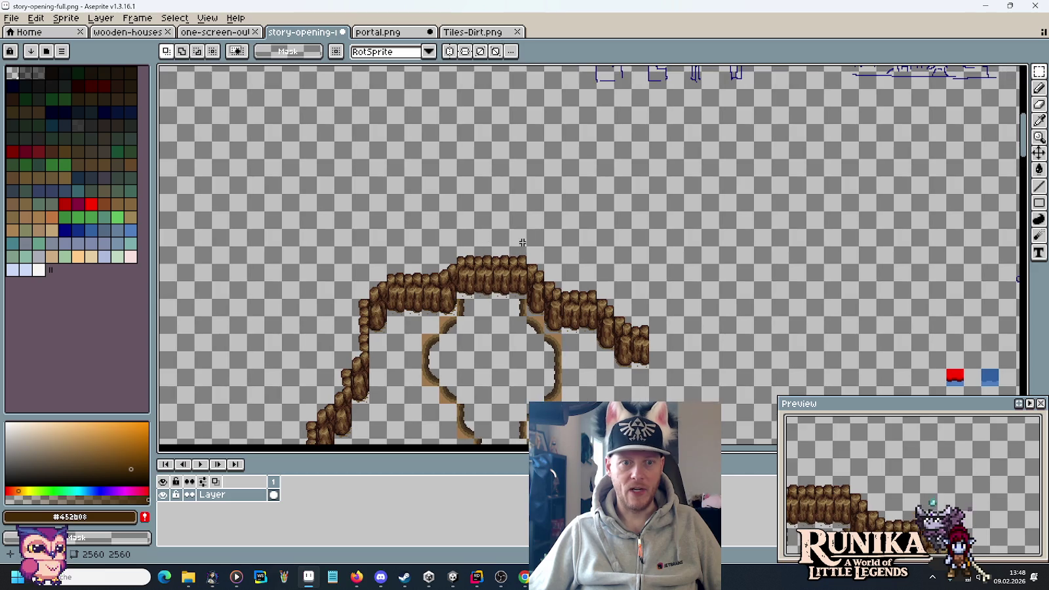
pyautogui.scroll(-6, 465, 202)
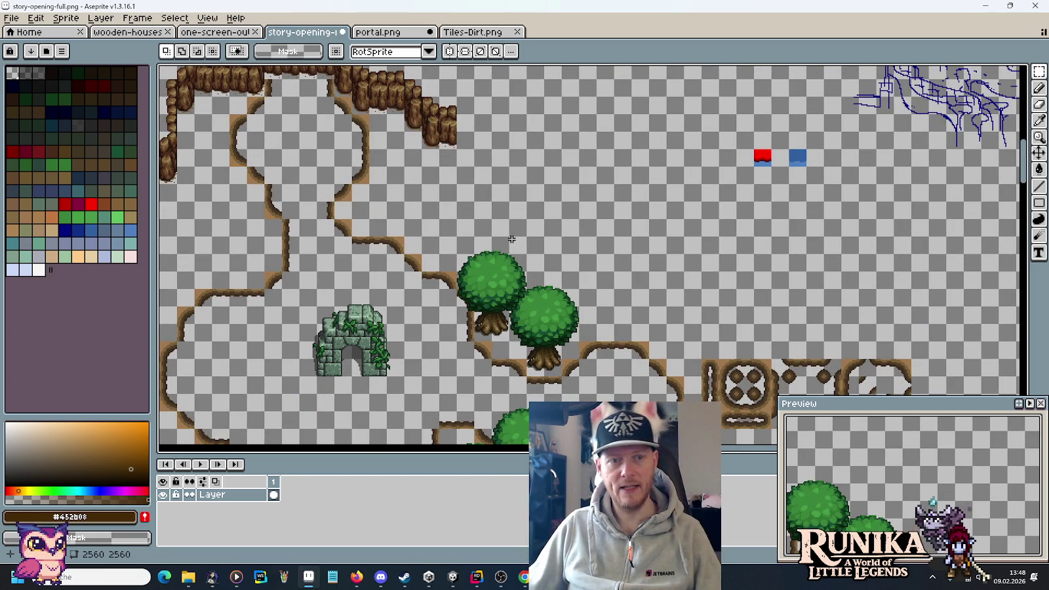
pyautogui.moveTo(642, 266); pyautogui.dragTo(444, 132)
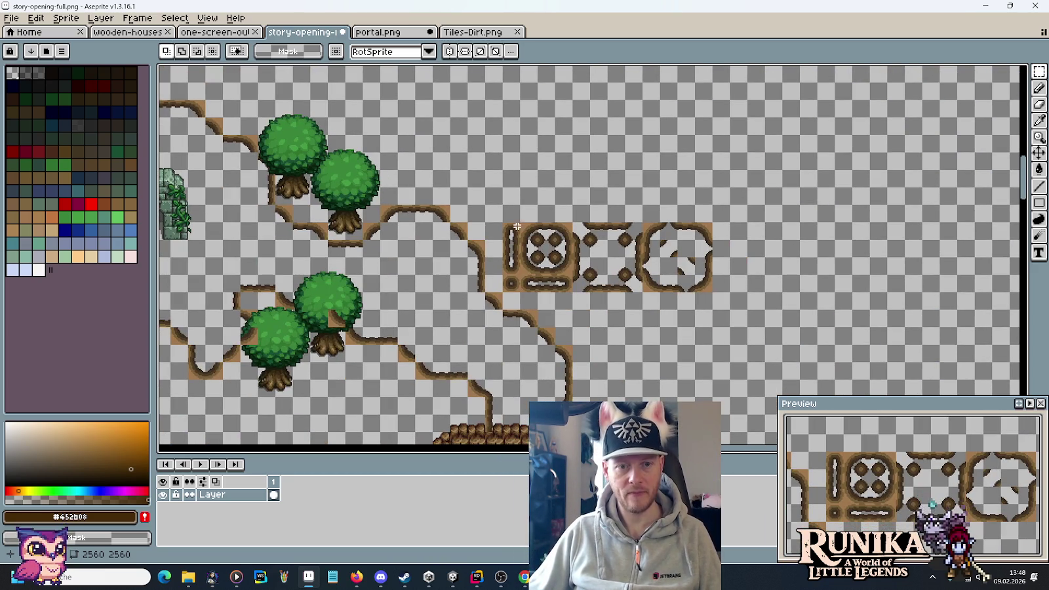
pyautogui.moveTo(517, 226)
pyautogui.mouseDown()
pyautogui.moveTo(667, 289)
pyautogui.moveTo(713, 294)
pyautogui.moveTo(168, 74)
pyautogui.moveTo(283, 110)
pyautogui.moveTo(213, 79)
pyautogui.moveTo(216, 87)
pyautogui.mouseUp()
pyautogui.moveTo(594, 443); pyautogui.dragTo(450, 338)
pyautogui.moveTo(480, 385)
pyautogui.mouseDown()
pyautogui.moveTo(1020, 92)
pyautogui.moveTo(779, 211)
pyautogui.moveTo(782, 311)
pyautogui.mouseUp()
pyautogui.moveTo(643, 335)
pyautogui.mouseDown()
pyautogui.moveTo(480, 111)
pyautogui.moveTo(498, 233)
pyautogui.moveTo(486, 215)
pyautogui.moveTo(450, 214)
pyautogui.moveTo(475, 234)
pyautogui.moveTo(504, 166)
pyautogui.moveTo(580, 214)
pyautogui.moveTo(566, 283)
pyautogui.moveTo(578, 141)
pyautogui.moveTo(577, 264)
pyautogui.mouseUp()
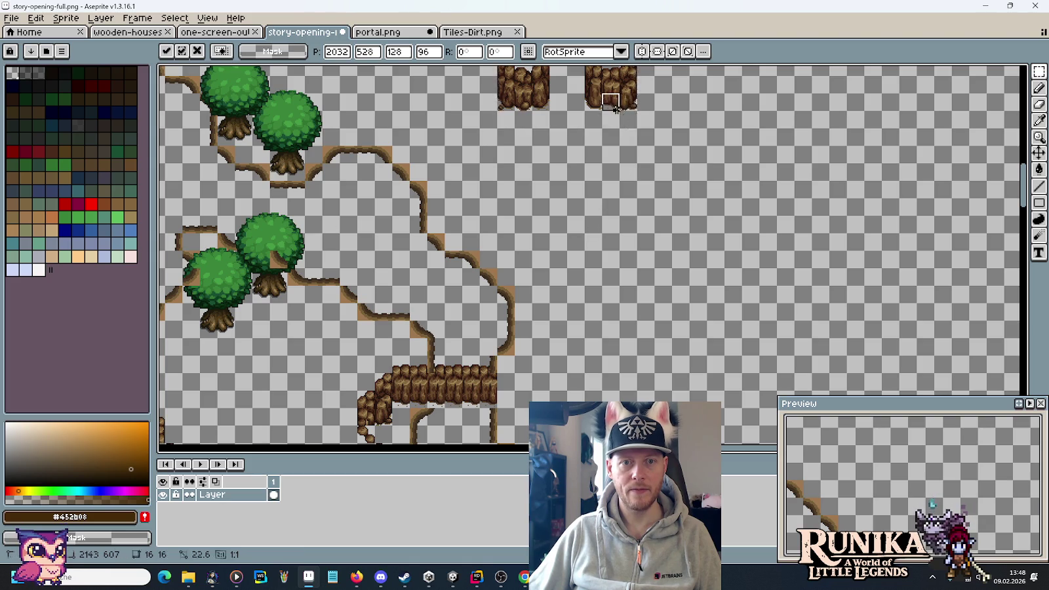
# Step: Drop a 48x48 log piece at the right end of the bridge
pyautogui.press('Return')
pyautogui.moveTo(598, 96)
pyautogui.mouseDown()
pyautogui.moveTo(658, 154)
pyautogui.moveTo(636, 126)
pyautogui.moveTo(540, 367)
pyautogui.moveTo(538, 347)
pyautogui.mouseUp()
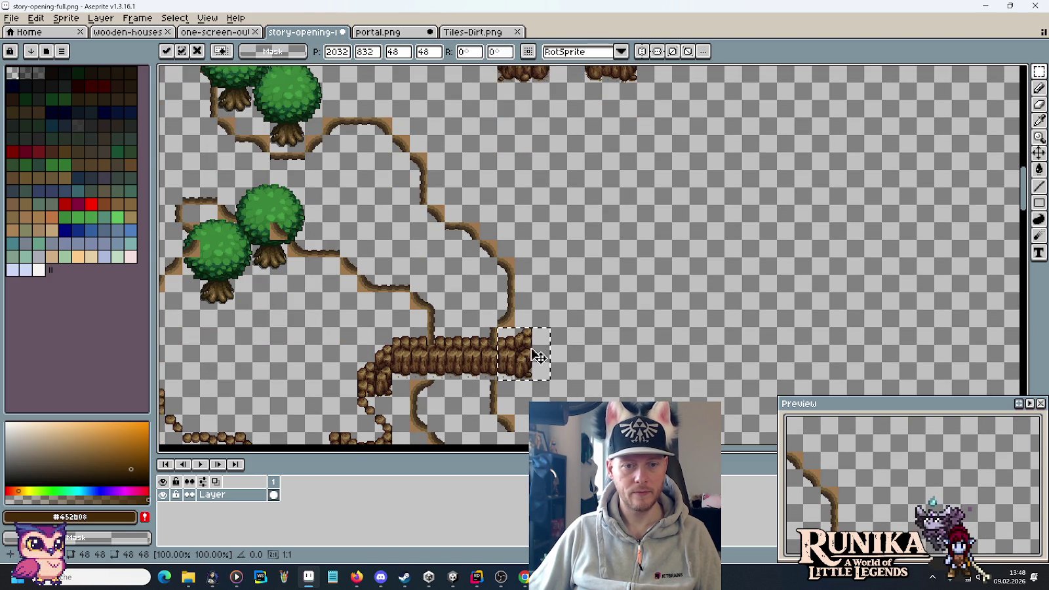
pyautogui.press('Return')
pyautogui.scroll(2, 574, 269)
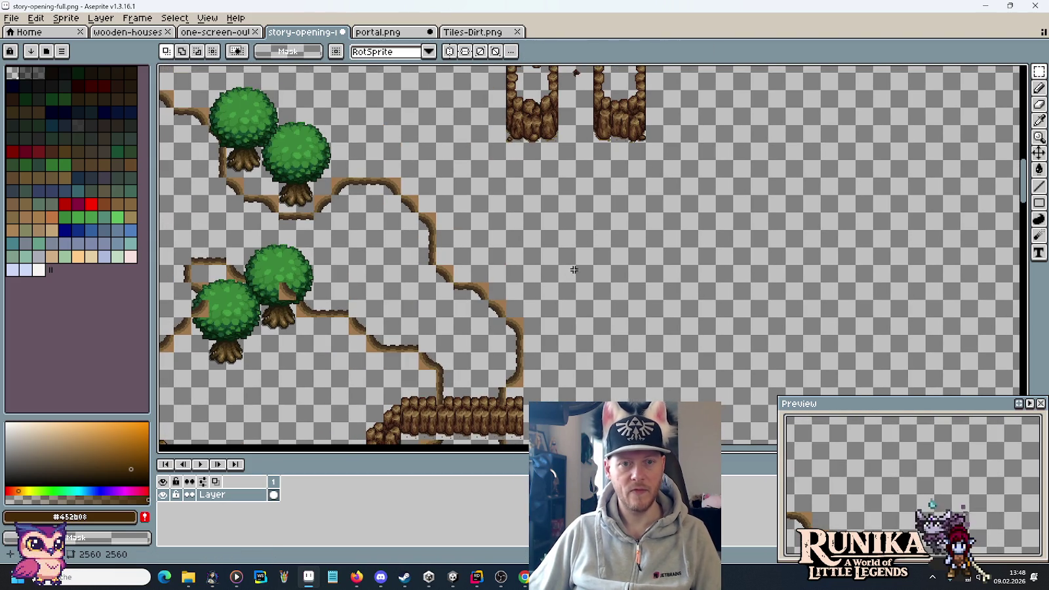
pyautogui.moveTo(595, 92)
pyautogui.mouseDown()
pyautogui.moveTo(614, 130)
pyautogui.moveTo(553, 369)
pyautogui.mouseUp()
pyautogui.moveTo(600, 223); pyautogui.dragTo(590, 268)
# Step: Move the top-left log piece up and left above the log wall
pyautogui.moveTo(521, 123)
pyautogui.mouseDown()
pyautogui.moveTo(533, 87)
pyautogui.moveTo(563, 360)
pyautogui.moveTo(573, 354)
pyautogui.moveTo(562, 354)
pyautogui.moveTo(565, 403)
pyautogui.mouseUp()
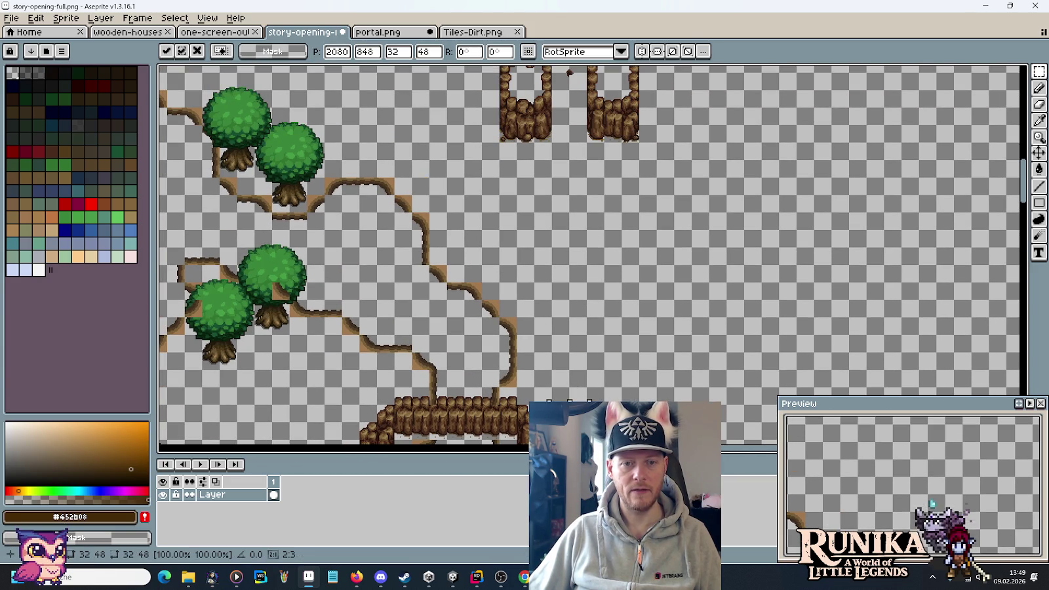
pyautogui.moveTo(623, 144)
pyautogui.mouseDown()
pyautogui.moveTo(627, 94)
pyautogui.moveTo(614, 356)
pyautogui.moveTo(615, 327)
pyautogui.mouseUp()
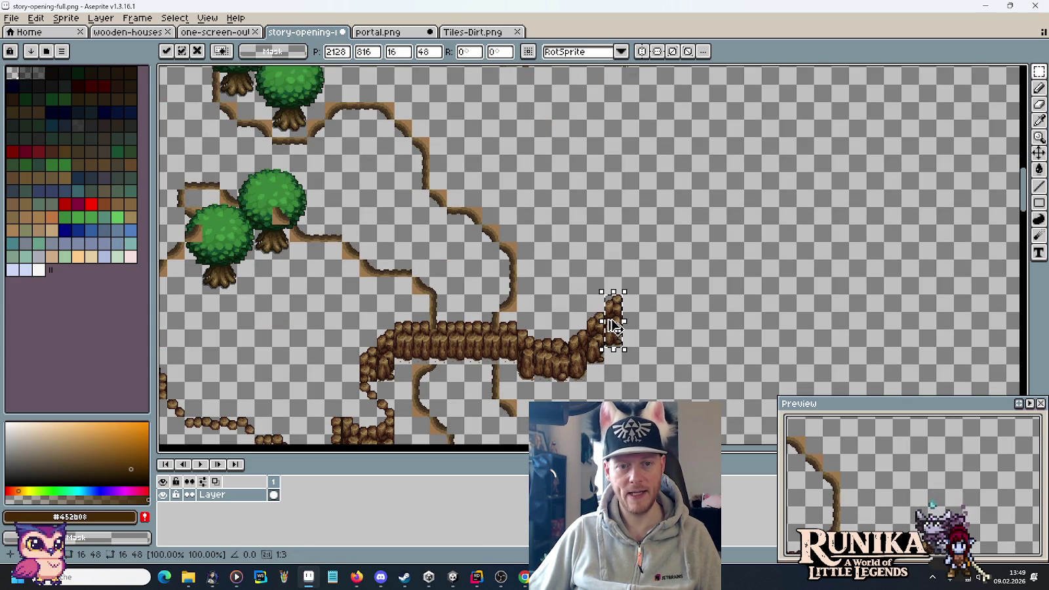
pyautogui.moveTo(623, 229); pyautogui.dragTo(618, 294)
pyautogui.moveTo(612, 388)
pyautogui.mouseDown()
pyautogui.moveTo(593, 313)
pyautogui.moveTo(611, 331)
pyautogui.mouseUp()
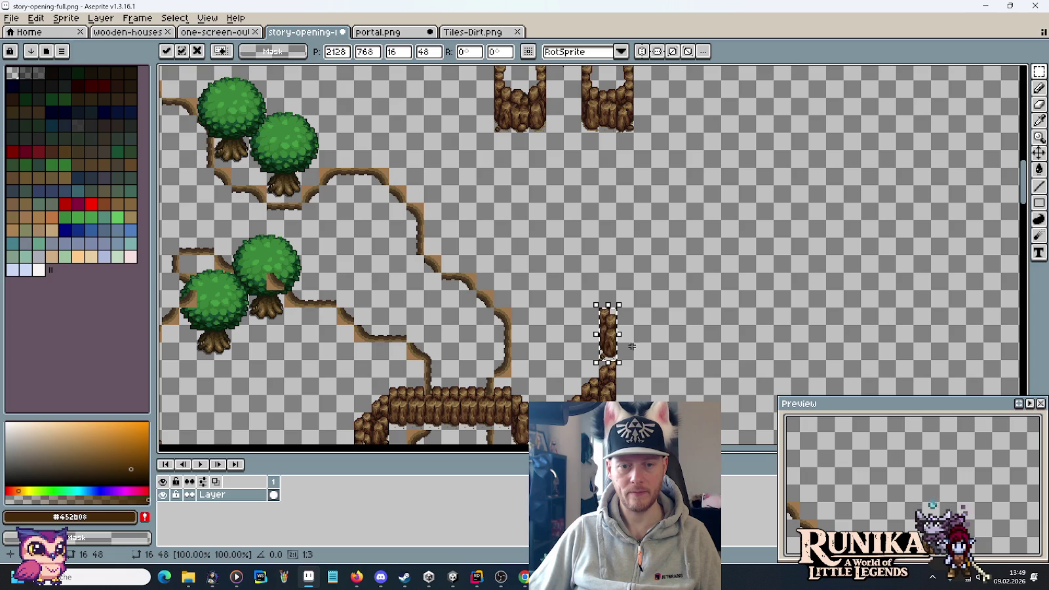
pyautogui.moveTo(618, 343); pyautogui.dragTo(627, 358)
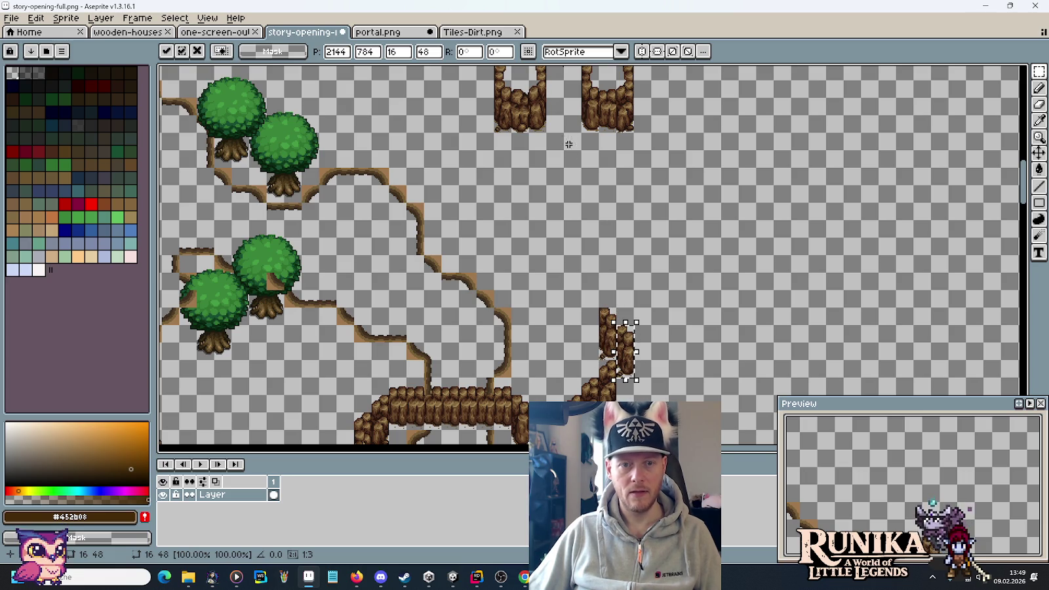
pyautogui.press('Escape')
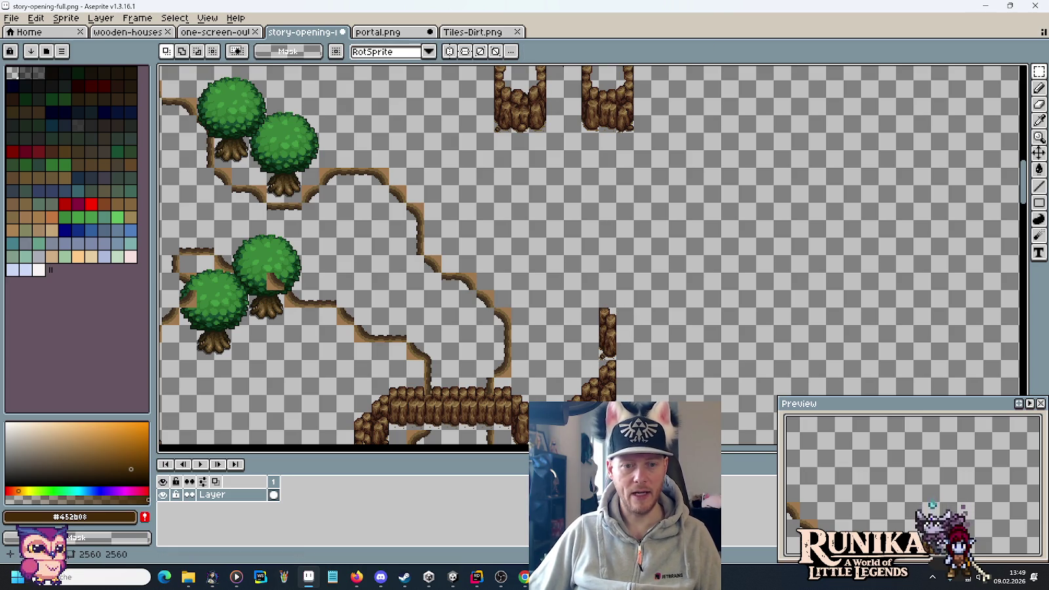
pyautogui.scroll(-2, 539, 374)
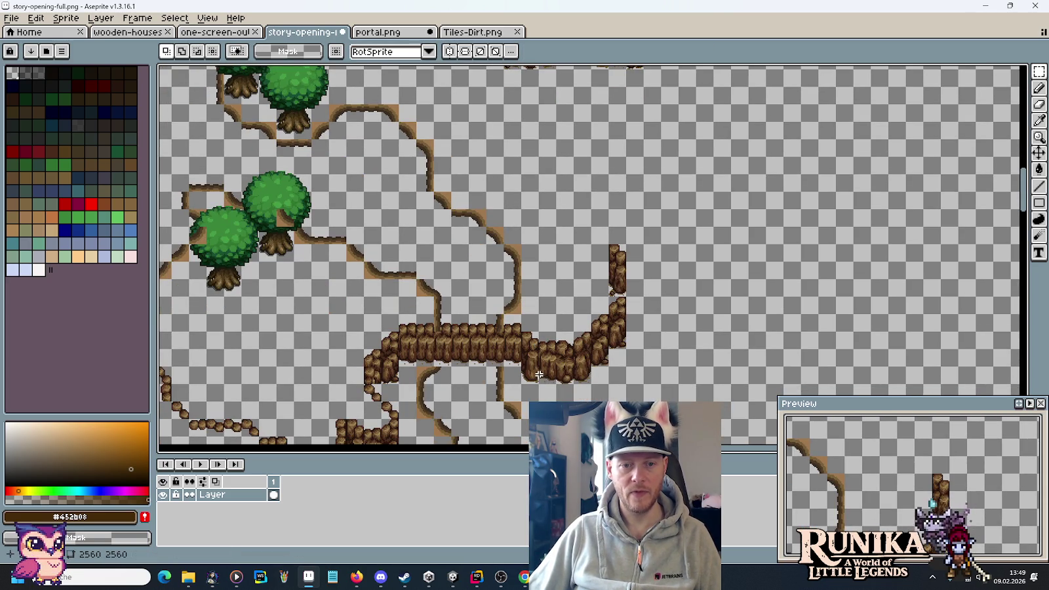
# Step: Add 16x48 log strip and single log tile copies to build the rising log column
pyautogui.moveTo(552, 377); pyautogui.dragTo(536, 323)
pyautogui.moveTo(546, 358)
pyautogui.keyDown('ctrl'); pyautogui.mouseDown()
pyautogui.moveTo(628, 276)
pyautogui.moveTo(647, 314)
pyautogui.mouseUp(); pyautogui.keyUp('ctrl')
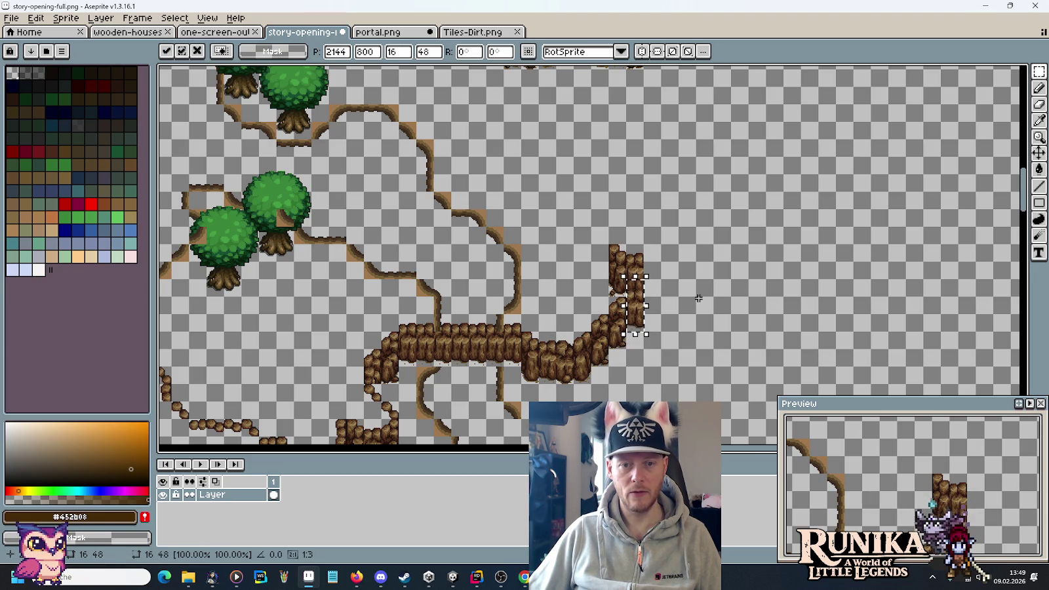
pyautogui.press('Return')
pyautogui.moveTo(624, 180); pyautogui.dragTo(630, 260)
pyautogui.moveTo(601, 135)
pyautogui.mouseDown()
pyautogui.moveTo(620, 150)
pyautogui.moveTo(624, 321)
pyautogui.moveTo(616, 298)
pyautogui.mouseUp()
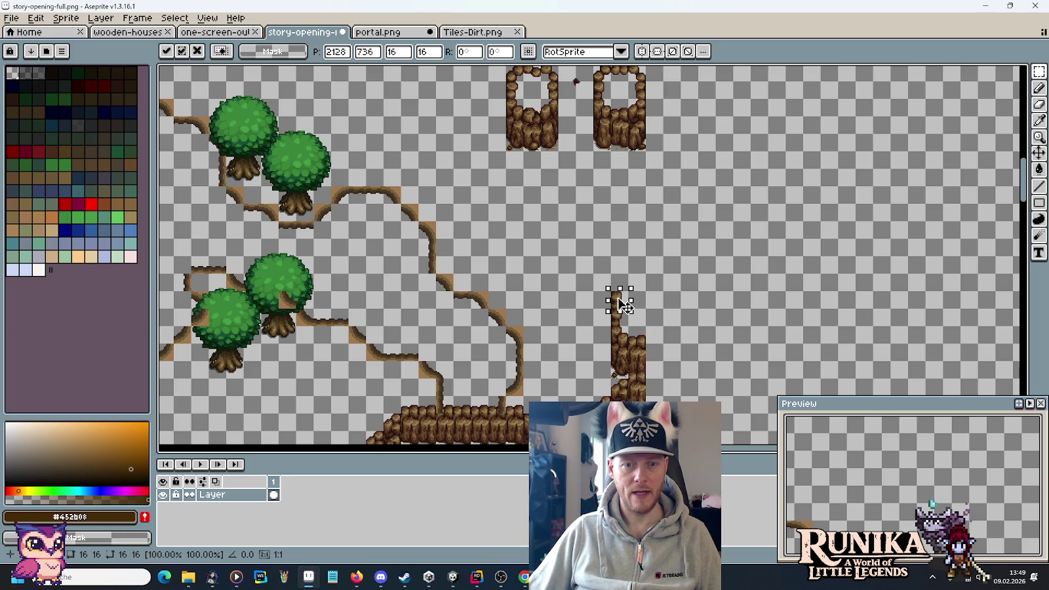
pyautogui.click(514, 112)
pyautogui.moveTo(508, 95)
pyautogui.mouseDown()
pyautogui.moveTo(568, 291)
pyautogui.moveTo(604, 312)
pyautogui.moveTo(603, 294)
pyautogui.moveTo(576, 273)
pyautogui.moveTo(574, 227)
pyautogui.moveTo(663, 222)
pyautogui.mouseUp()
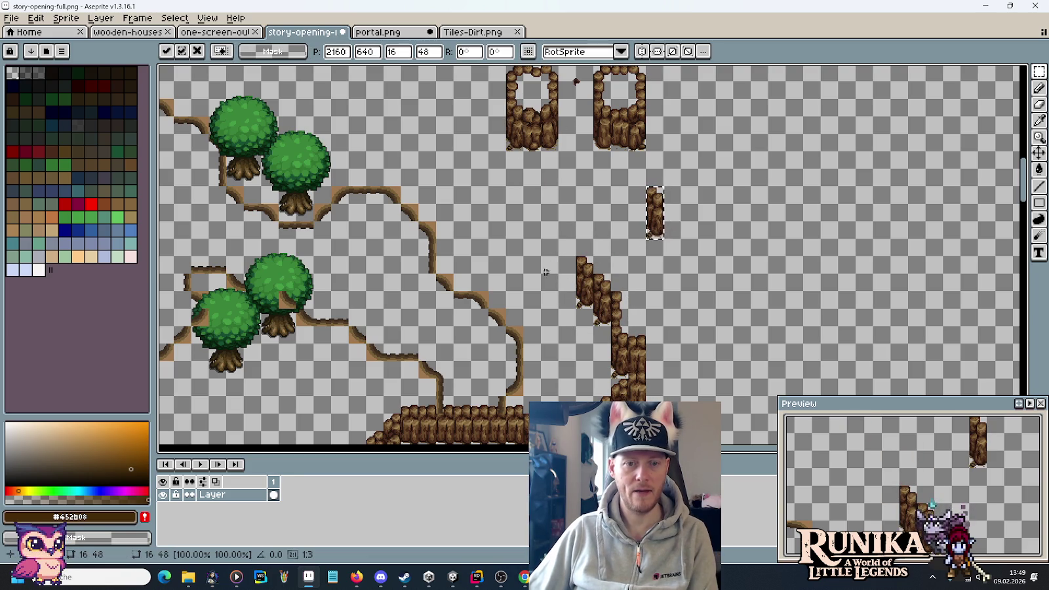
pyautogui.press('Escape')
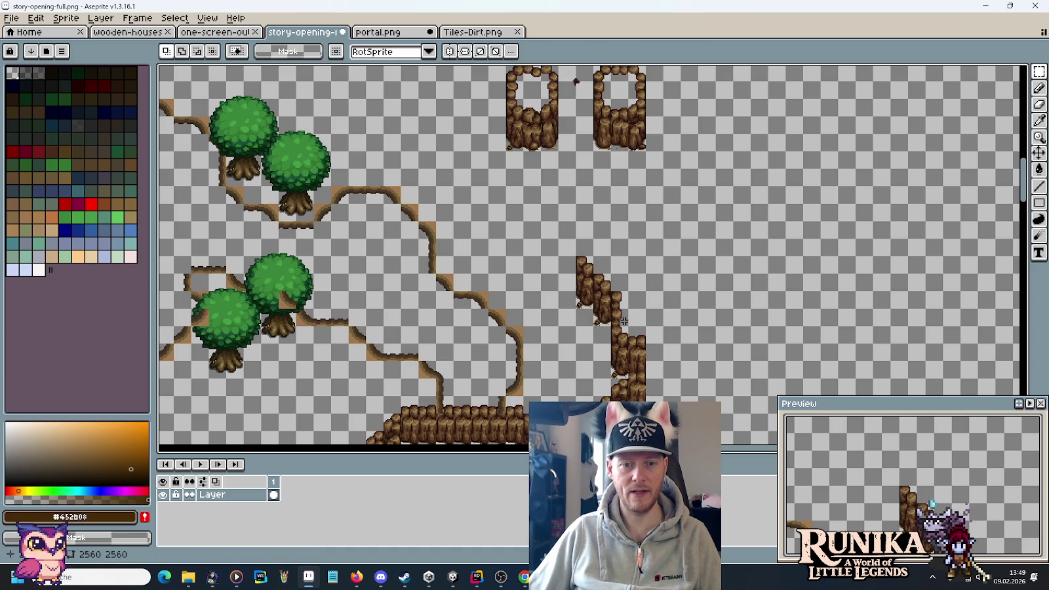
# Step: Shift the four-tile log column at the wall's end one tile up-left
pyautogui.moveTo(626, 331); pyautogui.dragTo(585, 243)
pyautogui.scroll(3, 586, 243)
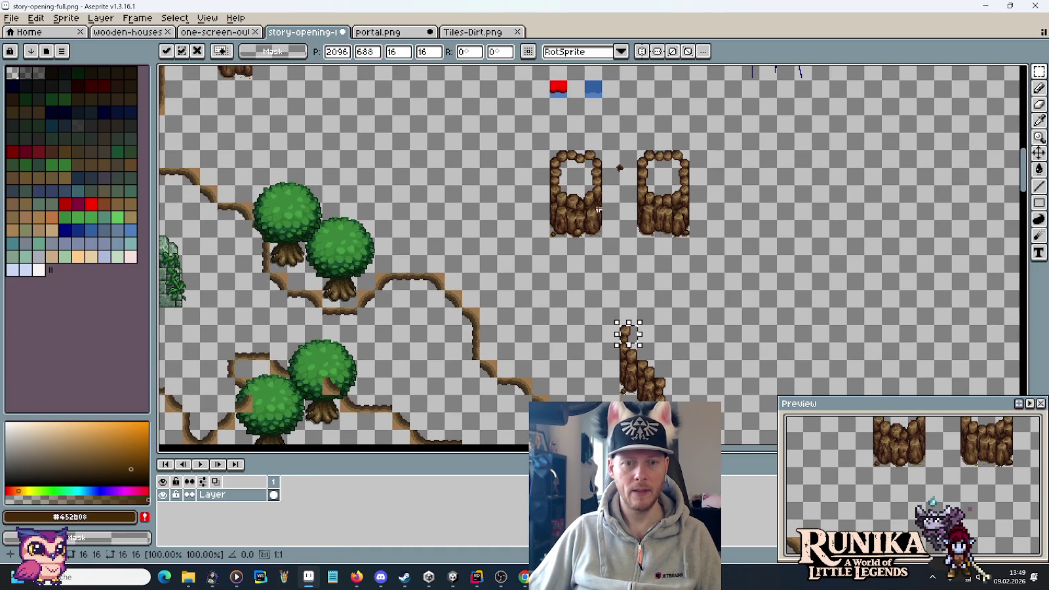
pyautogui.click(558, 237)
pyautogui.moveTo(597, 305); pyautogui.dragTo(622, 380)
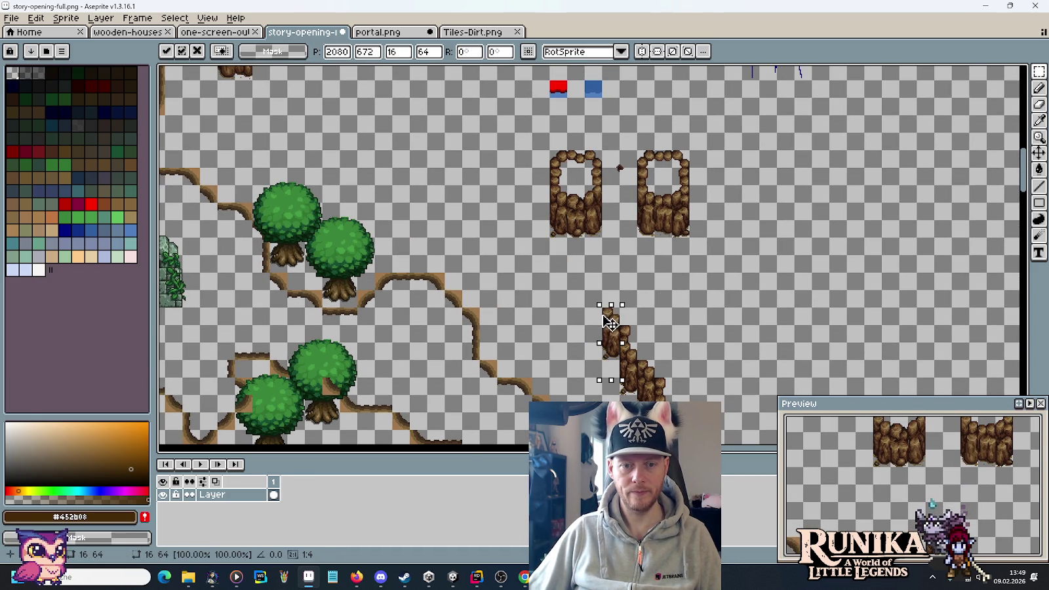
pyautogui.moveTo(613, 335); pyautogui.dragTo(598, 315)
pyautogui.click(568, 199)
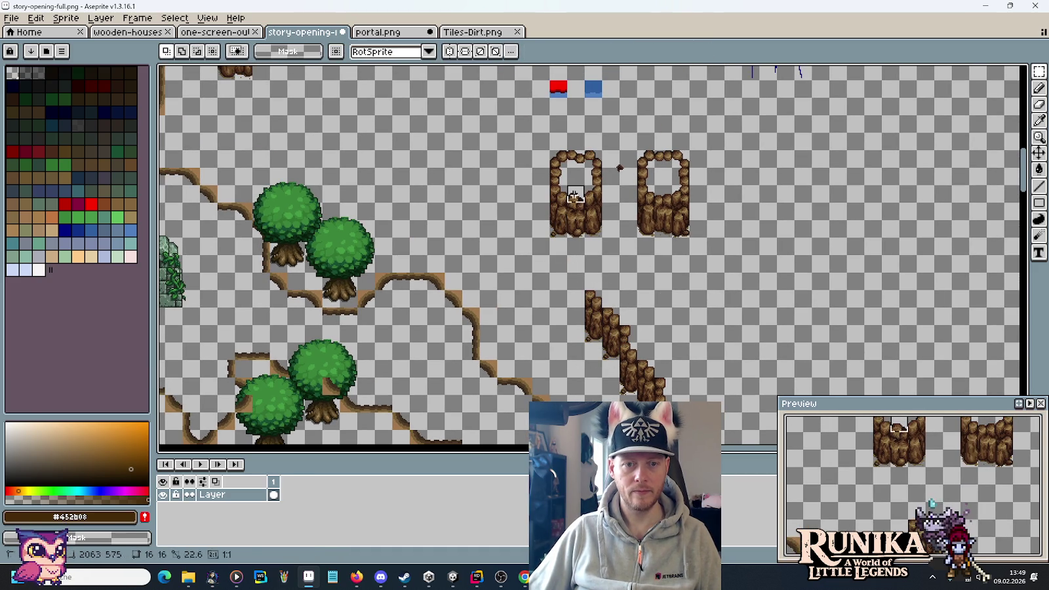
# Step: Move the top three log pieces further up-left and commit them in place
pyautogui.moveTo(575, 282)
pyautogui.mouseDown()
pyautogui.moveTo(584, 315)
pyautogui.moveTo(566, 315)
pyautogui.mouseUp()
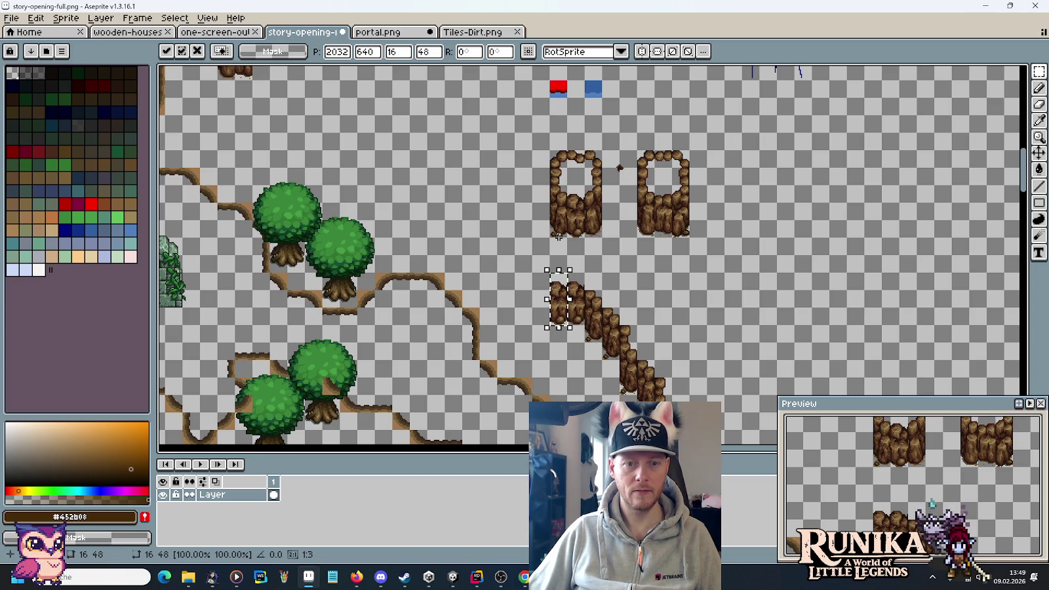
pyautogui.moveTo(565, 303)
pyautogui.mouseDown()
pyautogui.moveTo(536, 284)
pyautogui.moveTo(536, 294)
pyautogui.mouseUp()
pyautogui.click(564, 174)
pyautogui.moveTo(515, 255); pyautogui.dragTo(528, 262)
# Step: Copy log strips up-left along the cliff, stacking a log piece on top
pyautogui.moveTo(555, 192)
pyautogui.mouseDown()
pyautogui.moveTo(554, 216)
pyautogui.moveTo(503, 265)
pyautogui.mouseUp()
pyautogui.moveTo(566, 253); pyautogui.dragTo(613, 287)
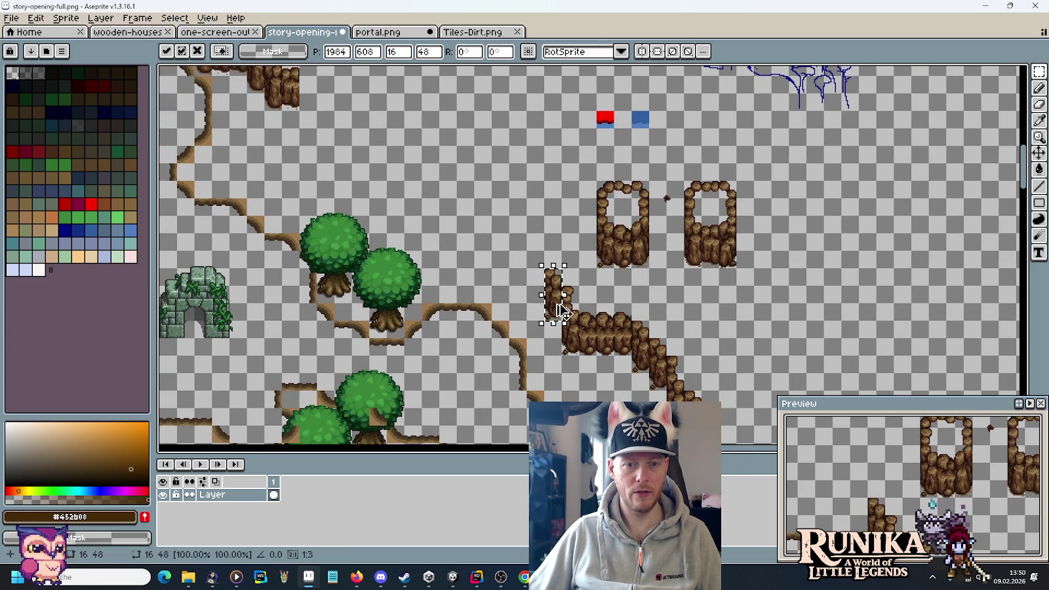
pyautogui.moveTo(594, 191)
pyautogui.mouseDown()
pyautogui.moveTo(614, 211)
pyautogui.moveTo(553, 246)
pyautogui.mouseUp()
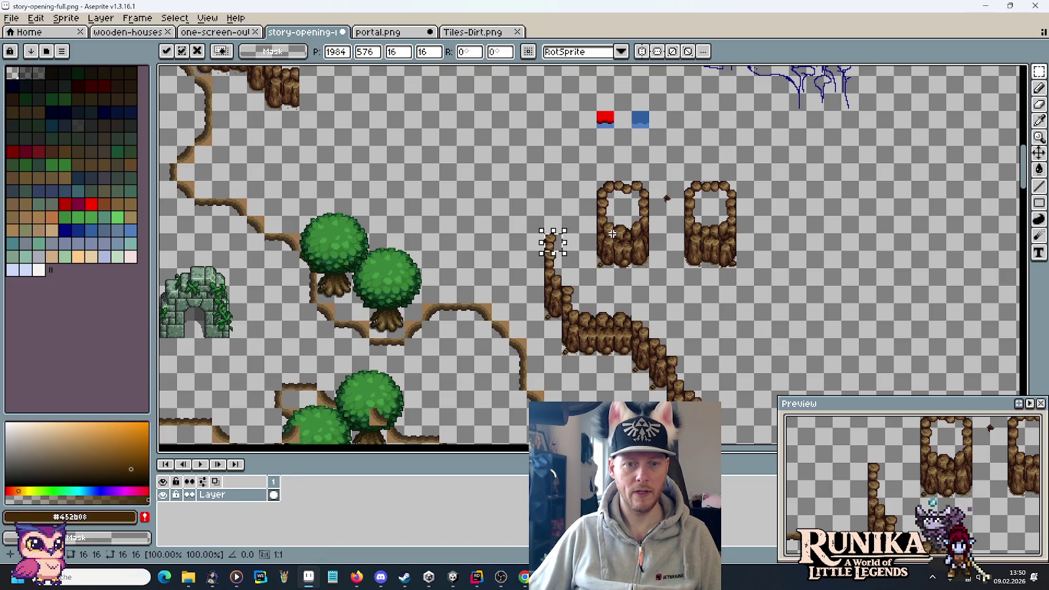
pyautogui.moveTo(611, 233)
pyautogui.mouseDown()
pyautogui.moveTo(604, 257)
pyautogui.moveTo(524, 249)
pyautogui.mouseUp()
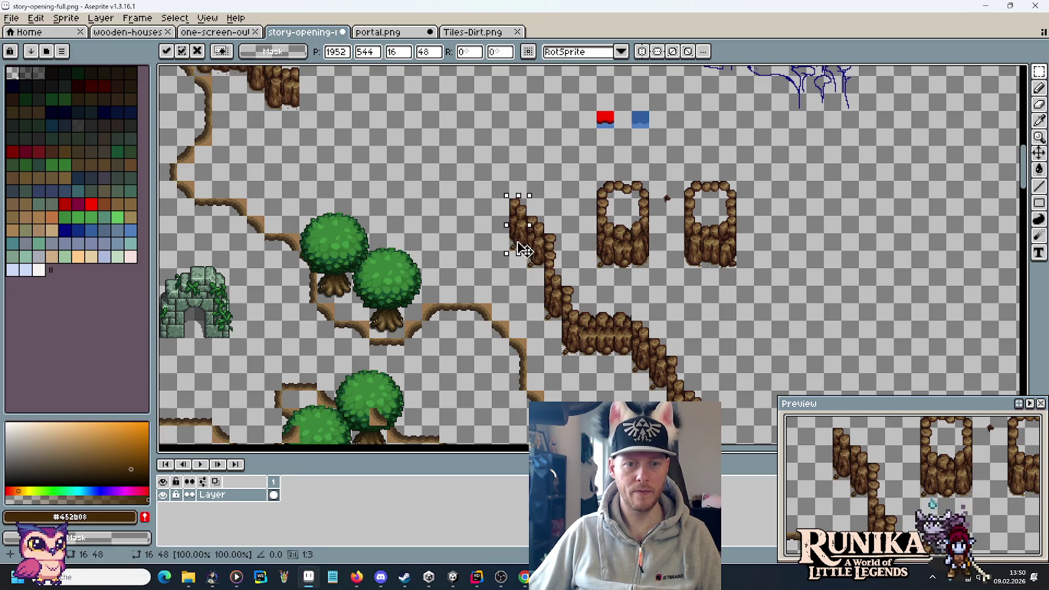
pyautogui.moveTo(599, 280)
pyautogui.mouseDown()
pyautogui.moveTo(547, 230)
pyautogui.moveTo(514, 167)
pyautogui.moveTo(586, 210)
pyautogui.moveTo(652, 280)
pyautogui.mouseUp()
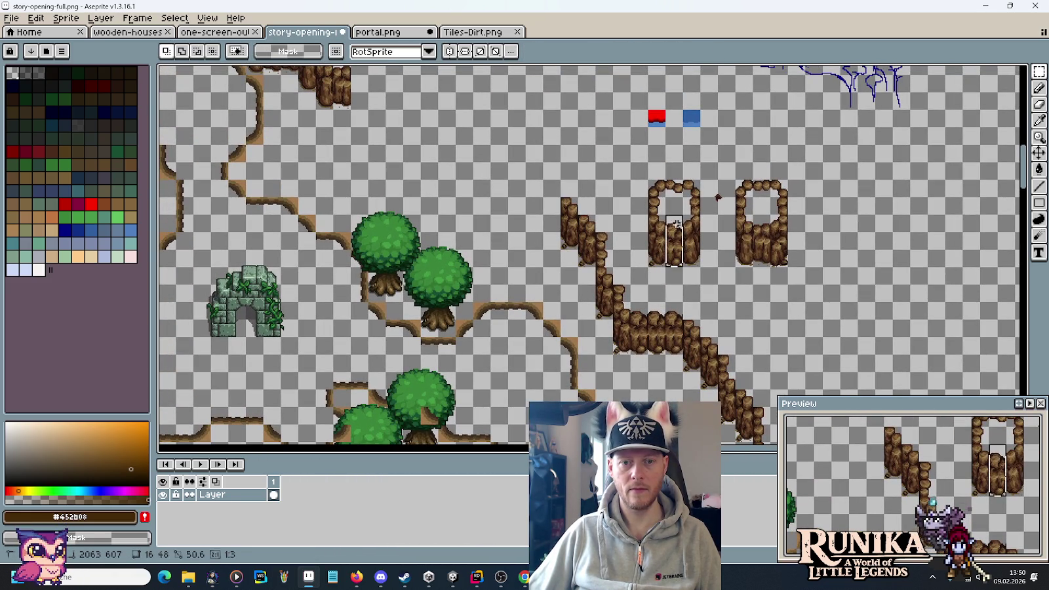
pyautogui.moveTo(573, 207); pyautogui.dragTo(558, 188)
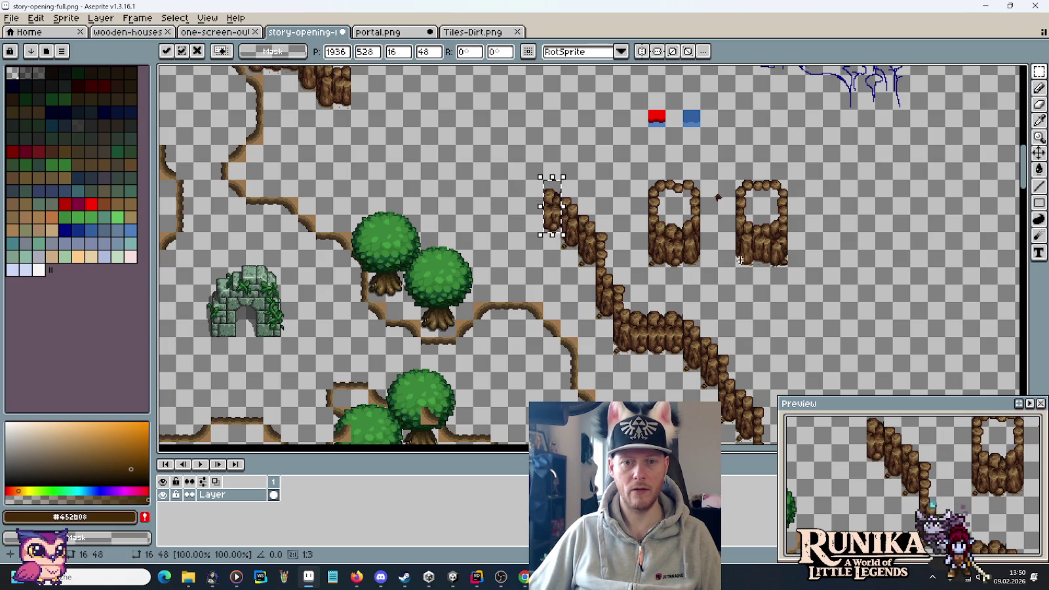
pyautogui.press('Escape')
# Step: Copy a pillar column onto the wall's left end and cap it with a rounded pillar top
pyautogui.moveTo(651, 196)
pyautogui.mouseDown()
pyautogui.moveTo(695, 257)
pyautogui.moveTo(518, 229)
pyautogui.moveTo(544, 223)
pyautogui.moveTo(523, 177)
pyautogui.mouseUp()
pyautogui.moveTo(650, 262); pyautogui.dragTo(667, 179)
pyautogui.moveTo(658, 220); pyautogui.dragTo(484, 216)
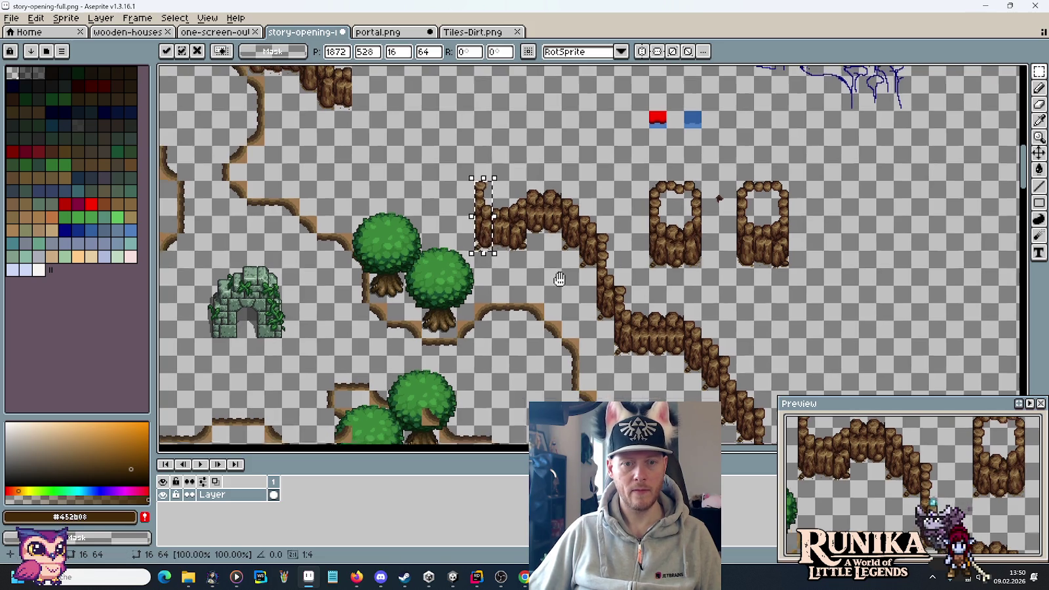
pyautogui.moveTo(557, 276); pyautogui.dragTo(718, 352)
pyautogui.moveTo(740, 227)
pyautogui.mouseDown()
pyautogui.moveTo(764, 253)
pyautogui.moveTo(571, 198)
pyautogui.moveTo(577, 225)
pyautogui.mouseUp()
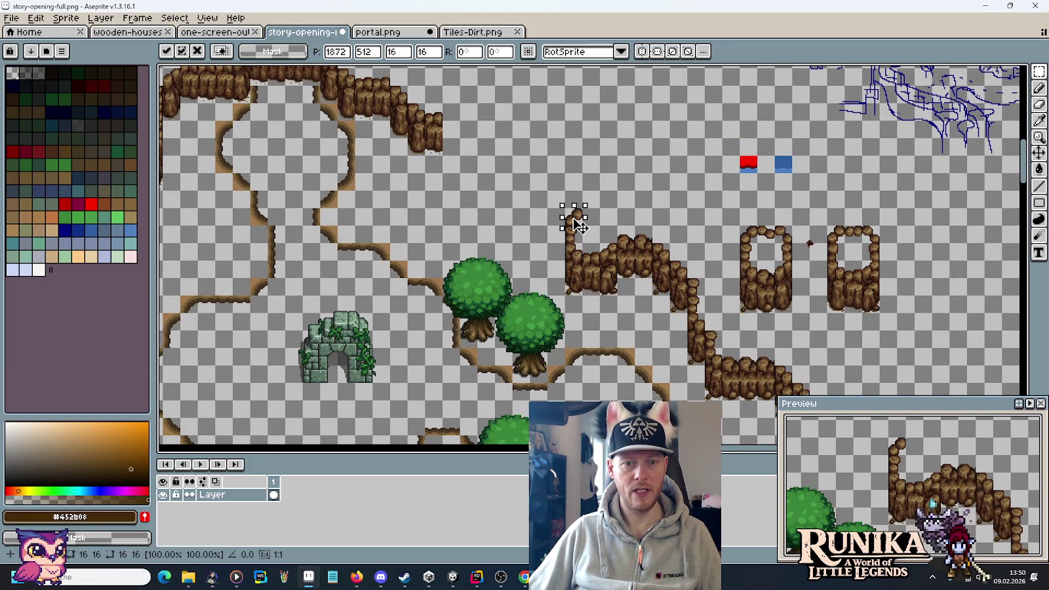
pyautogui.press('Return')
# Step: Place another copied pillar column with its top piece beside the log wall
pyautogui.moveTo(742, 262)
pyautogui.mouseDown()
pyautogui.moveTo(749, 304)
pyautogui.moveTo(556, 250)
pyautogui.moveTo(539, 232)
pyautogui.mouseUp()
pyautogui.press('Return')
pyautogui.moveTo(741, 227)
pyautogui.mouseDown()
pyautogui.moveTo(761, 250)
pyautogui.moveTo(554, 187)
pyautogui.mouseUp()
pyautogui.press('Return')
pyautogui.moveTo(743, 253)
pyautogui.mouseDown()
pyautogui.moveTo(760, 309)
pyautogui.moveTo(565, 187)
pyautogui.moveTo(504, 172)
pyautogui.mouseUp()
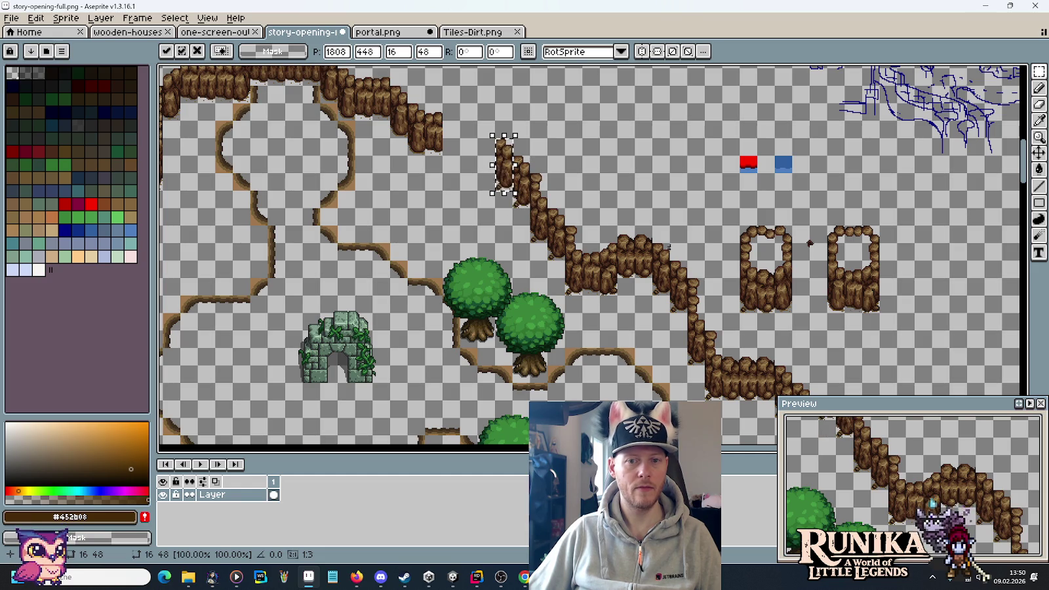
# Step: Copy the left pillar's lower half onto the cliff, raised one tile, toward the ruin
pyautogui.click(775, 308)
pyautogui.moveTo(742, 264)
pyautogui.mouseDown()
pyautogui.moveTo(771, 305)
pyautogui.moveTo(433, 166)
pyautogui.moveTo(475, 173)
pyautogui.mouseUp()
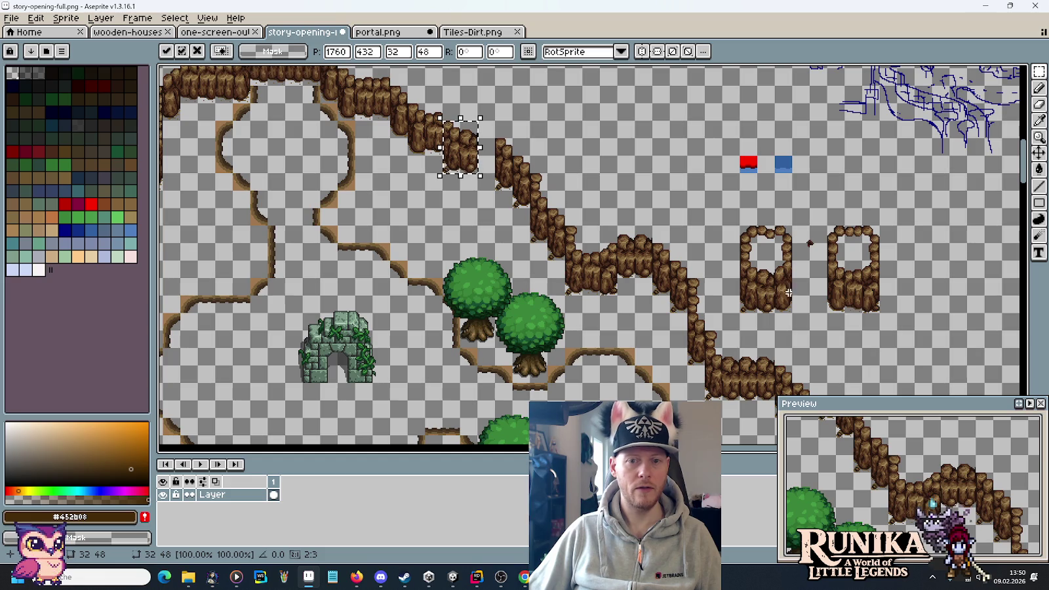
pyautogui.moveTo(767, 263)
pyautogui.mouseDown()
pyautogui.moveTo(787, 321)
pyautogui.moveTo(498, 157)
pyautogui.moveTo(495, 135)
pyautogui.mouseUp()
pyautogui.moveTo(448, 262)
pyautogui.mouseDown()
pyautogui.moveTo(399, 164)
pyautogui.moveTo(588, 322)
pyautogui.moveTo(356, 135)
pyautogui.mouseUp()
pyautogui.moveTo(433, 325)
pyautogui.mouseDown()
pyautogui.moveTo(266, 230)
pyautogui.moveTo(576, 141)
pyautogui.moveTo(729, 252)
pyautogui.moveTo(754, 253)
pyautogui.mouseUp()
pyautogui.scroll(10, 592, 209)
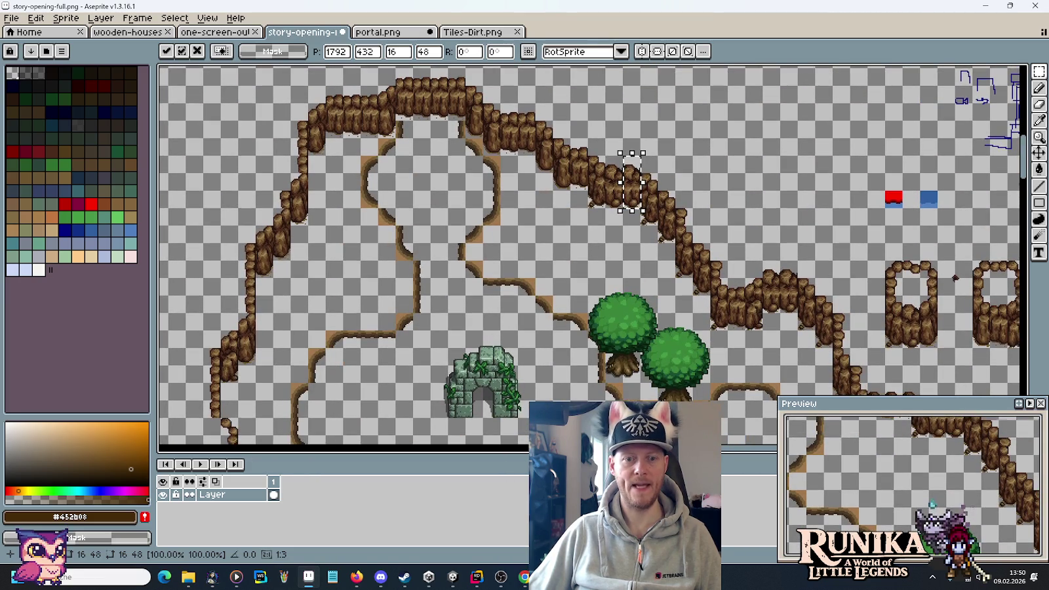
pyautogui.scroll(-5, 516, 312)
pyautogui.hscroll(5, 491, 191)
pyautogui.hscroll(2, 491, 192)
pyautogui.scroll(-1, 498, 223)
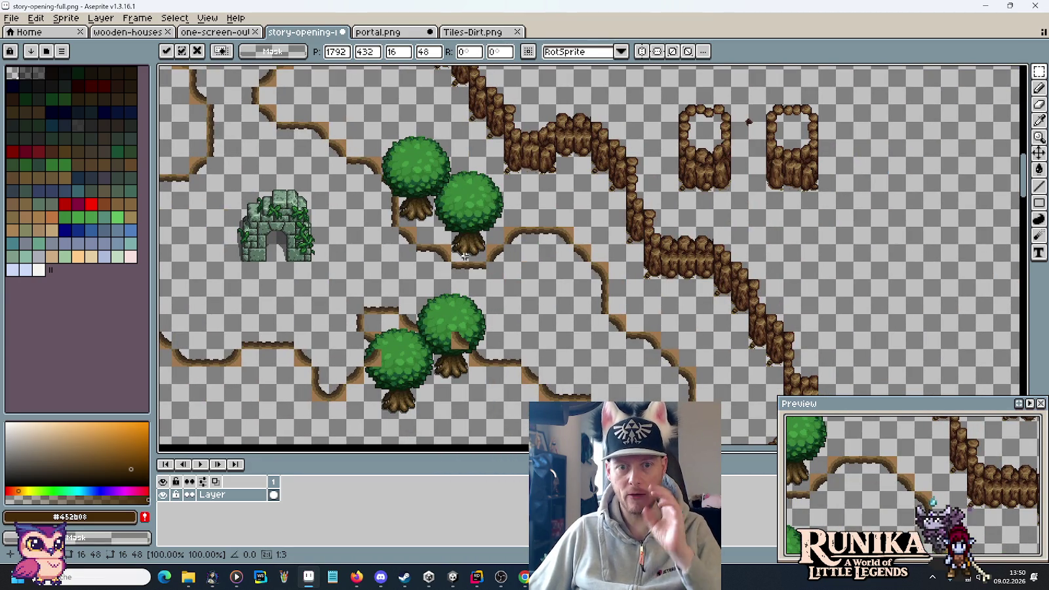
pyautogui.scroll(-3, 464, 257)
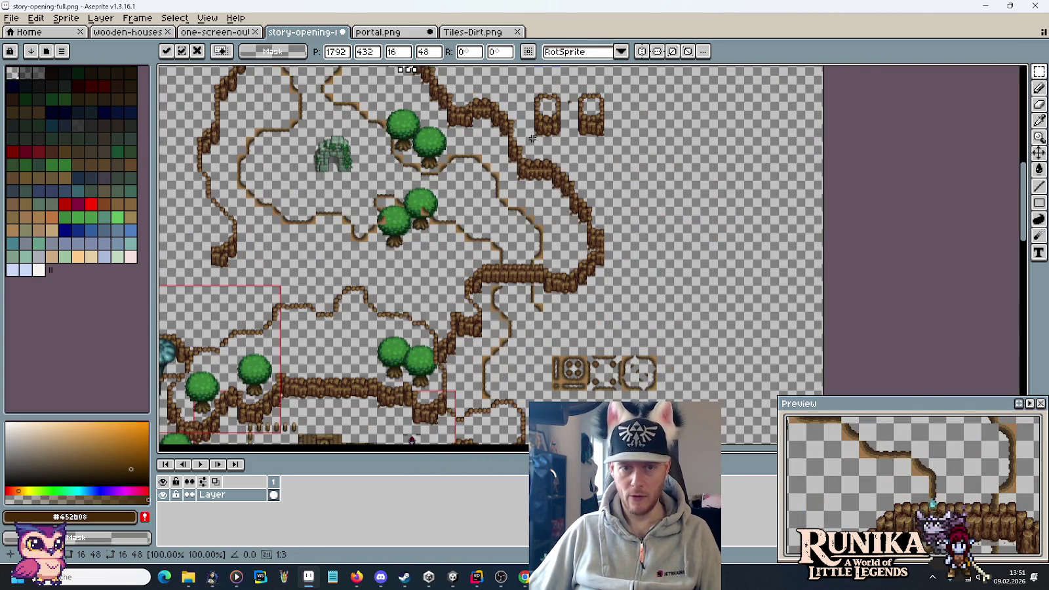
pyautogui.scroll(4, 532, 139)
pyautogui.hscroll(-5, 532, 139)
pyautogui.scroll(3, 480, 284)
pyautogui.hscroll(-3, 480, 284)
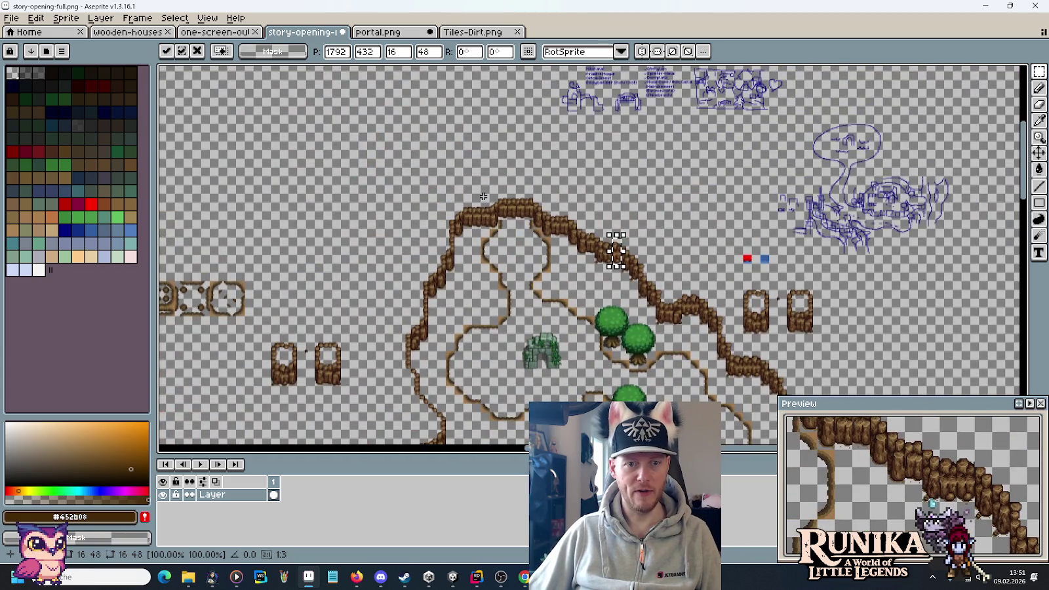
pyautogui.scroll(-5, 483, 196)
pyautogui.hscroll(2, 483, 196)
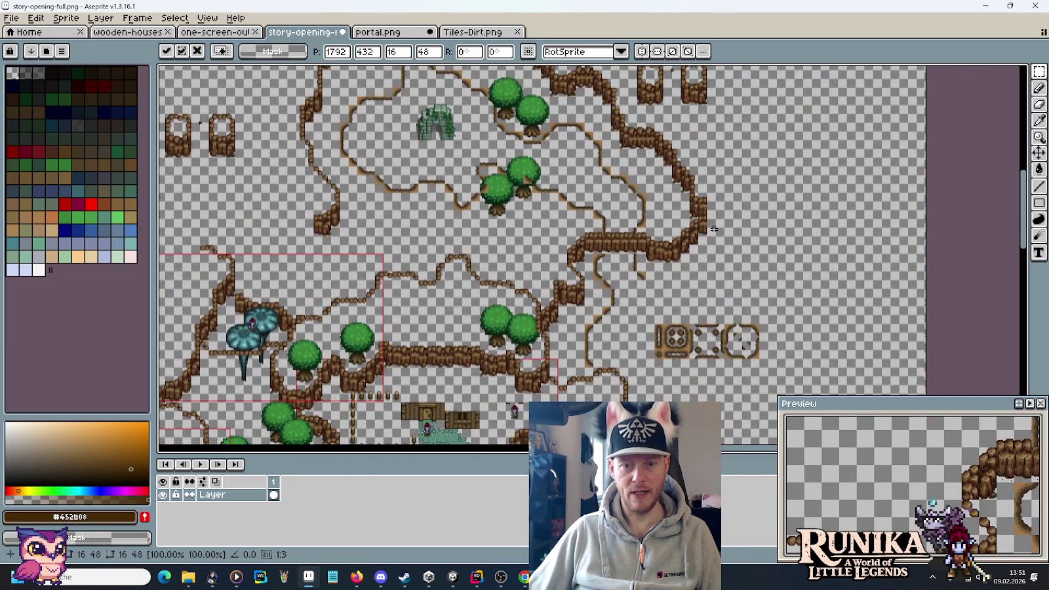
pyautogui.scroll(2, 465, 245)
pyautogui.hscroll(-4, 465, 245)
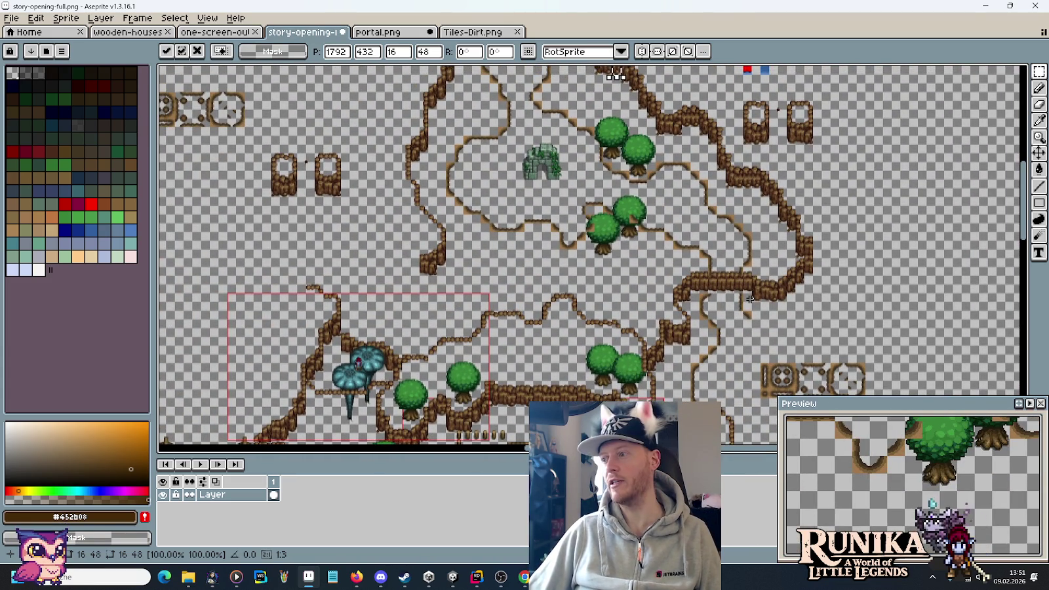
pyautogui.scroll(2, 720, 239)
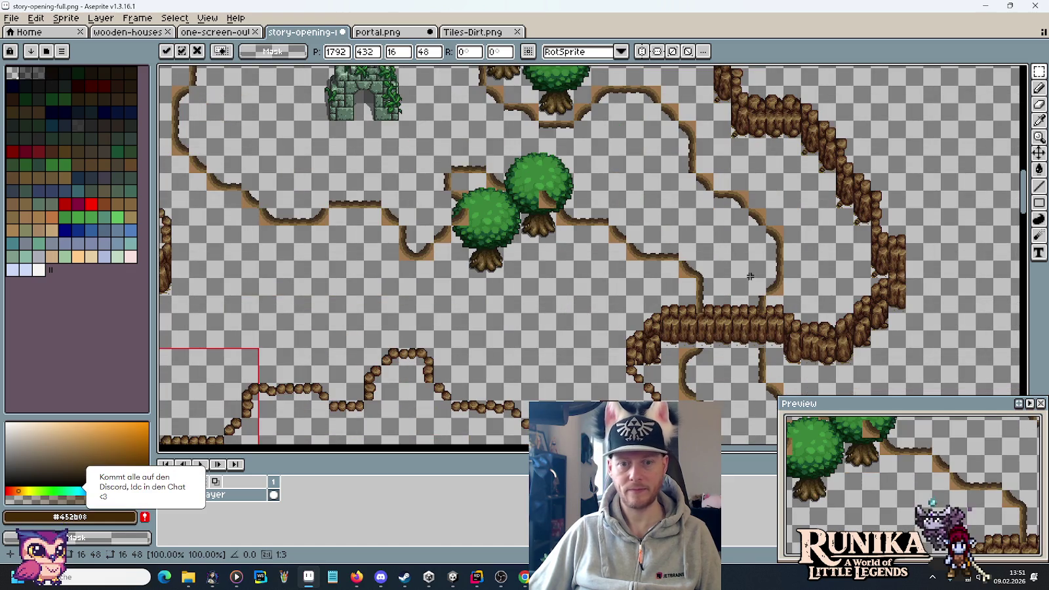
pyautogui.moveTo(750, 276); pyautogui.dragTo(499, 242)
pyautogui.scroll(2, 487, 241)
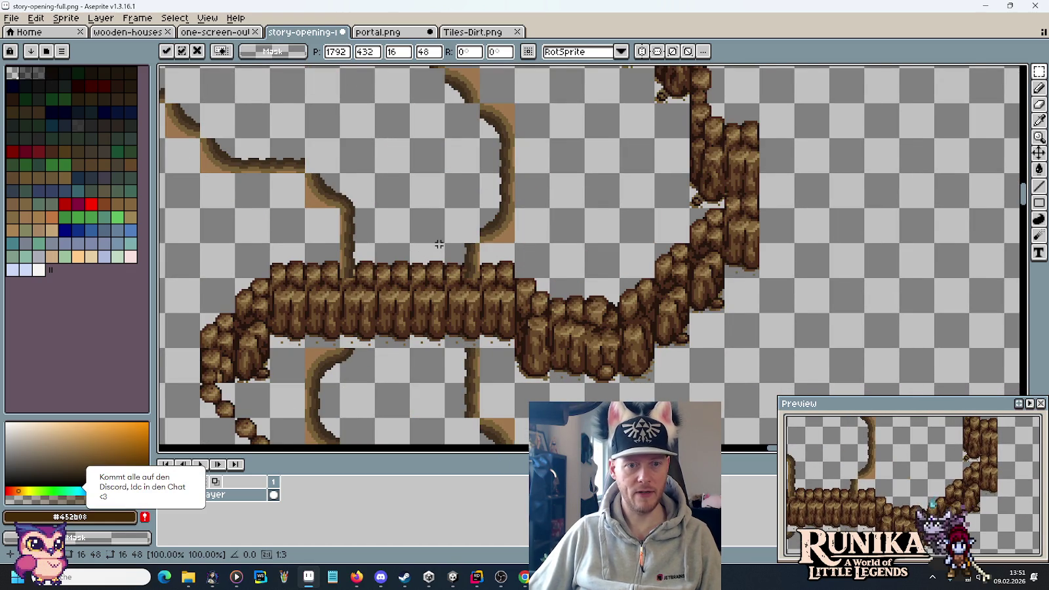
pyautogui.scroll(-2, 439, 244)
# Step: Move the restored Aseprite window off to the right and select Unity's Cliffs tilemap
pyautogui.hotkey('alt', 'Tab')
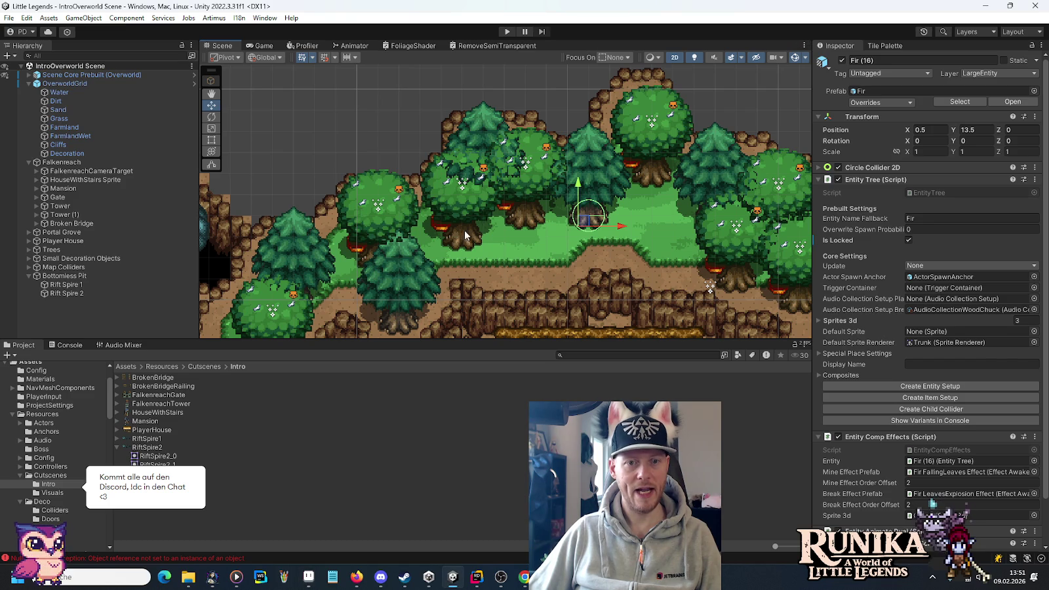
pyautogui.scroll(5, 471, 296)
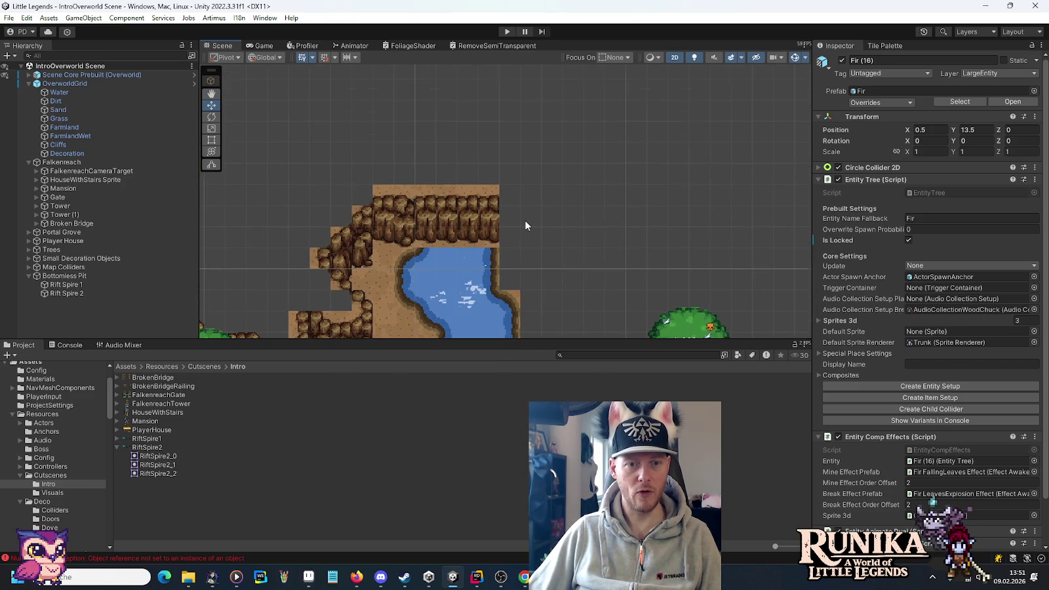
pyautogui.hotkey('alt', 'Tab')
pyautogui.moveTo(505, 6)
pyautogui.mouseDown()
pyautogui.moveTo(951, 26)
pyautogui.moveTo(712, 89)
pyautogui.mouseUp()
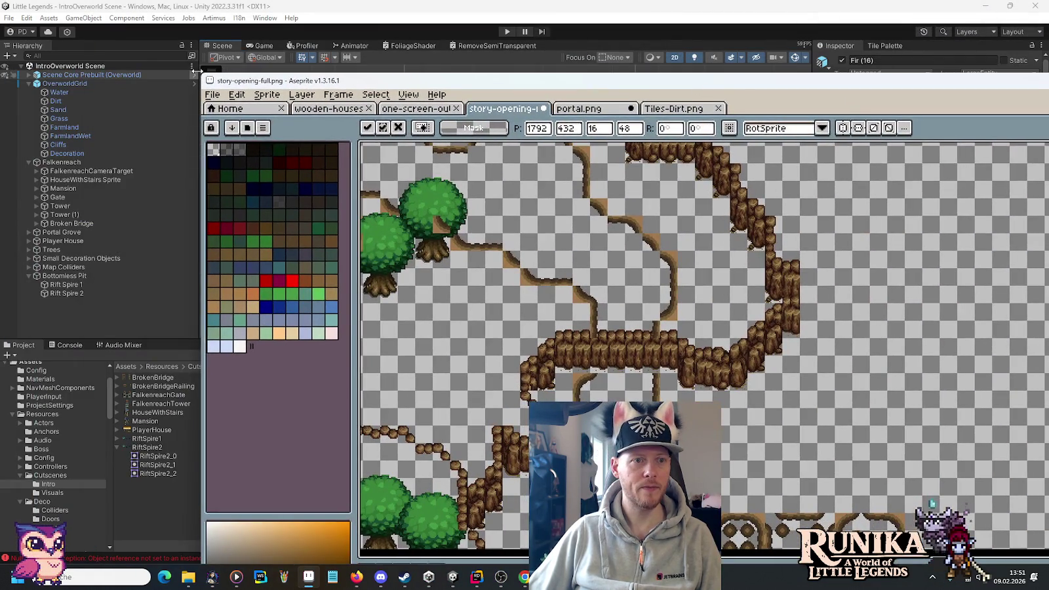
pyautogui.moveTo(211, 75)
pyautogui.mouseDown()
pyautogui.moveTo(402, 155)
pyautogui.moveTo(649, 88)
pyautogui.moveTo(711, 116)
pyautogui.mouseUp()
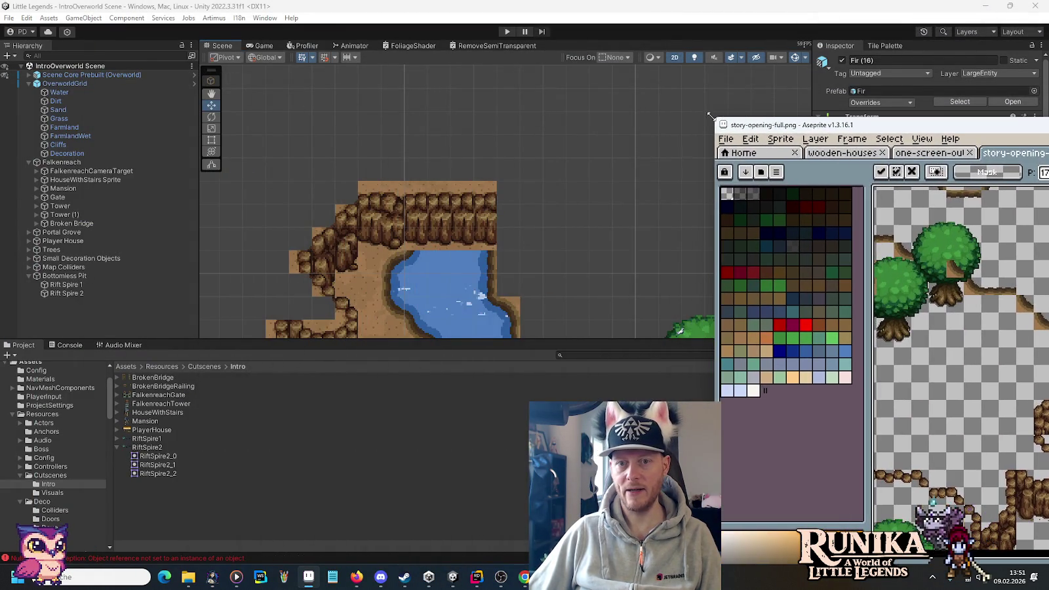
pyautogui.moveTo(883, 126)
pyautogui.mouseDown()
pyautogui.moveTo(705, 56)
pyautogui.moveTo(1048, 111)
pyautogui.mouseUp()
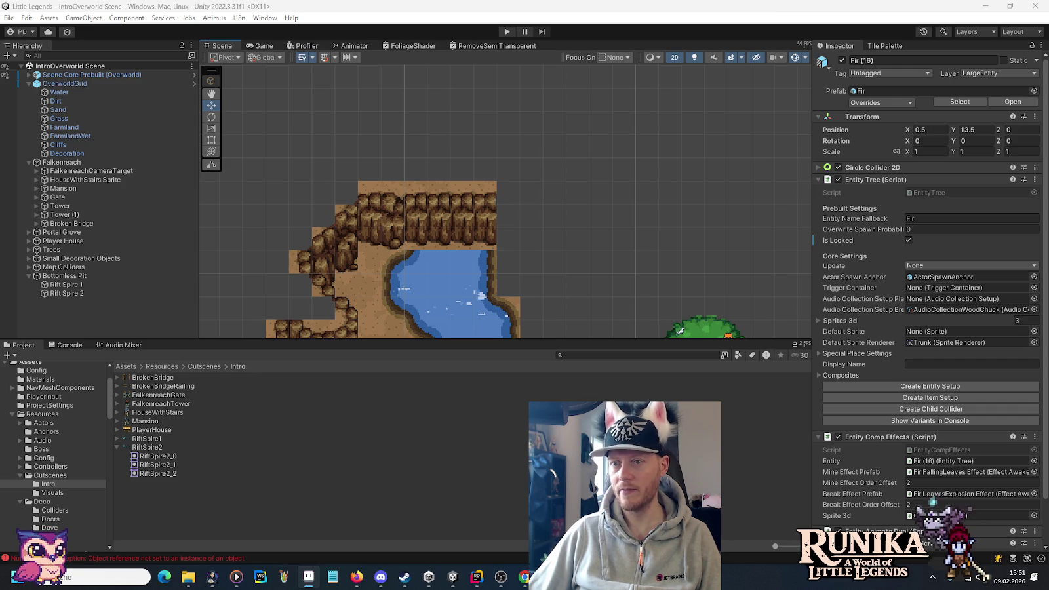
pyautogui.moveTo(494, 232); pyautogui.dragTo(486, 233)
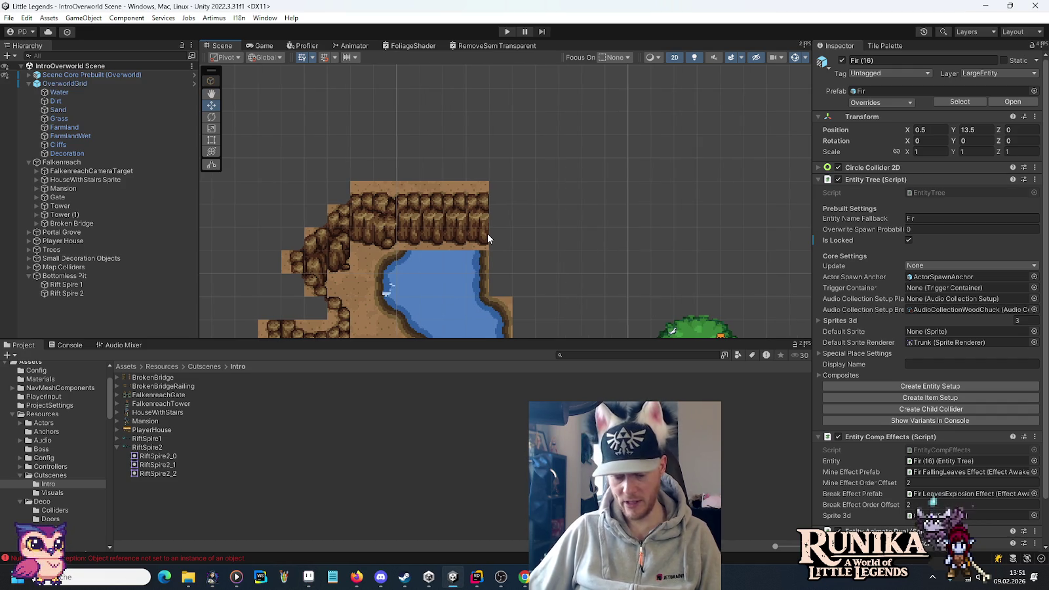
pyautogui.click(73, 145)
# Step: Switch the Tile Palette to Cliff Palette and paint a one-by-three cliff column
pyautogui.click(885, 45)
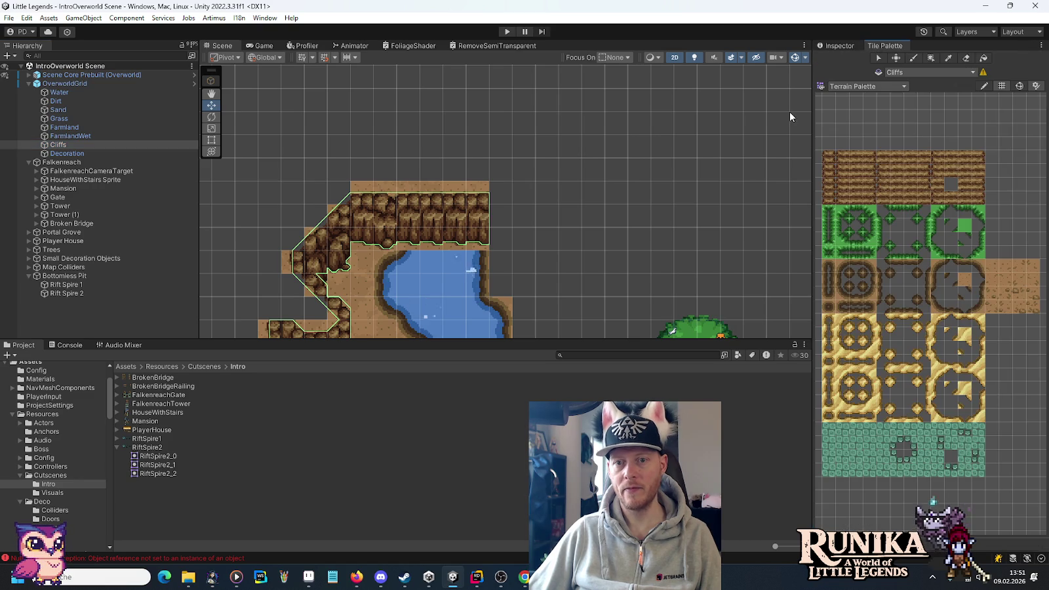
pyautogui.click(879, 86)
pyautogui.click(875, 135)
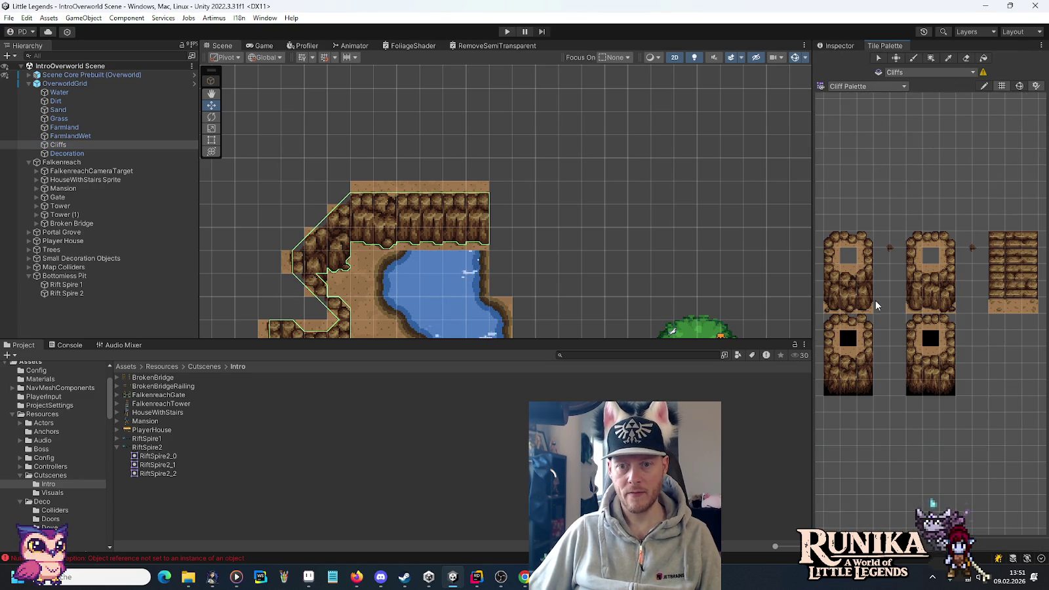
pyautogui.moveTo(927, 305); pyautogui.dragTo(930, 270)
pyautogui.click(498, 209)
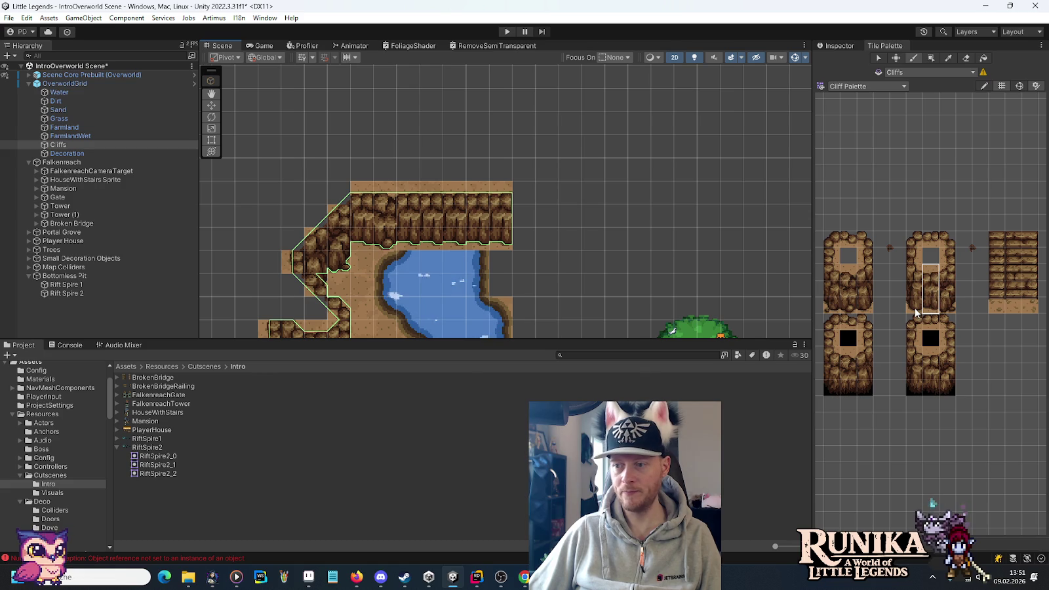
# Step: Paint two-tile-wide cliff pieces extending the wall to the right
pyautogui.moveTo(915, 310); pyautogui.dragTo(931, 268)
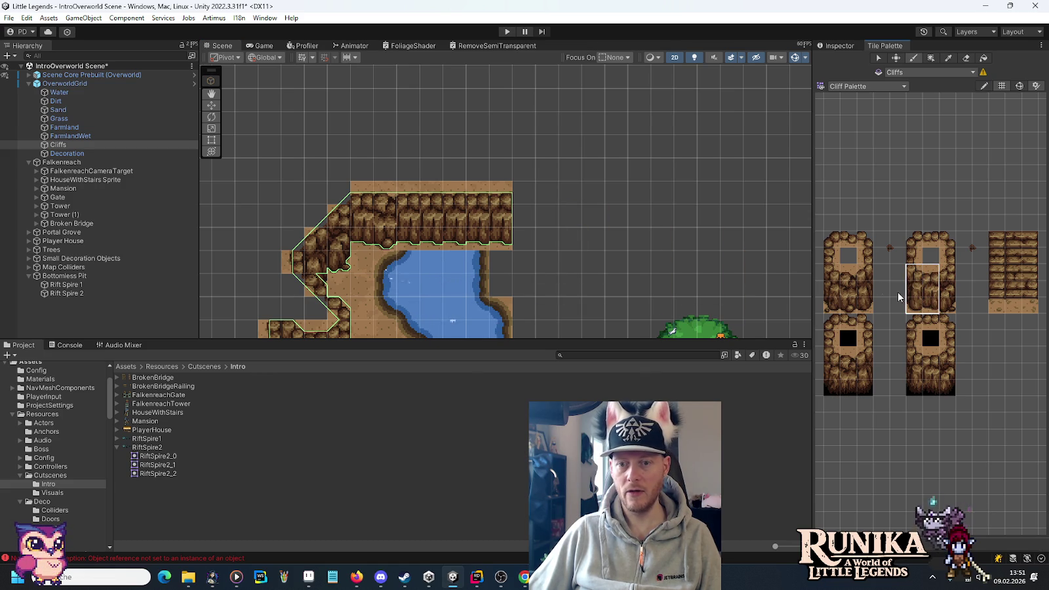
pyautogui.moveTo(948, 307); pyautogui.dragTo(911, 269)
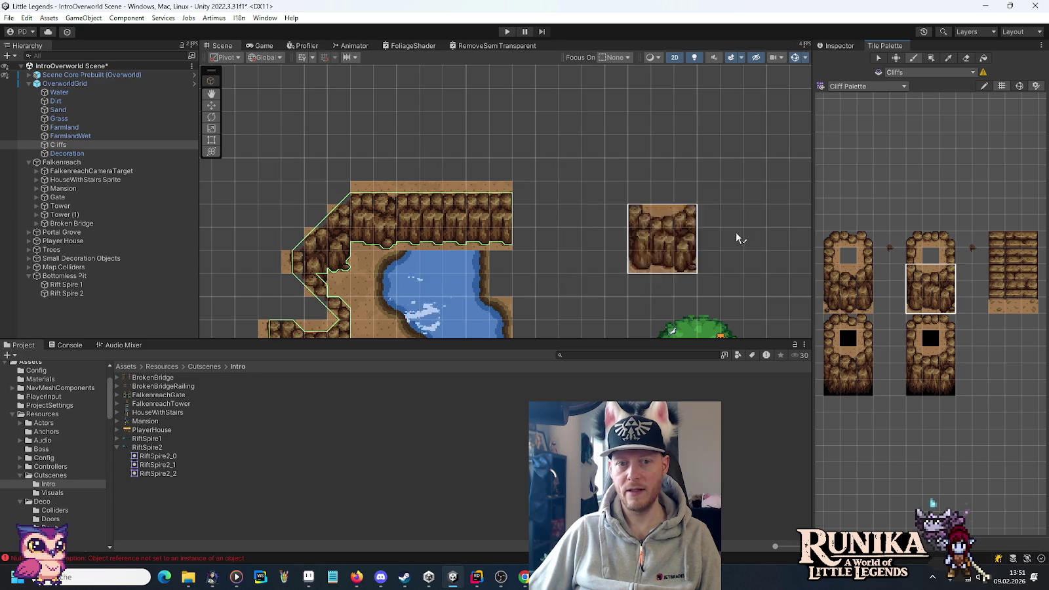
pyautogui.moveTo(931, 307); pyautogui.dragTo(915, 279)
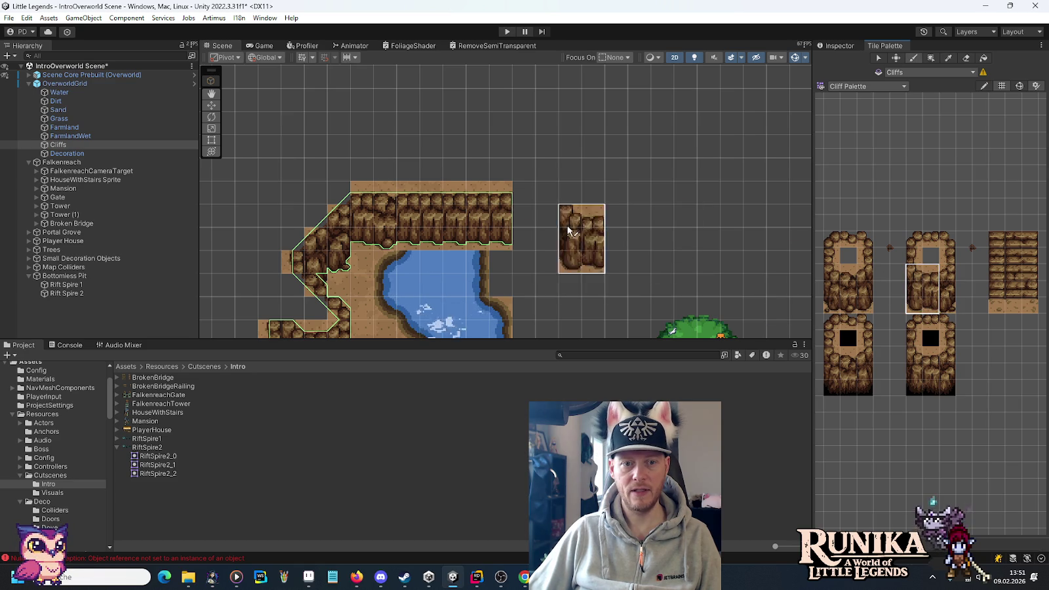
pyautogui.click(524, 223)
pyautogui.click(851, 280)
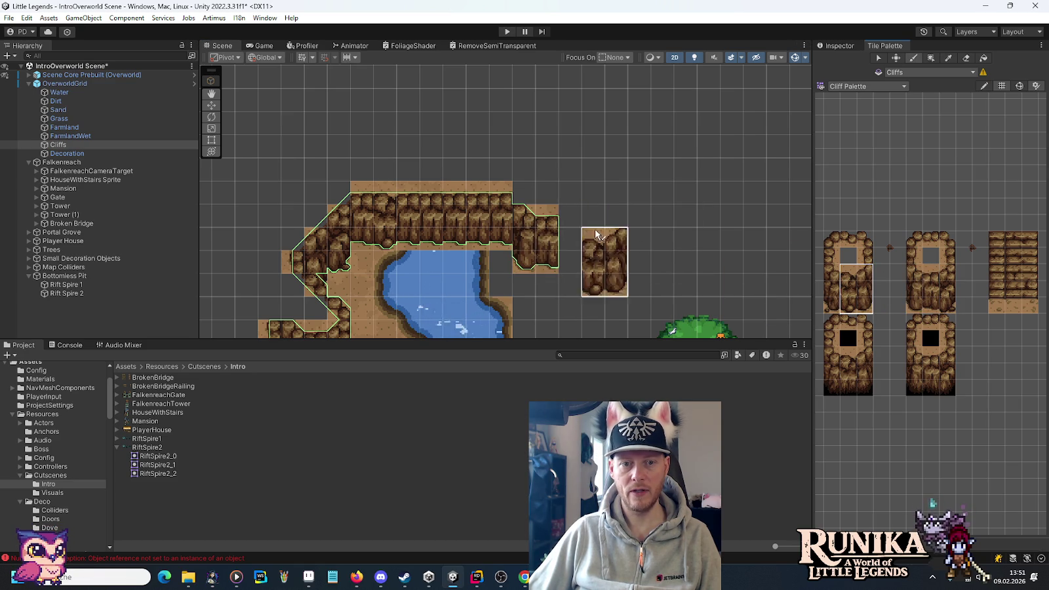
pyautogui.click(569, 261)
# Step: Paint single cliff columns stepping upward from the wall's right end
pyautogui.moveTo(948, 270); pyautogui.dragTo(948, 307)
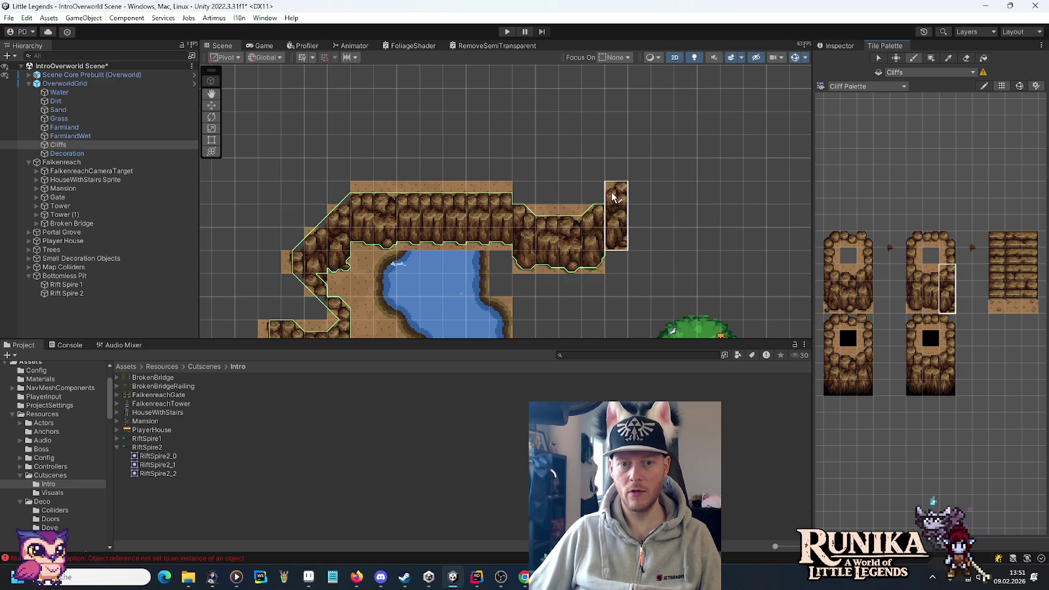
pyautogui.click(614, 196)
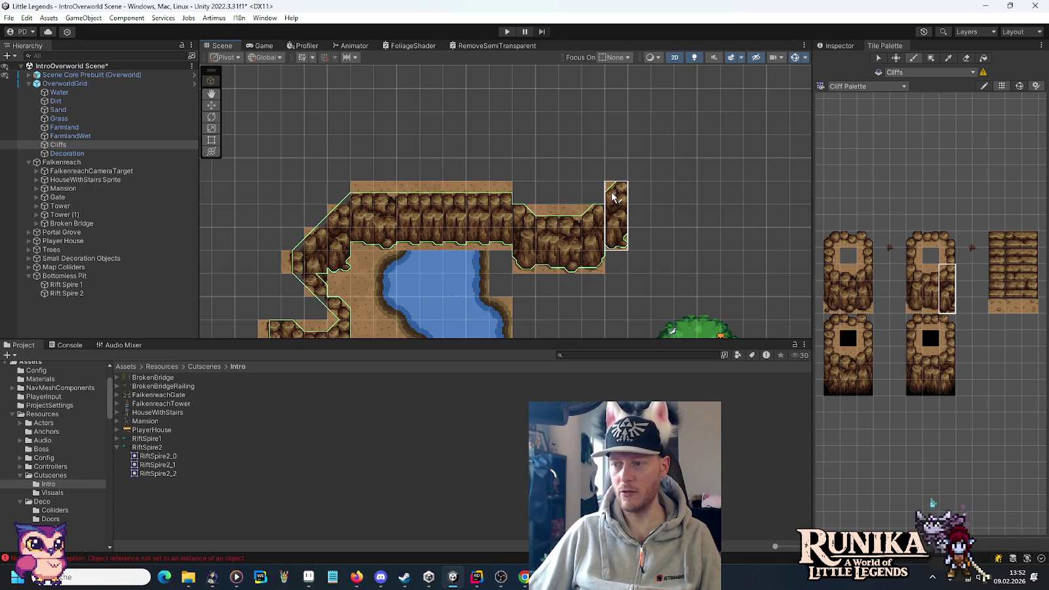
pyautogui.moveTo(864, 270); pyautogui.dragTo(865, 307)
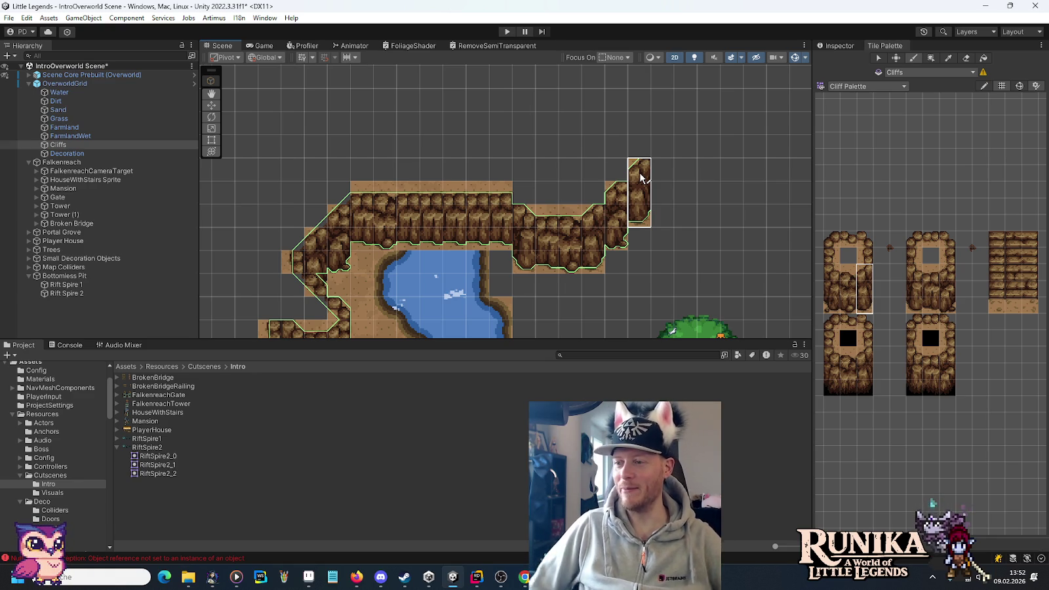
pyautogui.click(641, 177)
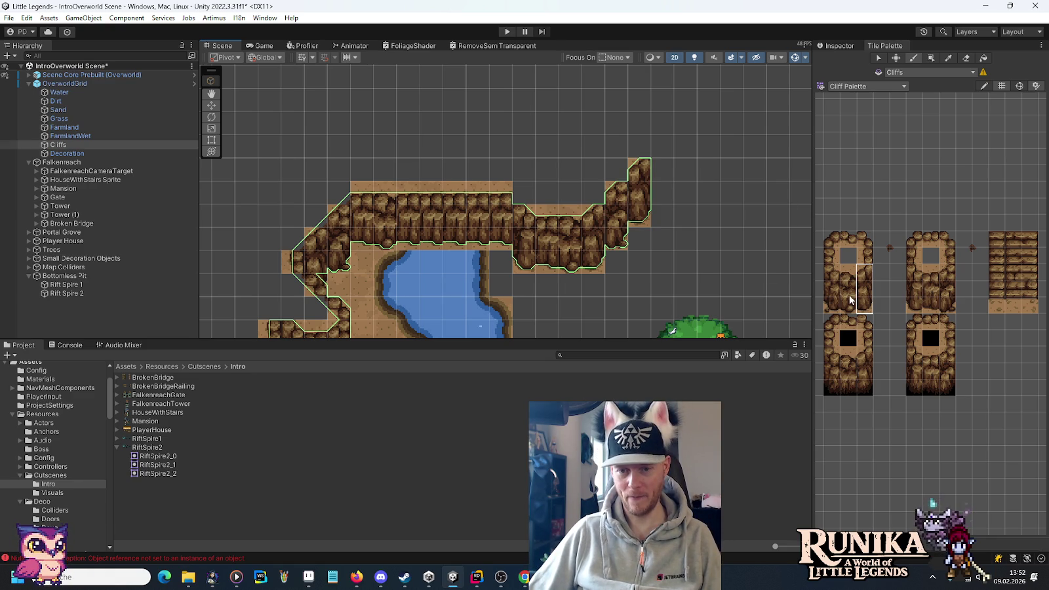
pyautogui.click(927, 303)
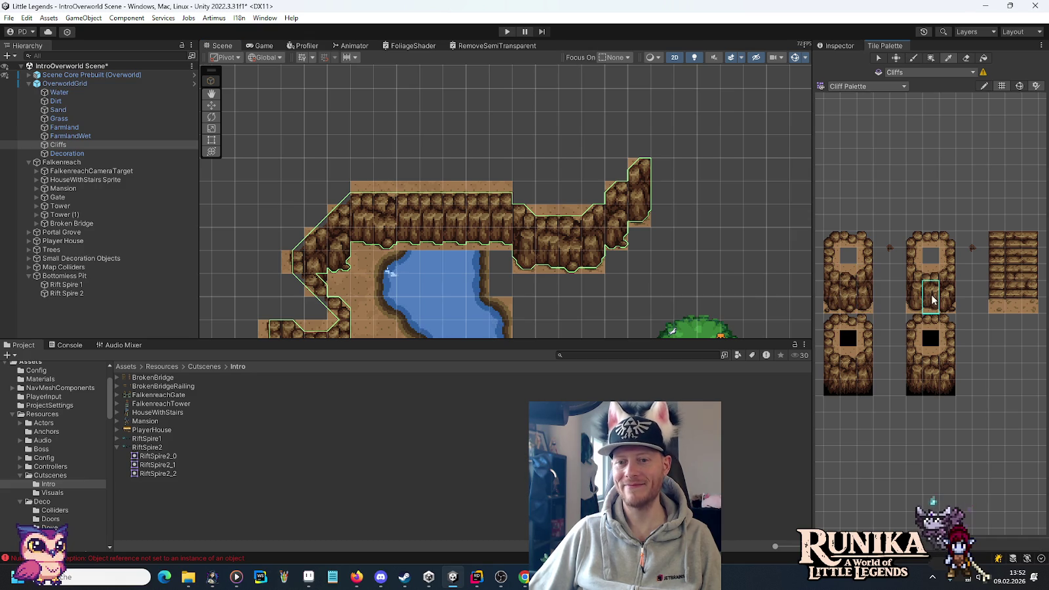
pyautogui.click(661, 169)
pyautogui.click(848, 272)
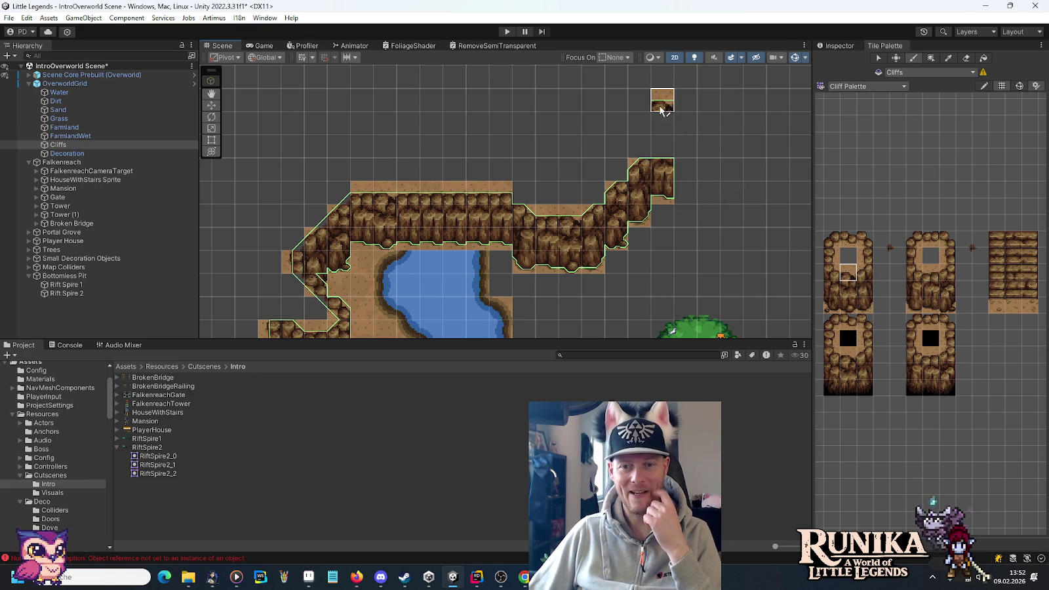
# Step: Paint a two-tile piece from the Cave Palette reaching further up the column
pyautogui.click(858, 86)
pyautogui.click(862, 126)
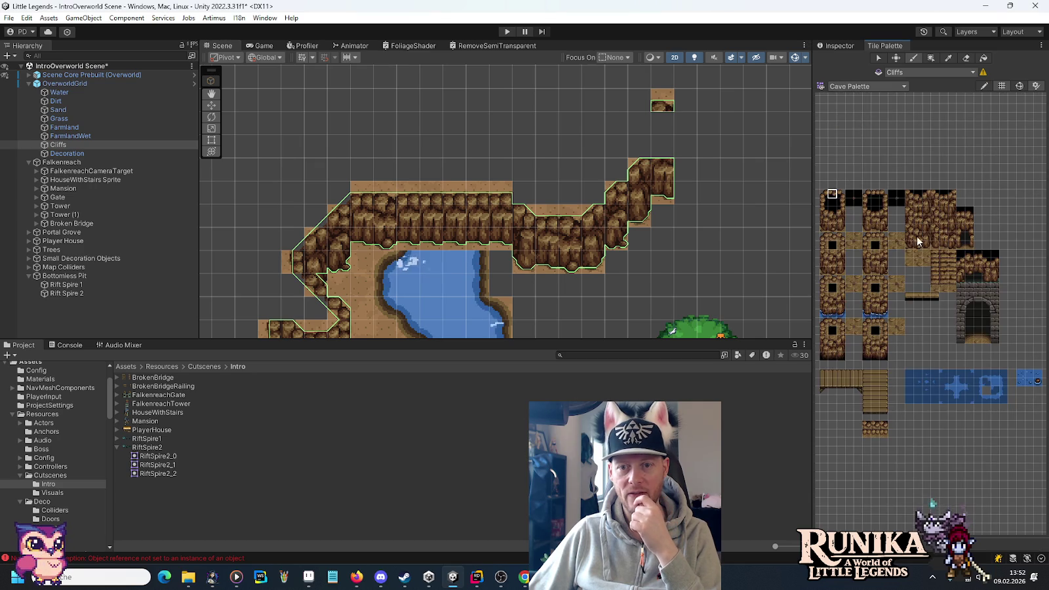
pyautogui.moveTo(919, 203); pyautogui.dragTo(919, 207)
pyautogui.moveTo(665, 127); pyautogui.dragTo(670, 148)
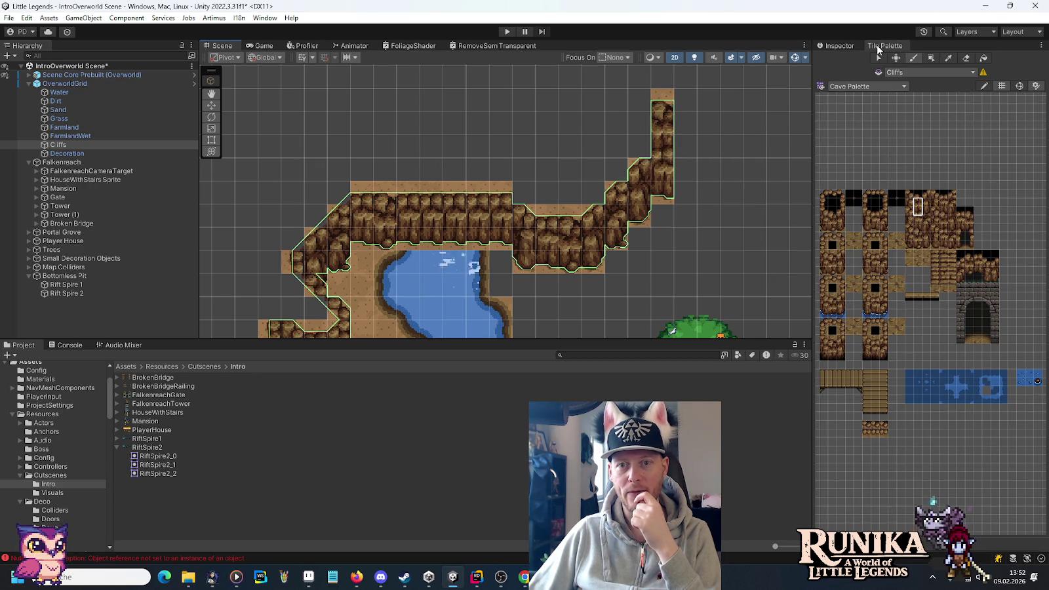
# Step: Back on the Cliff Palette, cap the cliff column with a cliff-top tile
pyautogui.click(868, 87)
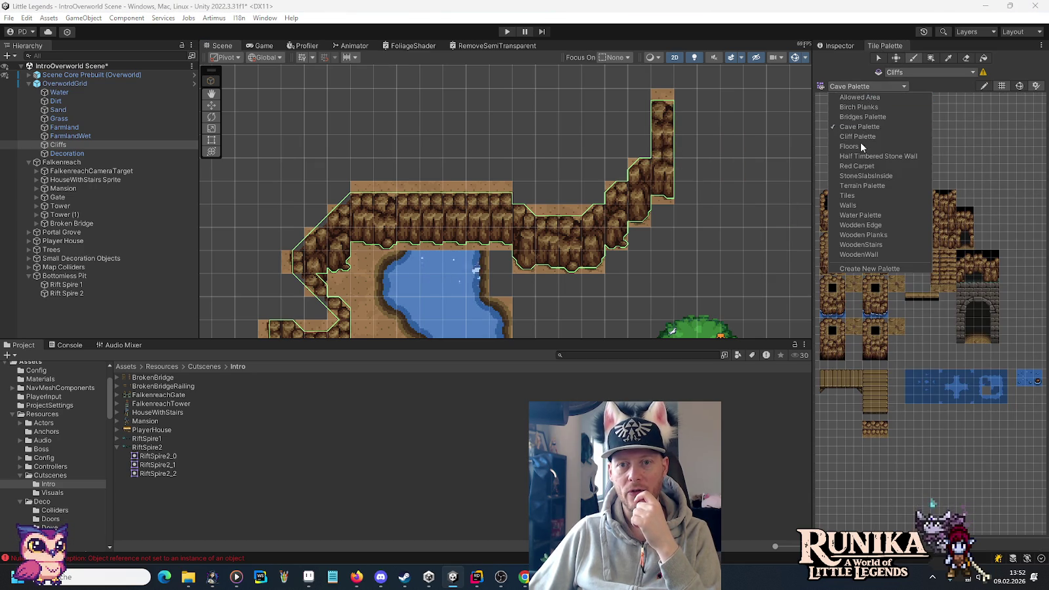
pyautogui.click(860, 139)
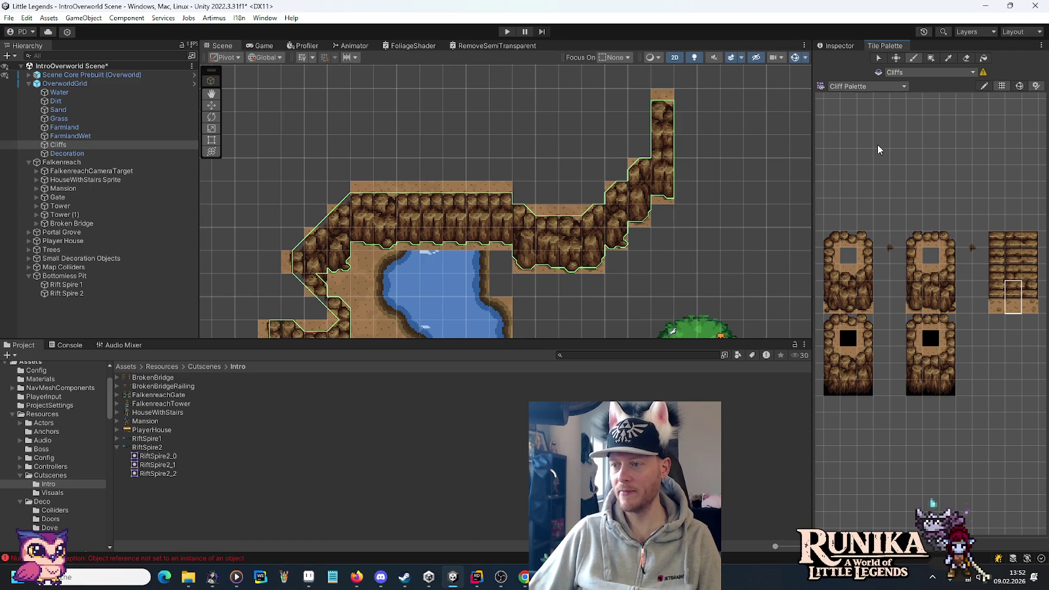
pyautogui.moveTo(833, 310); pyautogui.dragTo(834, 273)
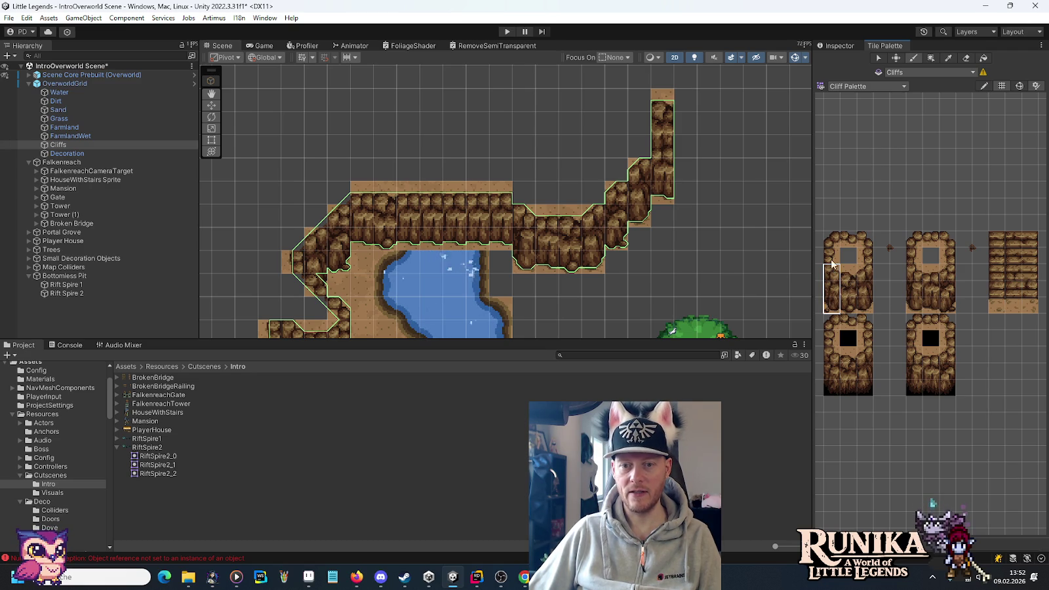
pyautogui.moveTo(538, 137)
pyautogui.mouseDown()
pyautogui.moveTo(567, 163)
pyautogui.moveTo(592, 225)
pyautogui.mouseUp()
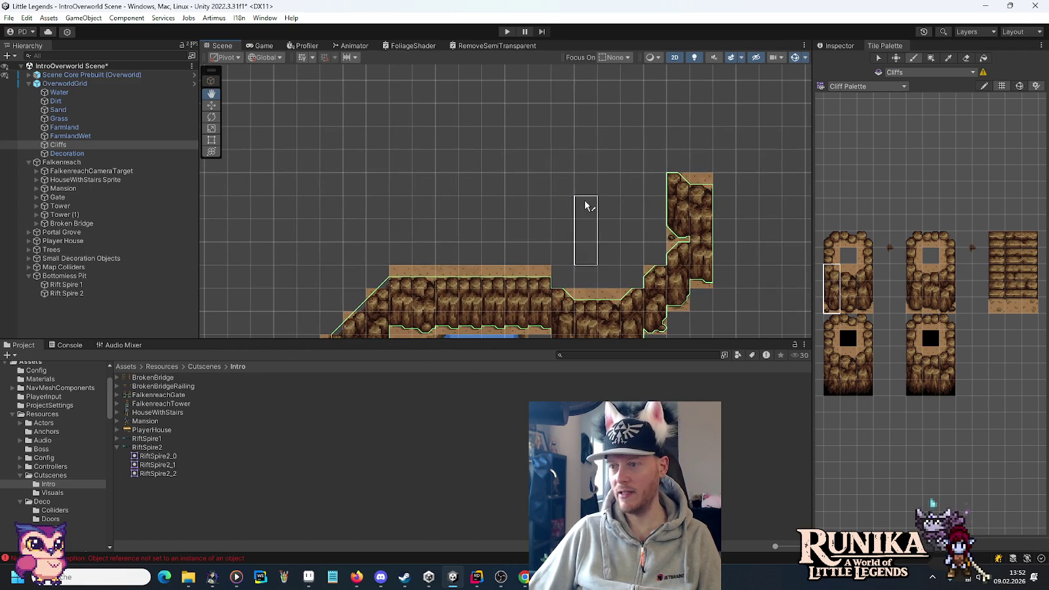
pyautogui.click(831, 256)
pyautogui.click(677, 162)
# Step: Extend the column upward with another cliff-top tile
pyautogui.click(914, 256)
pyautogui.click(678, 138)
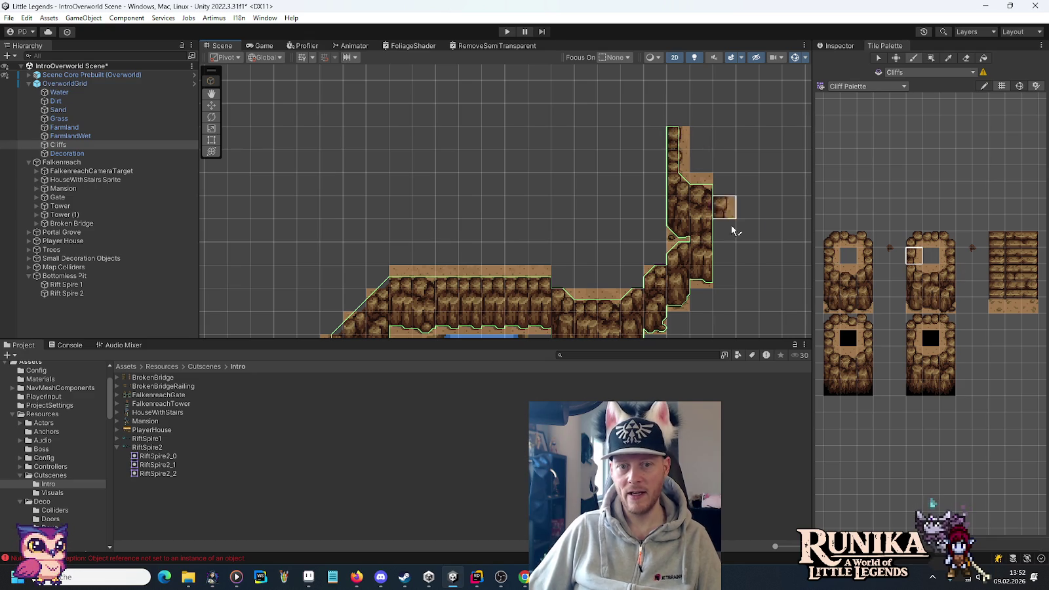
pyautogui.moveTo(913, 307); pyautogui.dragTo(914, 272)
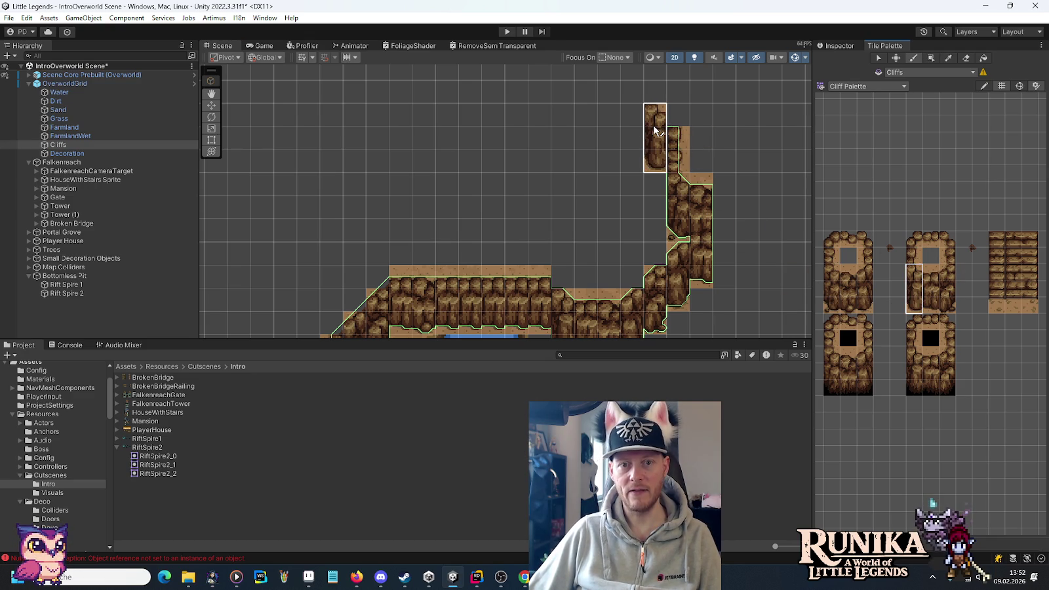
pyautogui.moveTo(831, 307); pyautogui.dragTo(831, 272)
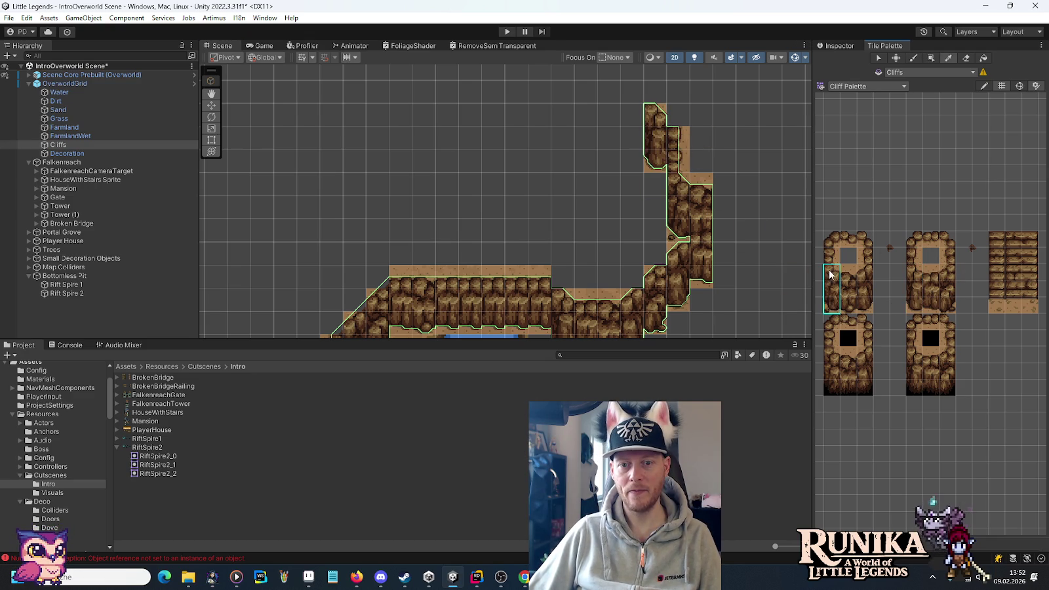
pyautogui.moveTo(558, 126)
pyautogui.mouseDown()
pyautogui.moveTo(536, 134)
pyautogui.moveTo(566, 215)
pyautogui.moveTo(656, 226)
pyautogui.mouseUp()
pyautogui.click(826, 255)
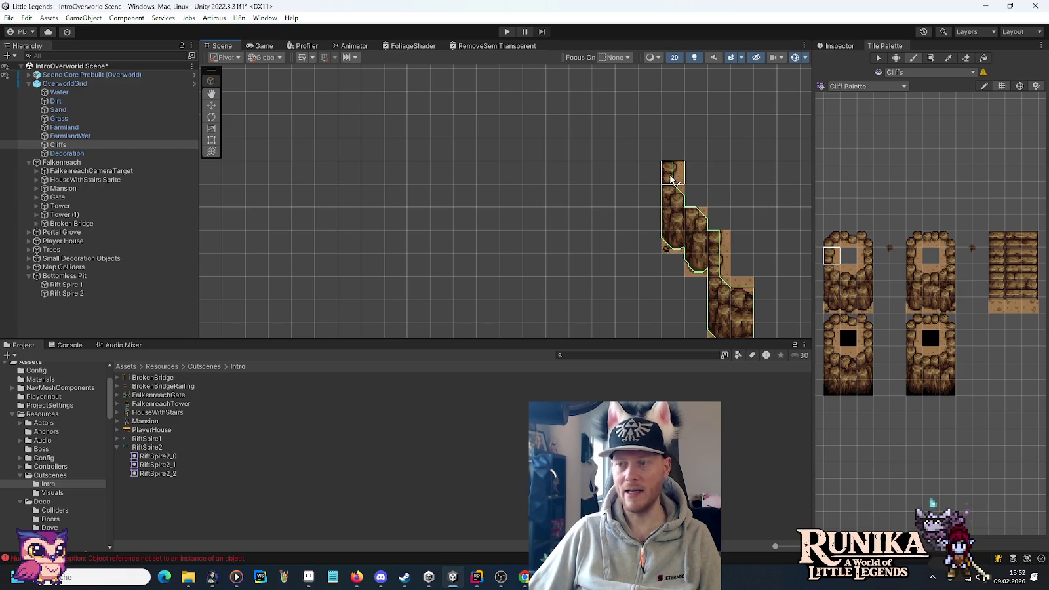
# Step: Paint middle and left-edge cliff strips stepping up the wall
pyautogui.moveTo(913, 307); pyautogui.dragTo(915, 270)
pyautogui.click(650, 152)
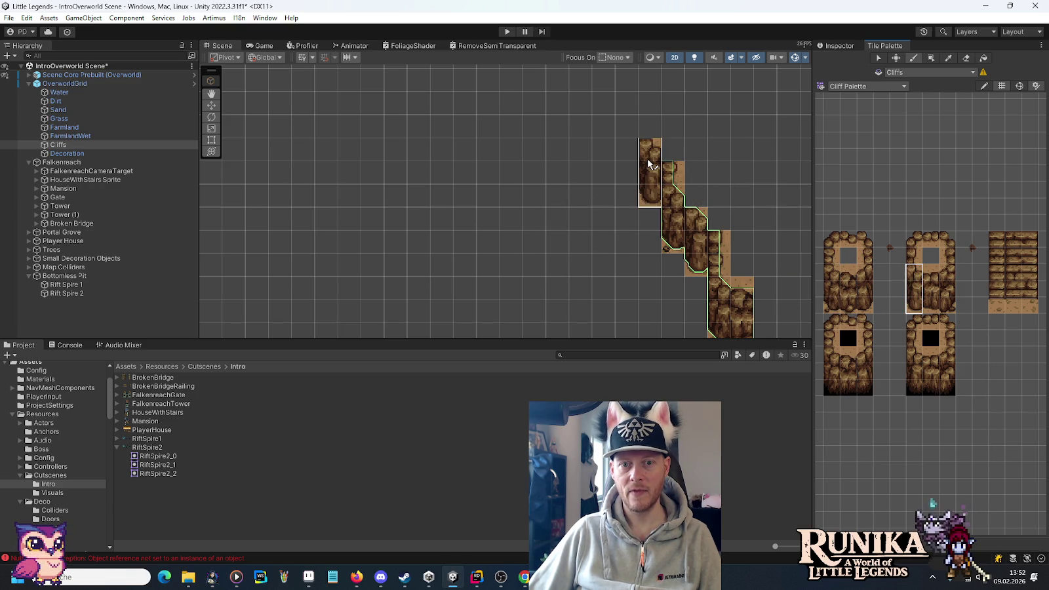
pyautogui.moveTo(829, 307); pyautogui.dragTo(831, 269)
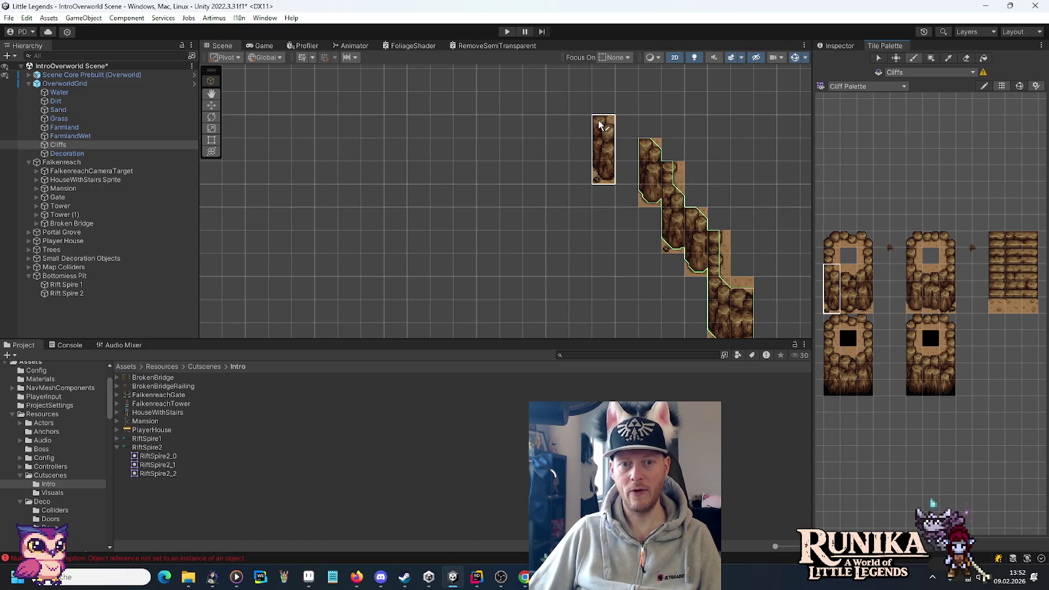
pyautogui.click(625, 135)
pyautogui.moveTo(577, 135); pyautogui.dragTo(613, 205)
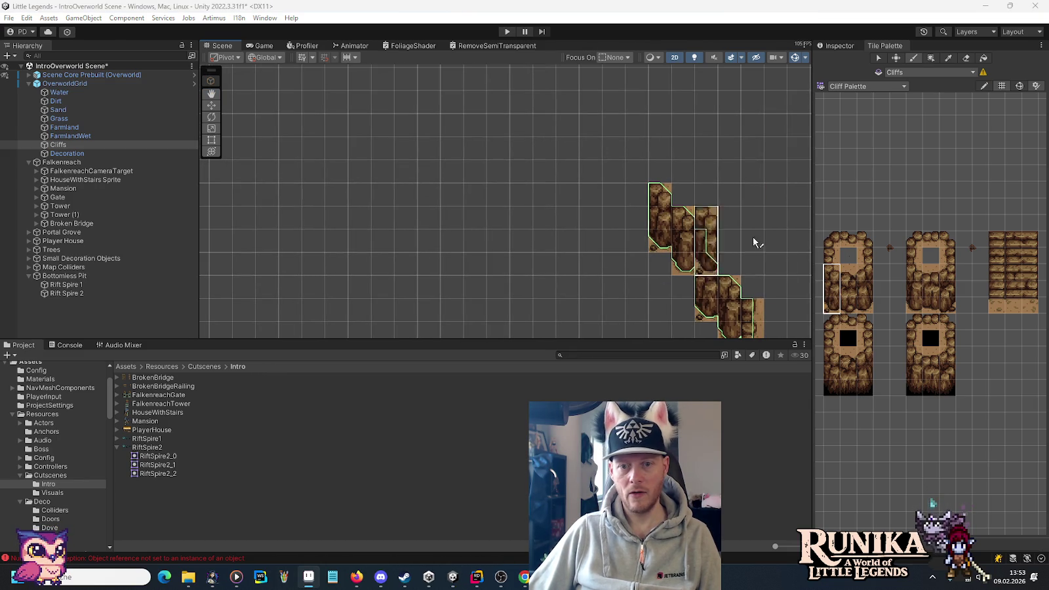
# Step: Paint more cliff strips stepping left, ending with a column at the wall's left end
pyautogui.moveTo(932, 306); pyautogui.dragTo(931, 269)
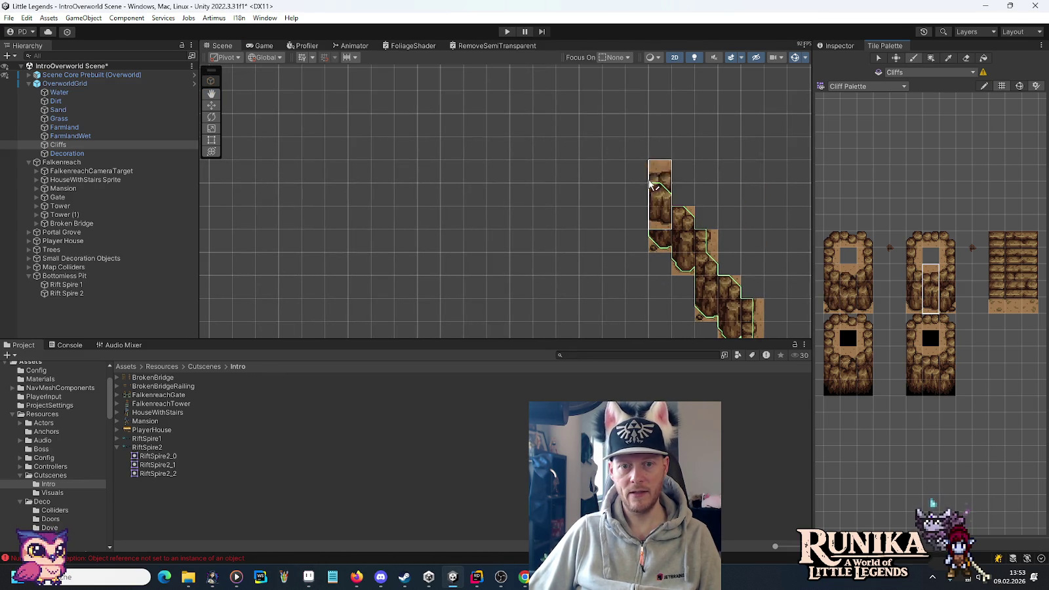
pyautogui.click(639, 179)
pyautogui.click(597, 179)
pyautogui.moveTo(849, 308); pyautogui.dragTo(849, 270)
pyautogui.click(613, 182)
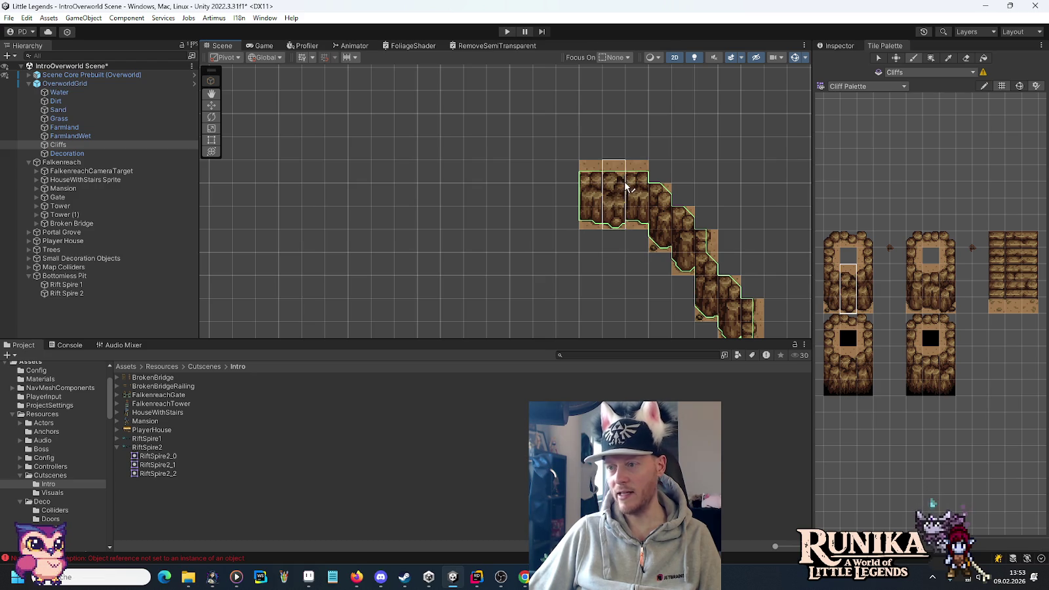
pyautogui.moveTo(914, 308); pyautogui.dragTo(914, 270)
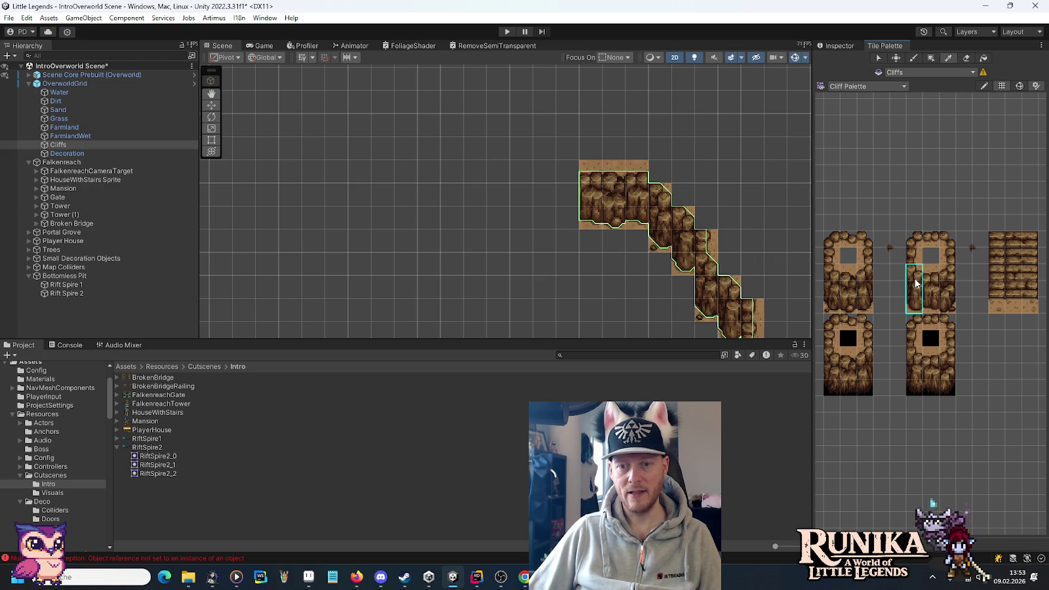
pyautogui.click(561, 172)
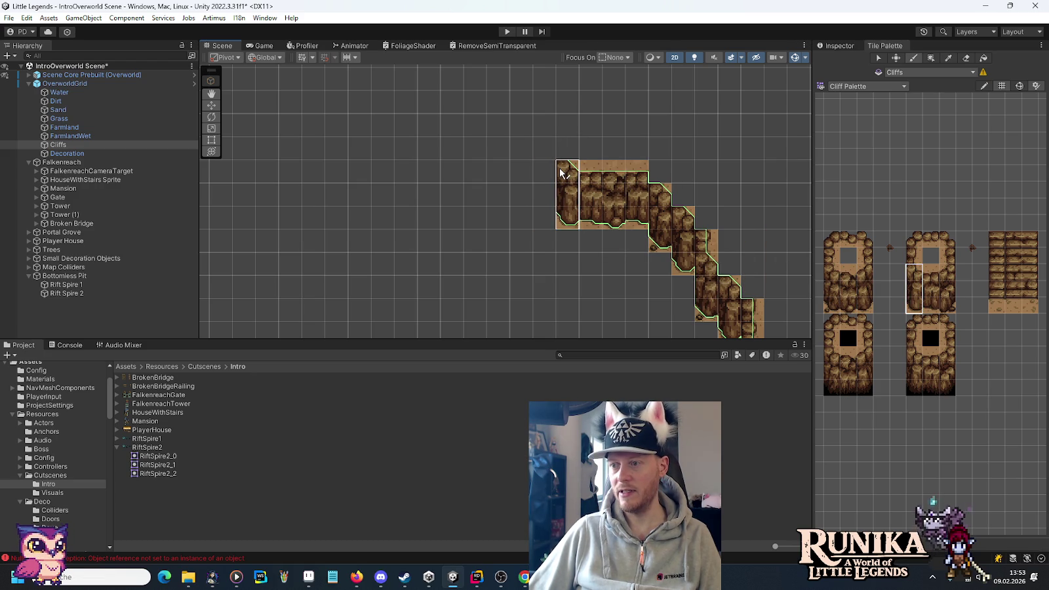
# Step: Stack cliff-top and two-tile pieces to raise that column, capping it with a top tile
pyautogui.click(914, 255)
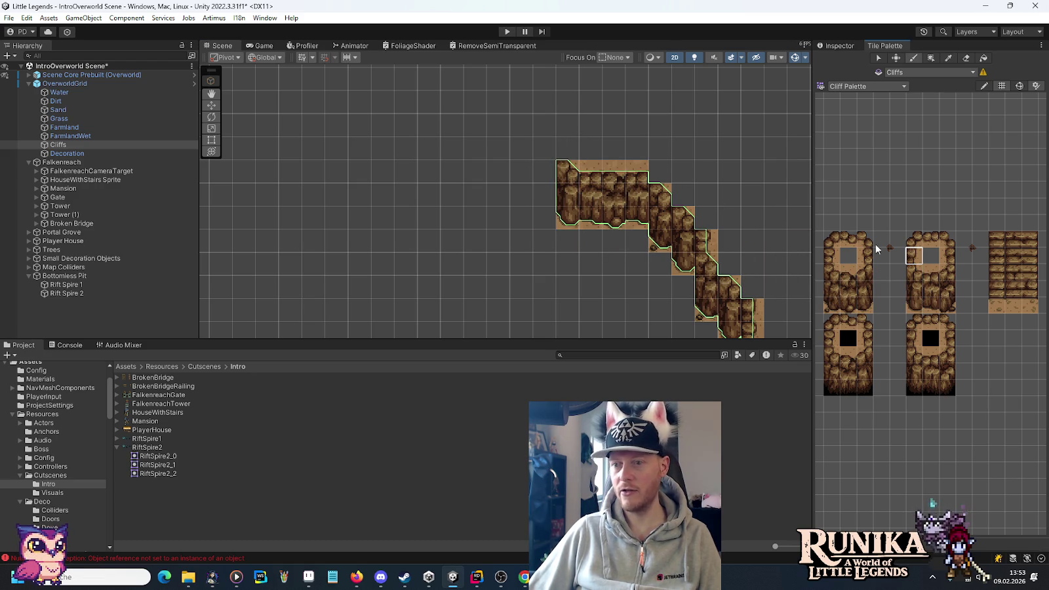
pyautogui.click(561, 153)
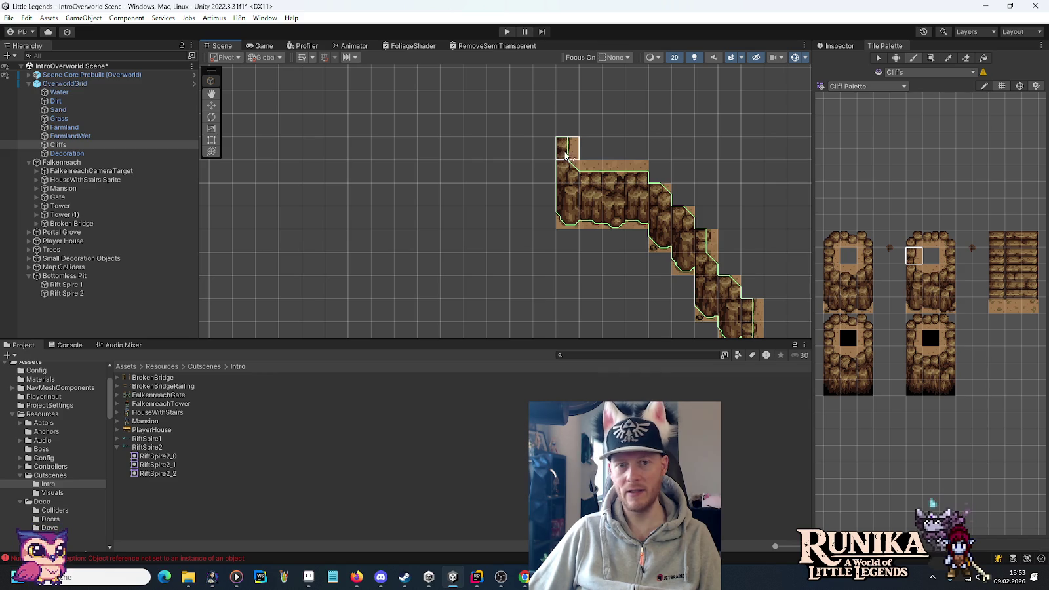
pyautogui.moveTo(831, 302); pyautogui.dragTo(833, 252)
pyautogui.click(544, 115)
pyautogui.click(914, 255)
pyautogui.click(544, 79)
pyautogui.moveTo(432, 102); pyautogui.dragTo(501, 229)
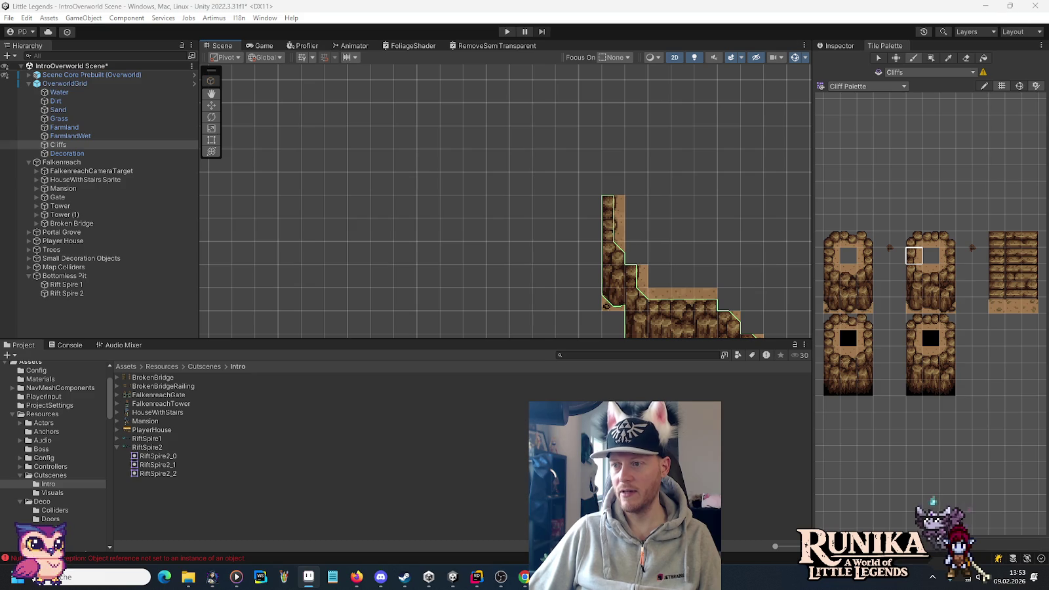
# Step: Paint four three-tile cliff columns stepping up-left along the wall
pyautogui.moveTo(921, 311); pyautogui.dragTo(915, 270)
pyautogui.click(590, 229)
pyautogui.moveTo(833, 306); pyautogui.dragTo(832, 270)
pyautogui.click(564, 176)
pyautogui.moveTo(850, 307); pyautogui.dragTo(849, 282)
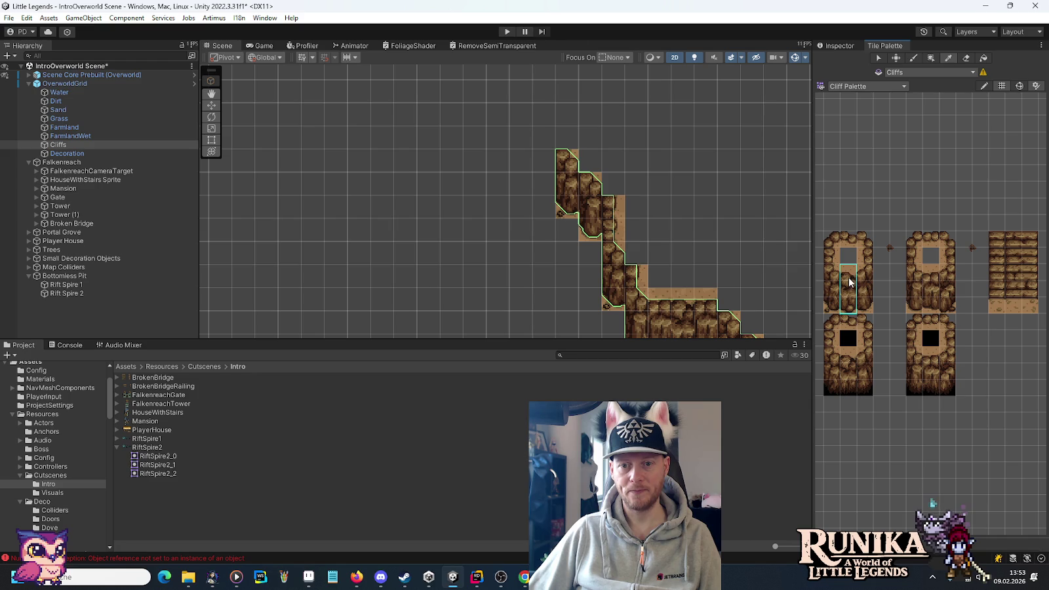
pyautogui.click(544, 183)
pyautogui.moveTo(931, 308); pyautogui.dragTo(930, 270)
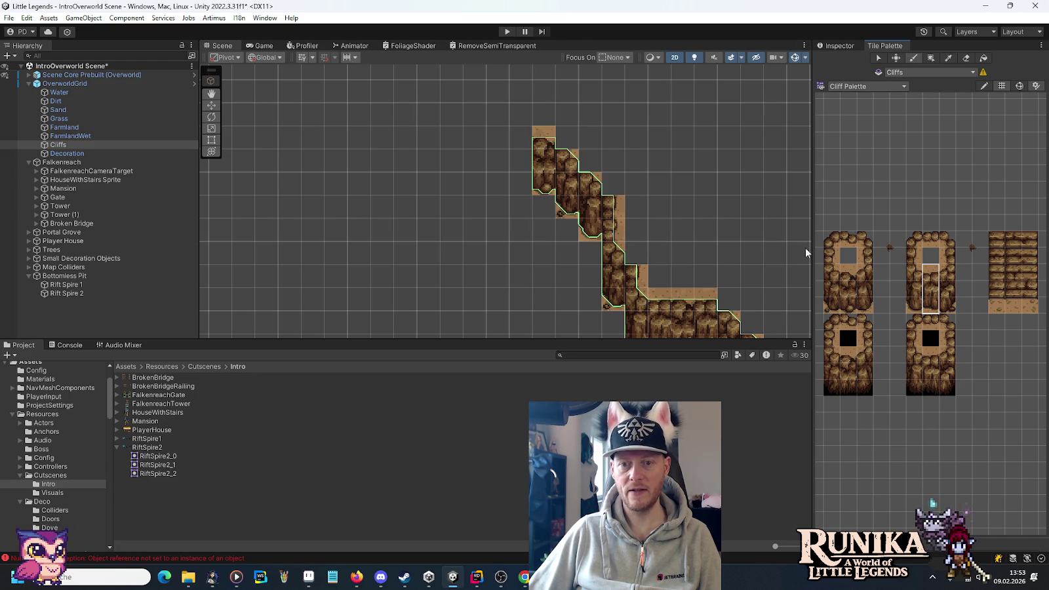
pyautogui.click(539, 147)
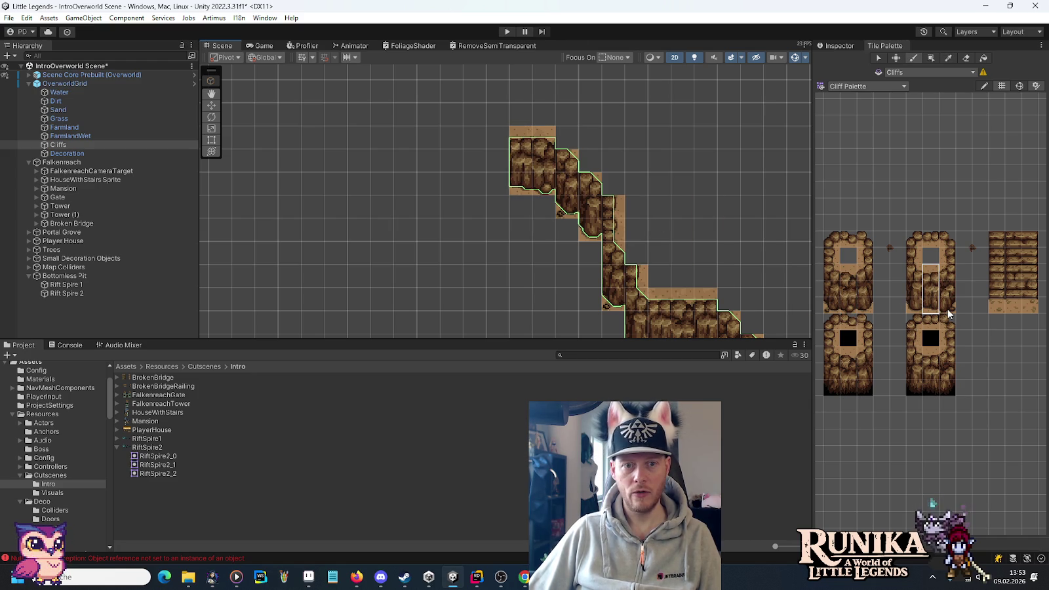
# Step: Paint a two-by-two block of cliff tiles further left
pyautogui.click(864, 283)
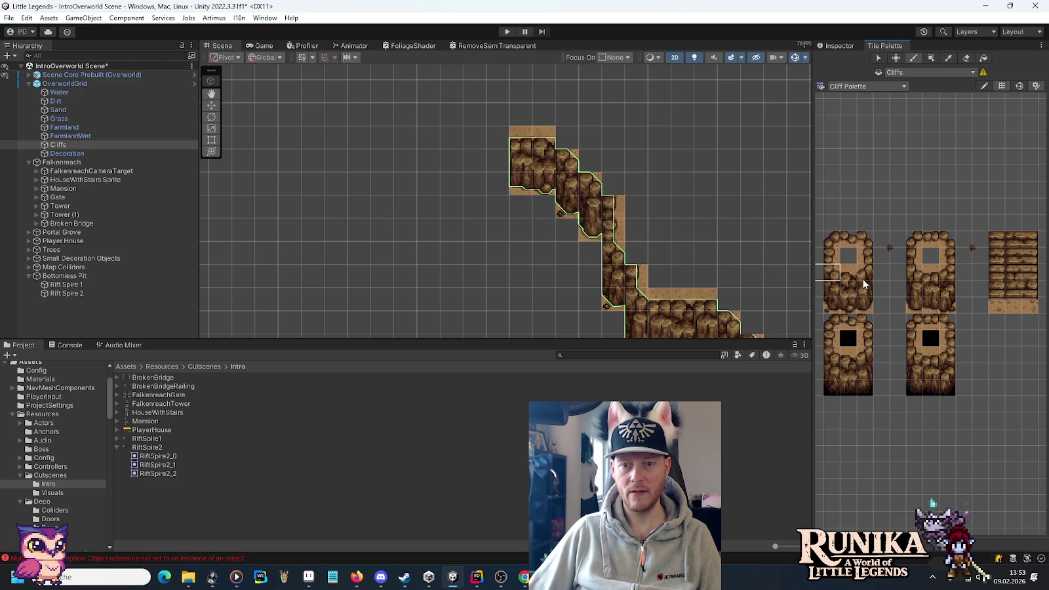
pyautogui.moveTo(864, 310); pyautogui.dragTo(831, 270)
pyautogui.click(445, 162)
pyautogui.moveTo(378, 226); pyautogui.dragTo(479, 257)
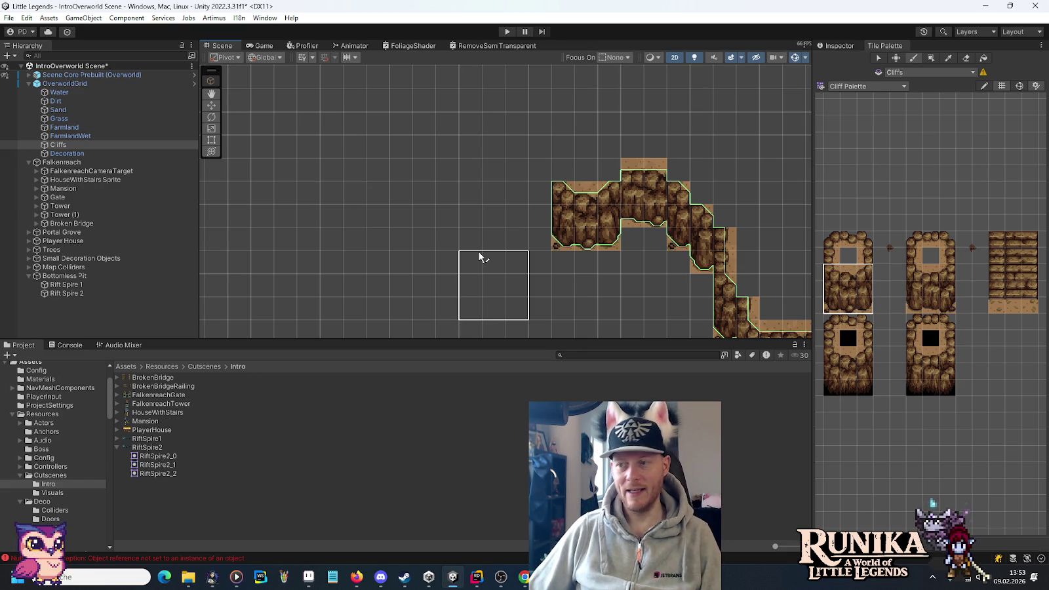
pyautogui.click(916, 259)
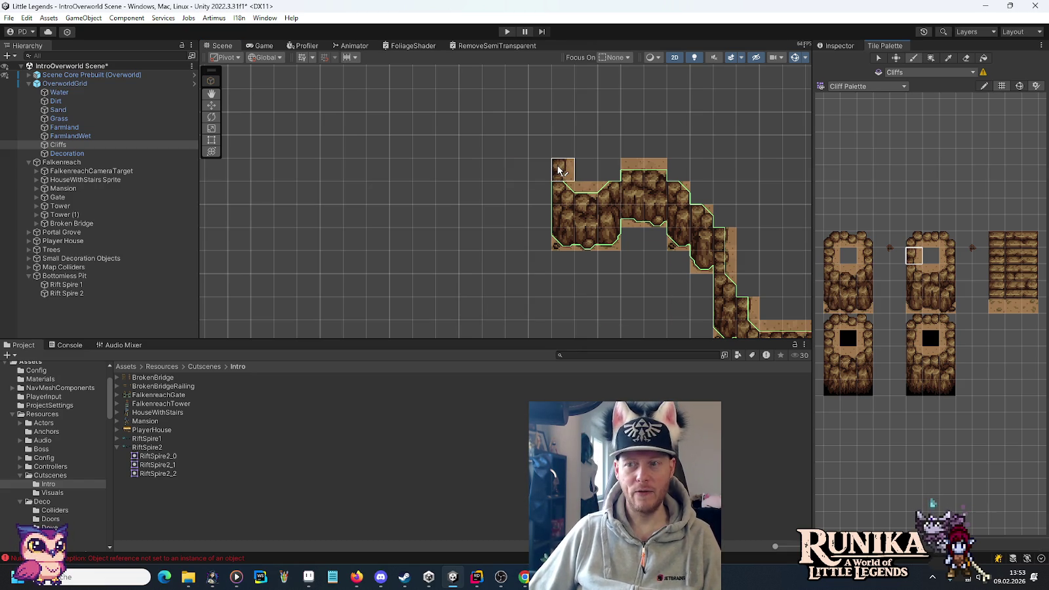
pyautogui.moveTo(914, 308); pyautogui.dragTo(914, 269)
# Step: Place a single top-left corner tile above the column at the cliff's left end
pyautogui.press('Left')
pyautogui.press('Up')
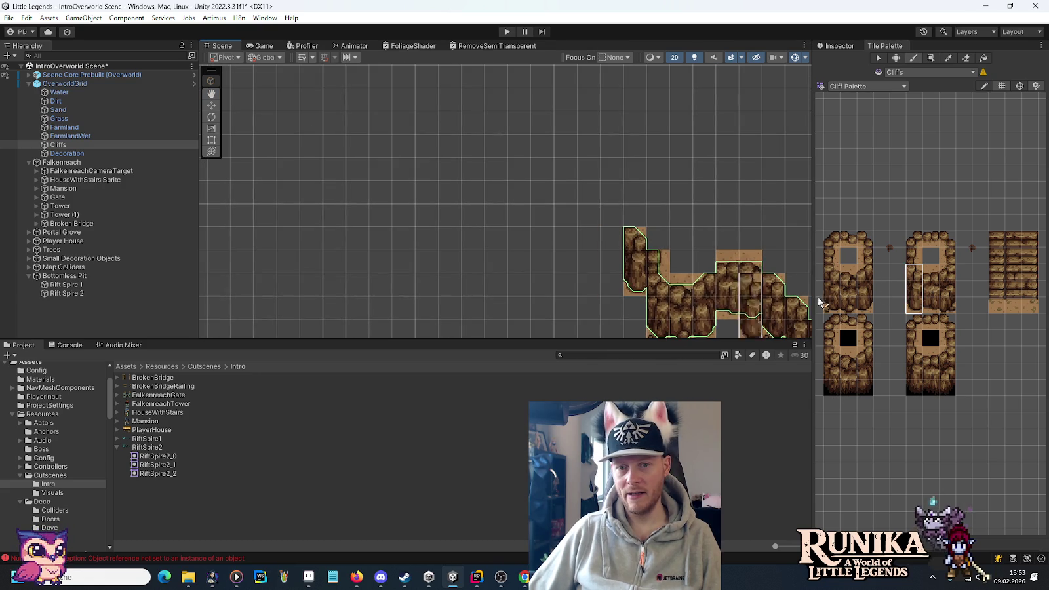
pyautogui.moveTo(834, 305); pyautogui.dragTo(831, 270)
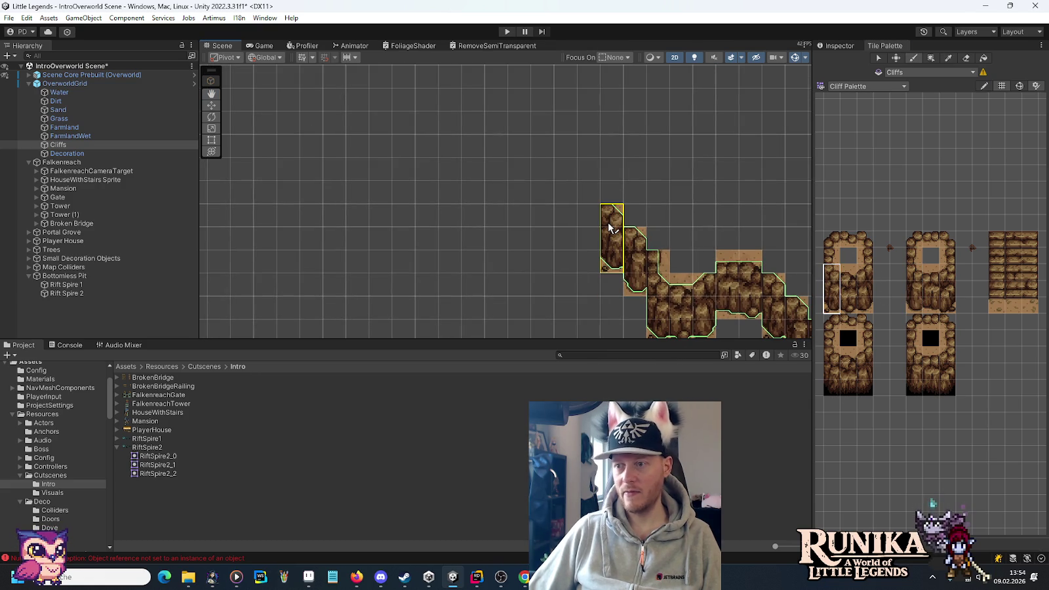
pyautogui.click(831, 256)
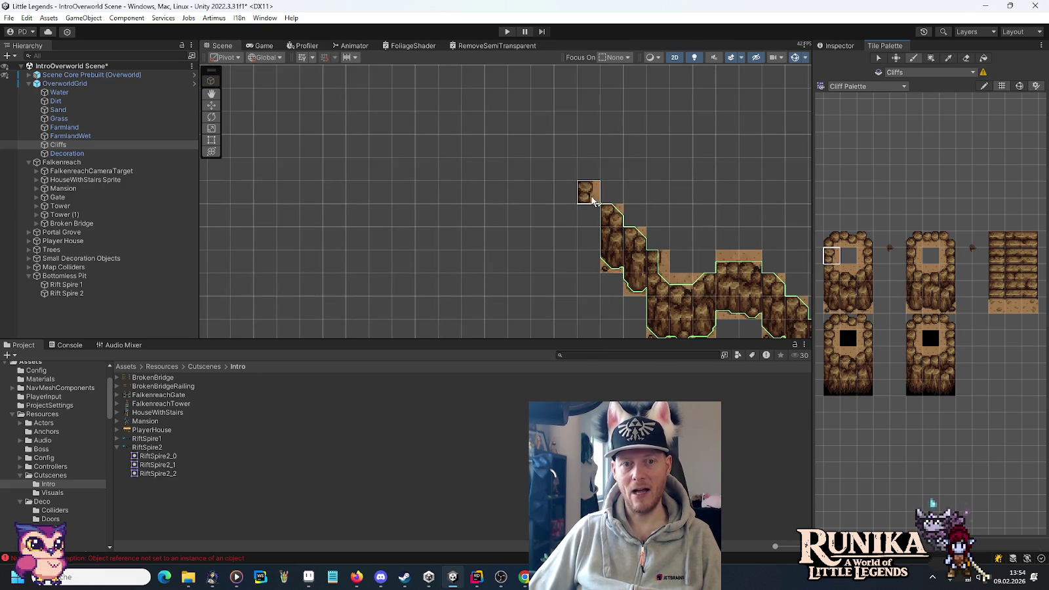
pyautogui.click(604, 199)
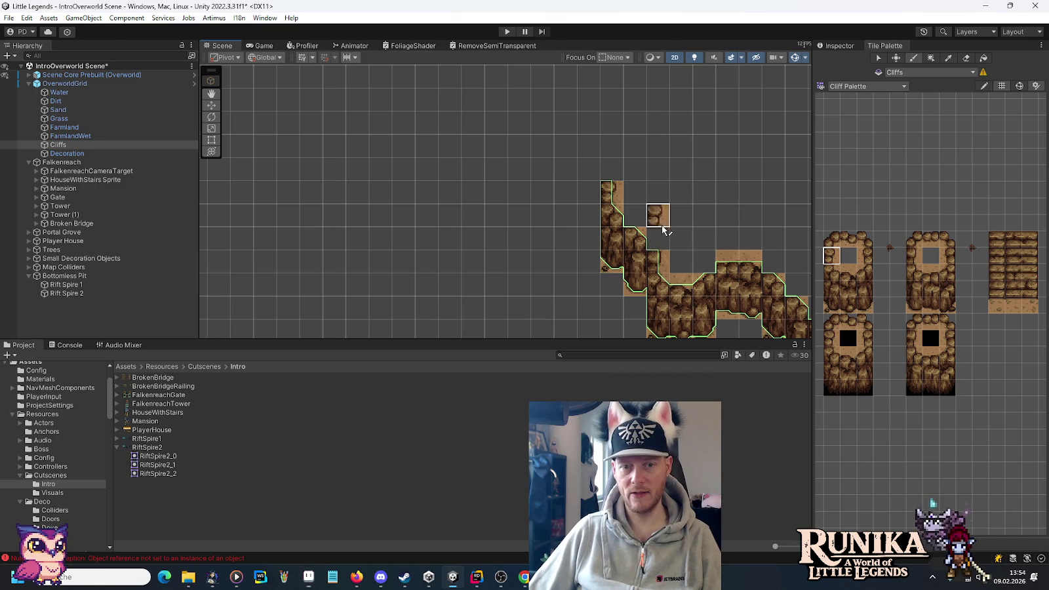
pyautogui.moveTo(659, 221); pyautogui.dragTo(658, 225)
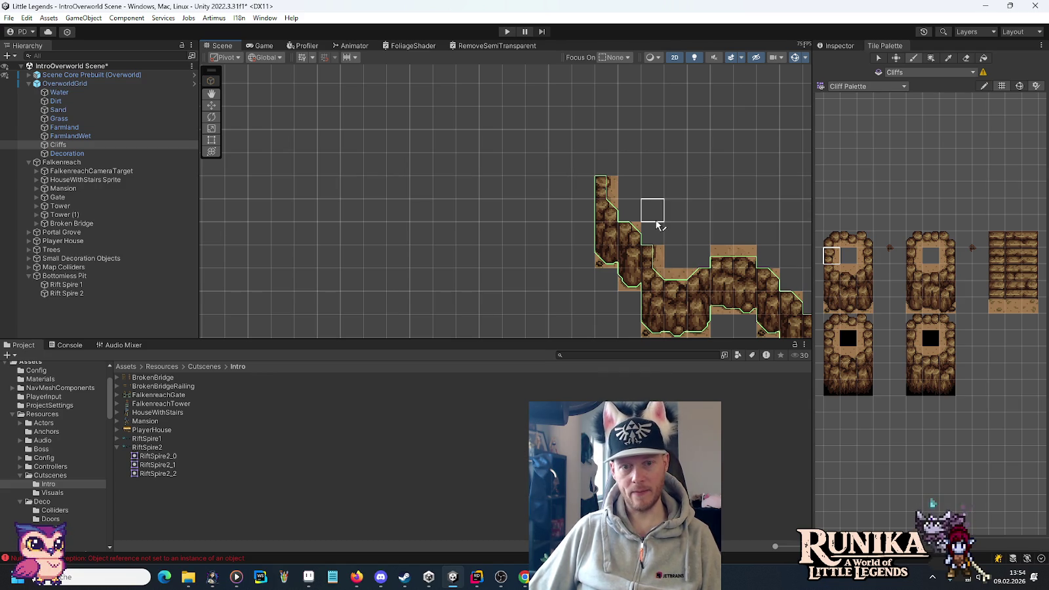
# Step: Paint the first 1x3 cliff columns, swapping in the leftmost variant, to start the up-left climb
pyautogui.moveTo(916, 310); pyautogui.dragTo(915, 272)
pyautogui.click(583, 197)
pyautogui.moveTo(834, 309); pyautogui.dragTo(832, 270)
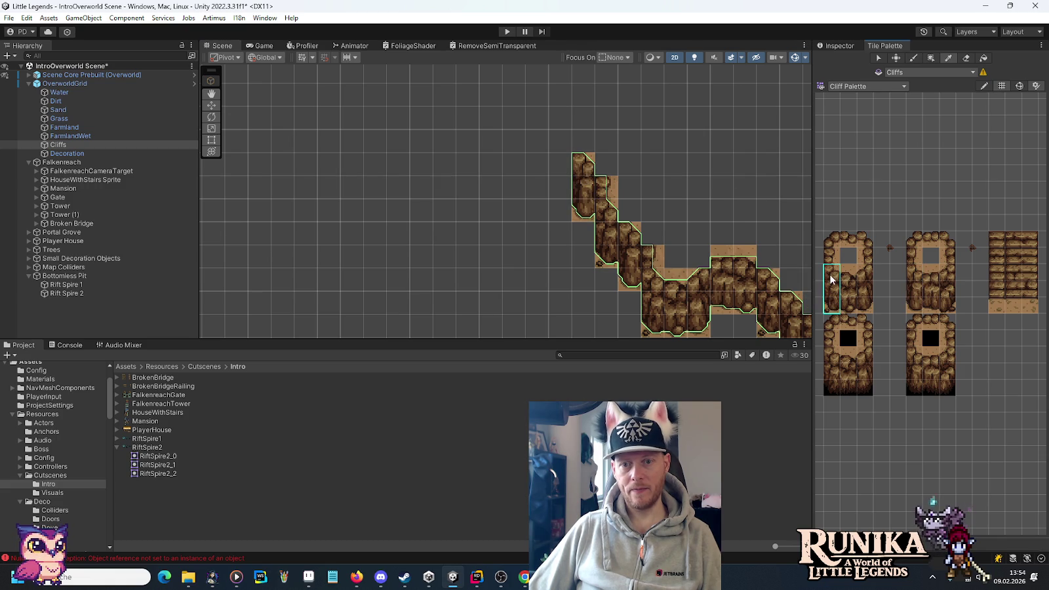
pyautogui.click(585, 178)
pyautogui.moveTo(913, 306); pyautogui.dragTo(914, 270)
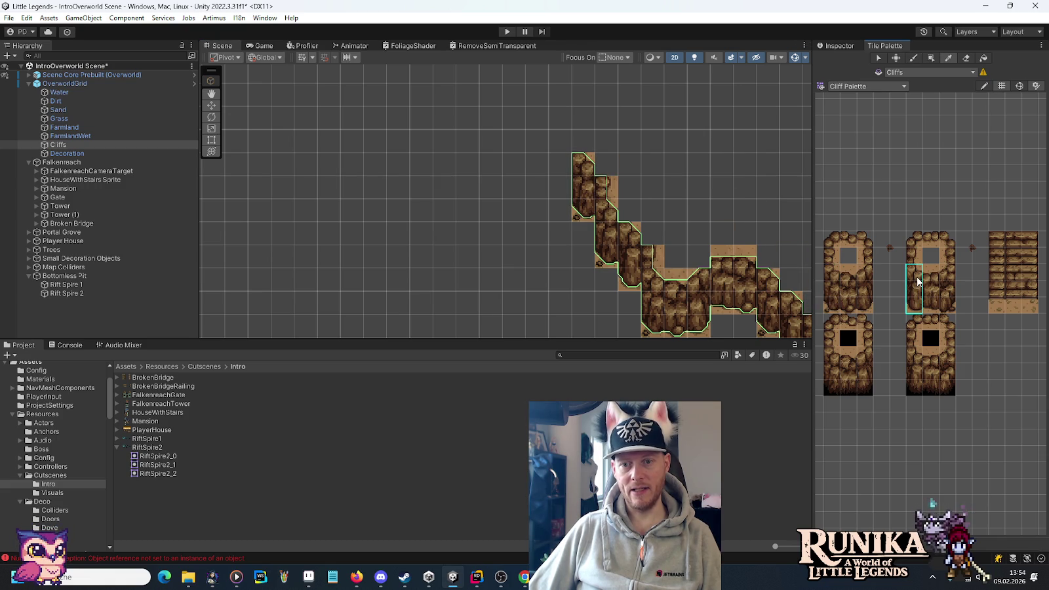
pyautogui.click(561, 164)
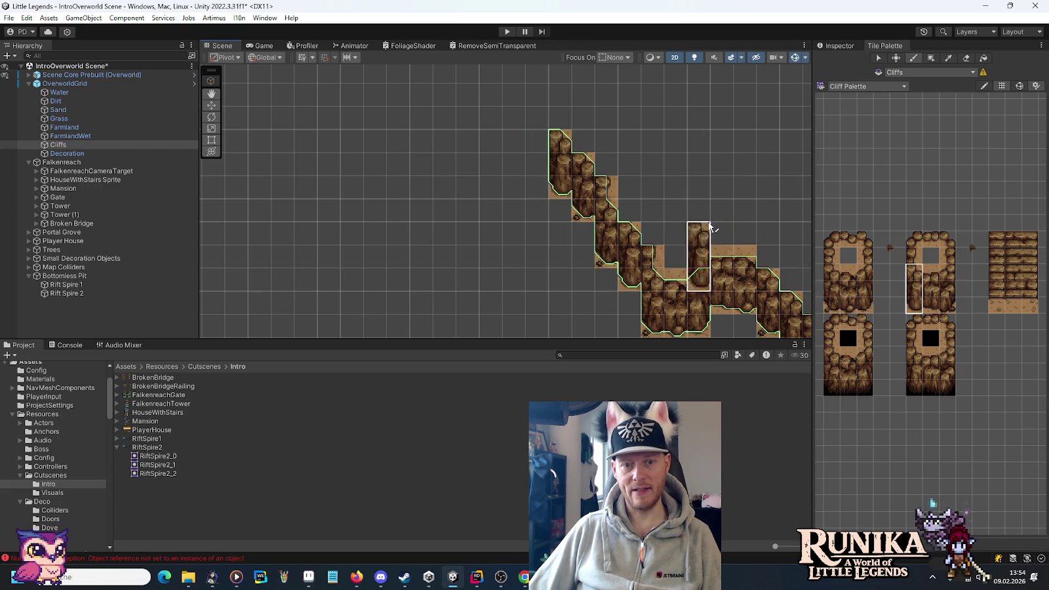
pyautogui.moveTo(480, 184); pyautogui.dragTo(539, 227)
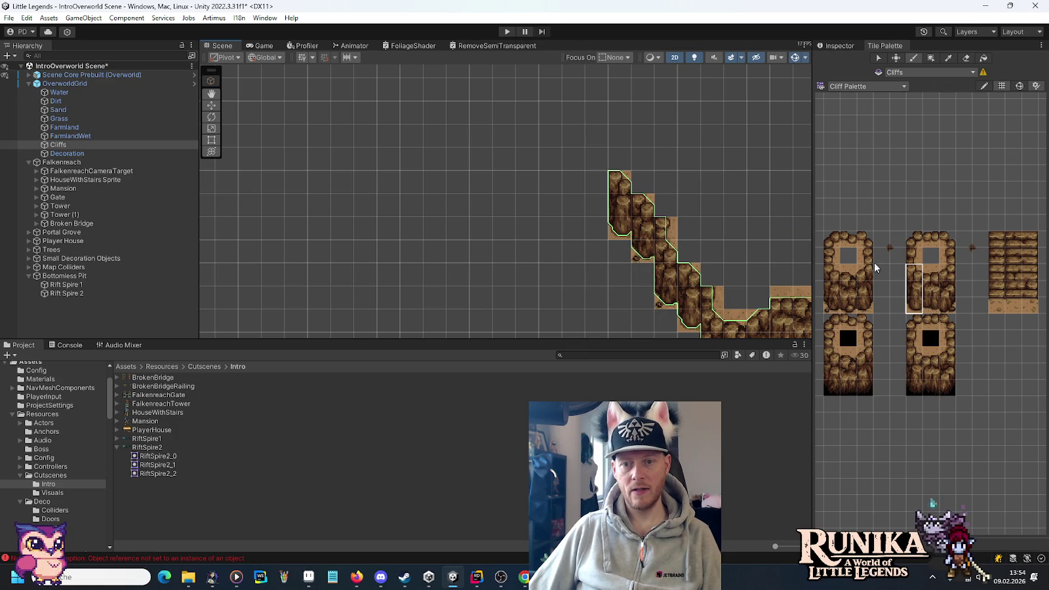
# Step: Continue the diagonal with alternating cliff columns and a two-column cliff block further up-left
pyautogui.moveTo(932, 309); pyautogui.dragTo(931, 269)
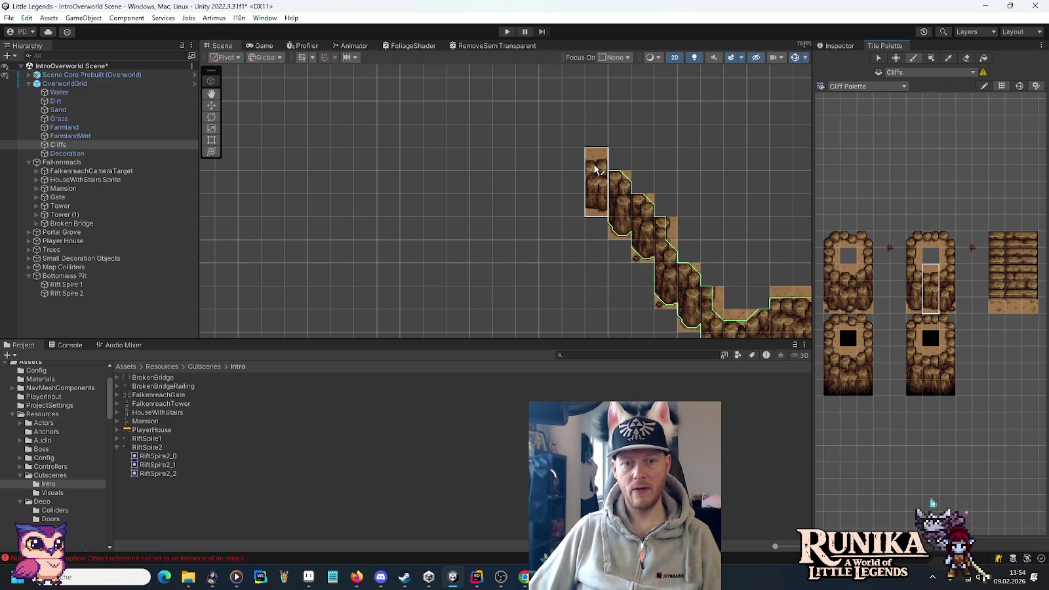
pyautogui.moveTo(854, 308); pyautogui.dragTo(850, 270)
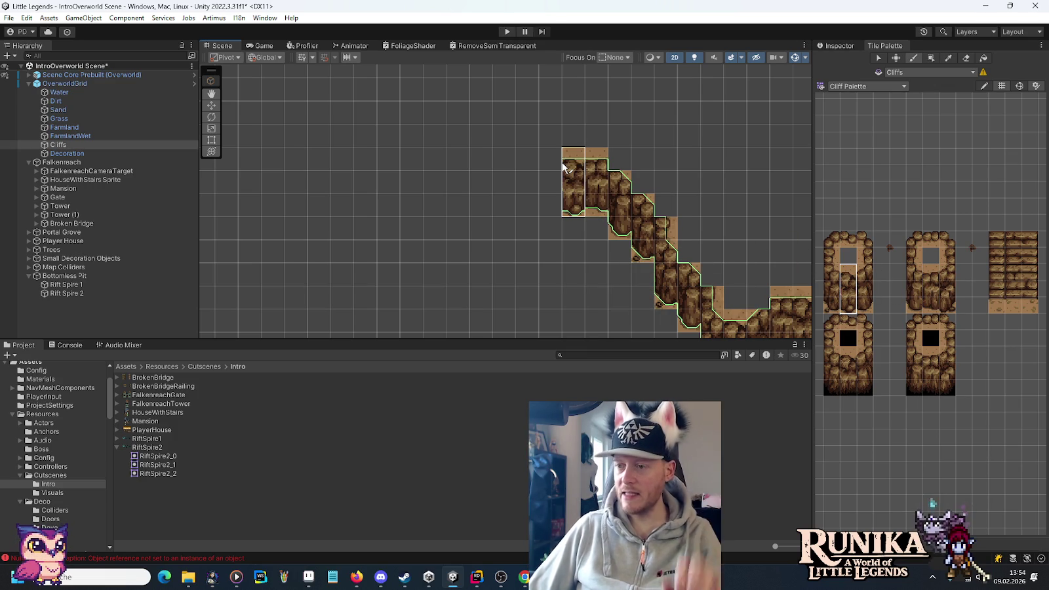
pyautogui.click(564, 168)
pyautogui.moveTo(832, 301); pyautogui.dragTo(833, 295)
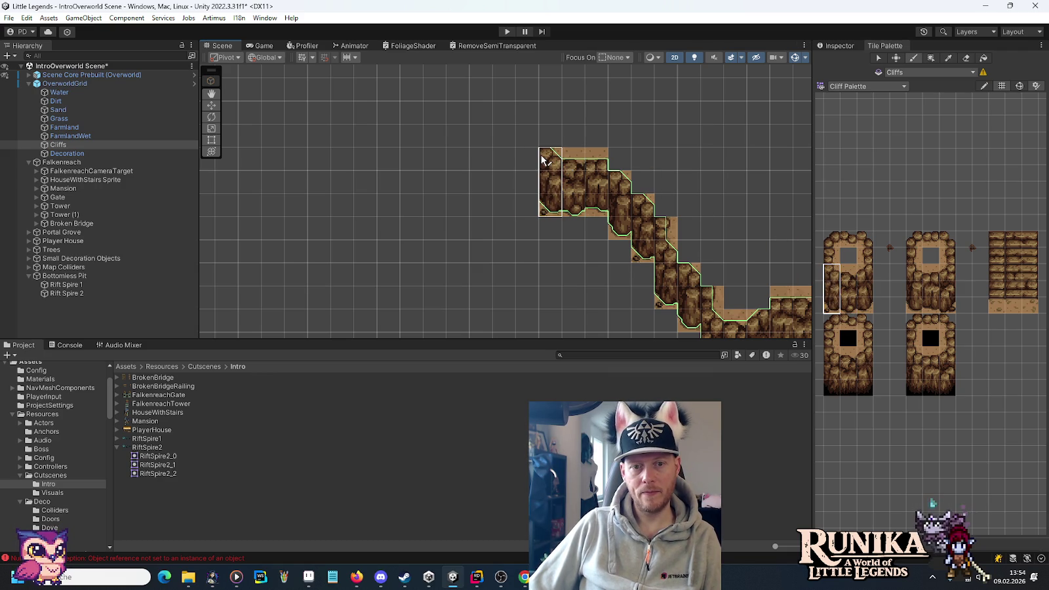
pyautogui.click(542, 160)
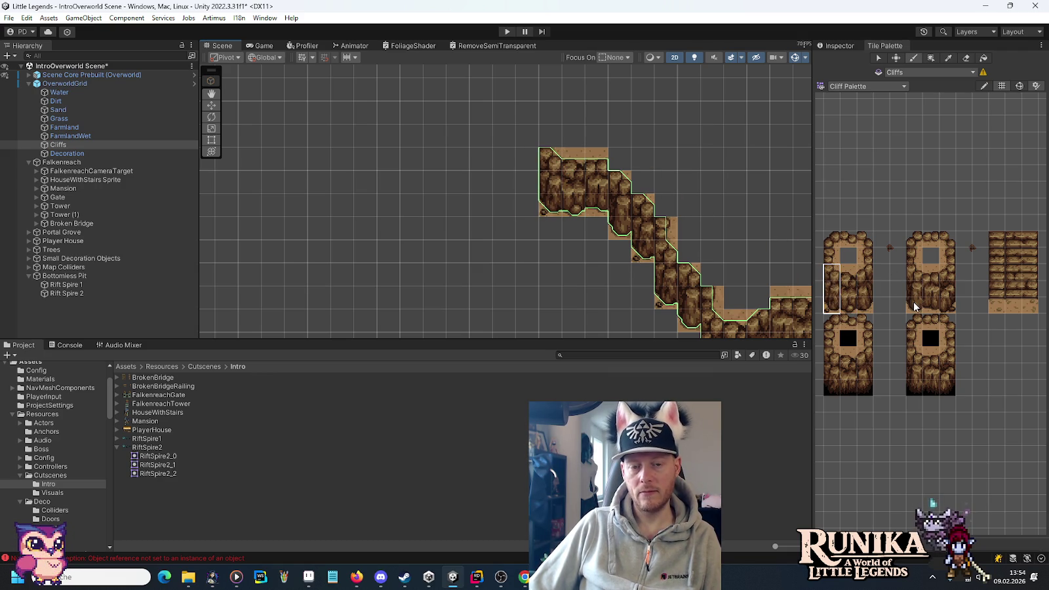
pyautogui.moveTo(915, 306); pyautogui.dragTo(914, 269)
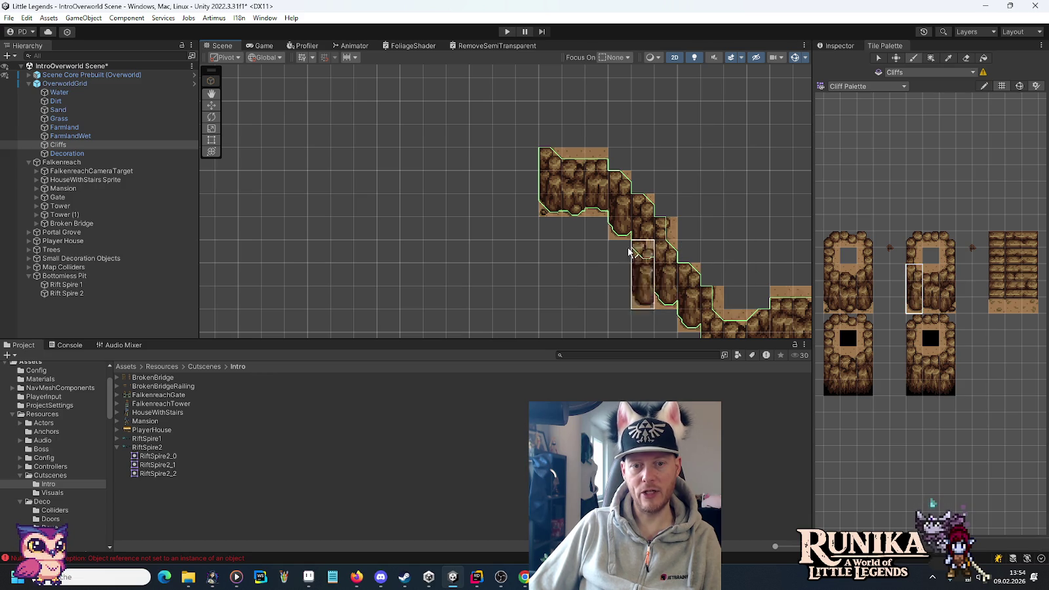
pyautogui.moveTo(477, 136); pyautogui.dragTo(524, 177)
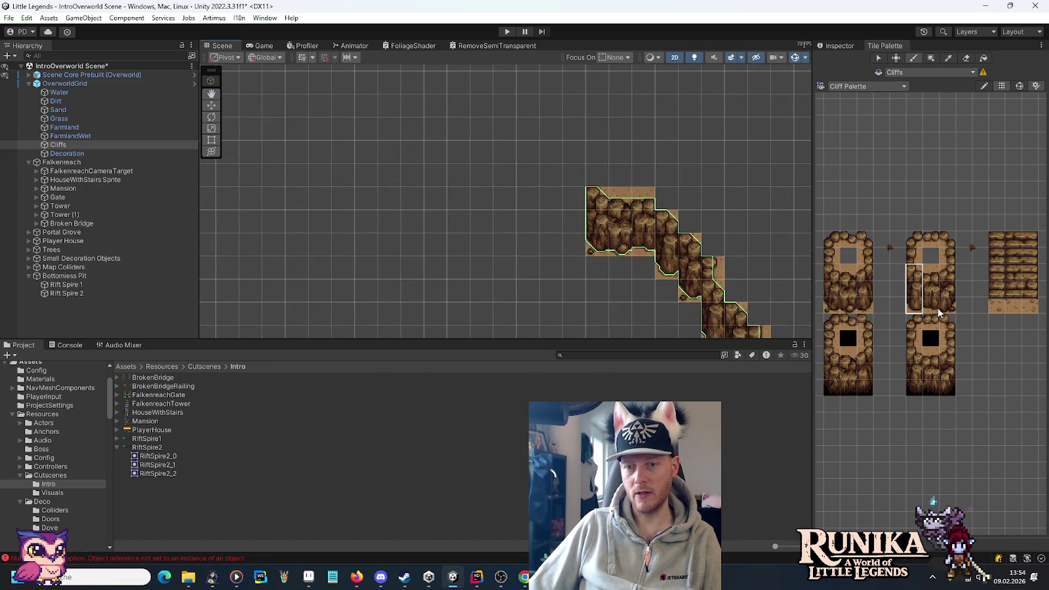
pyautogui.moveTo(936, 312); pyautogui.dragTo(911, 269)
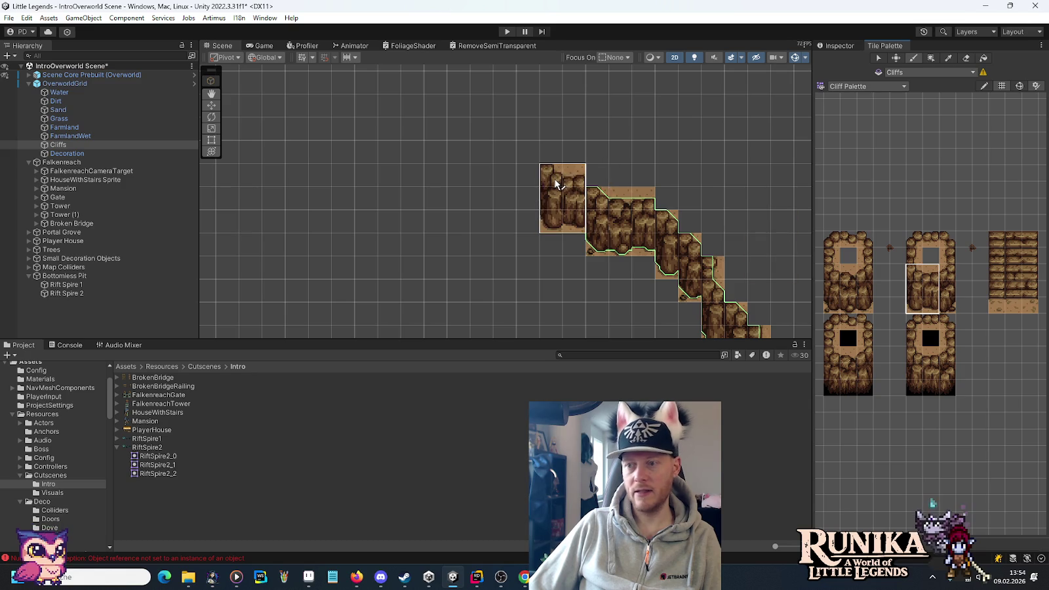
pyautogui.click(556, 183)
pyautogui.moveTo(831, 313); pyautogui.dragTo(831, 265)
pyautogui.click(518, 143)
pyautogui.moveTo(443, 169); pyautogui.dragTo(493, 206)
# Step: Add the last diagonal cliff steps, then paint a row of columns leftward for the flat top
pyautogui.moveTo(849, 309); pyautogui.dragTo(849, 267)
pyautogui.click(553, 164)
pyautogui.moveTo(934, 306); pyautogui.dragTo(931, 269)
pyautogui.click(530, 171)
pyautogui.moveTo(530, 171); pyautogui.dragTo(617, 215)
pyautogui.moveTo(916, 308); pyautogui.dragTo(913, 269)
pyautogui.click(586, 210)
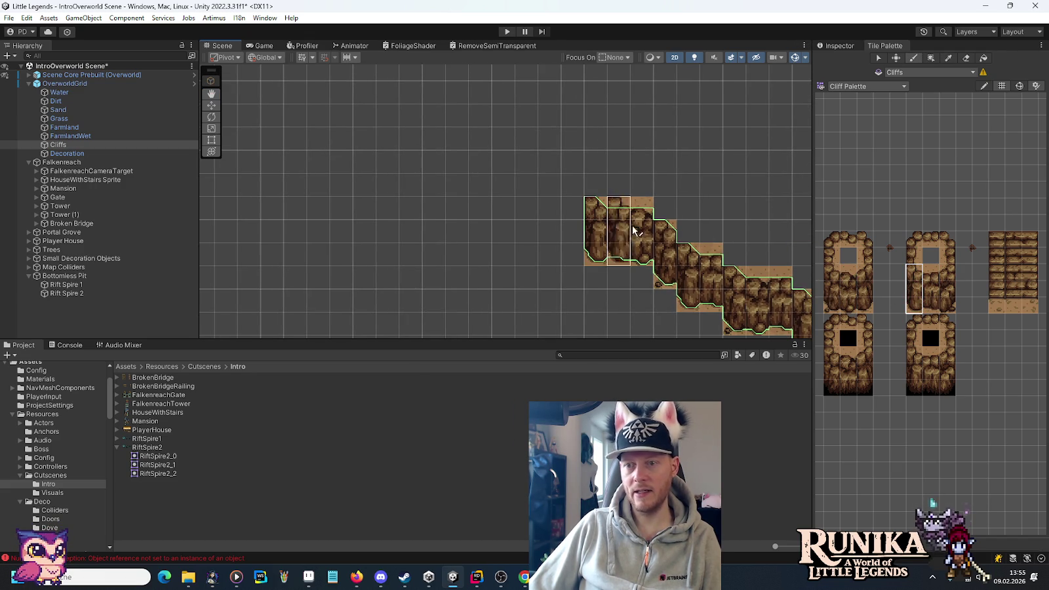
pyautogui.moveTo(839, 312); pyautogui.dragTo(833, 267)
pyautogui.click(565, 195)
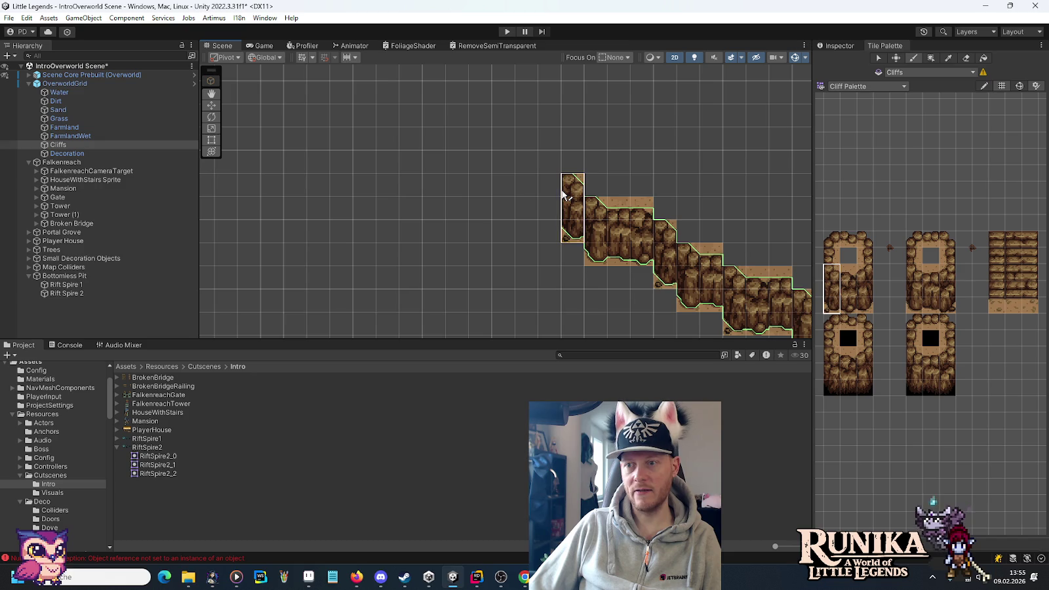
pyautogui.moveTo(928, 302); pyautogui.dragTo(930, 269)
pyautogui.click(542, 168)
pyautogui.moveTo(543, 168); pyautogui.dragTo(480, 168)
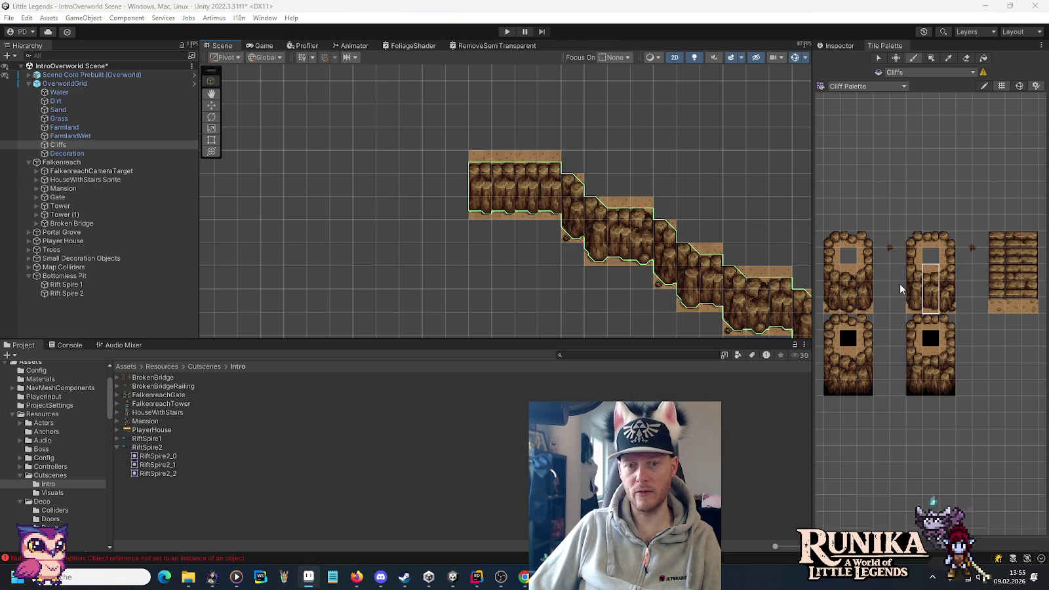
# Step: Paint cliff blocks and columns left of the flat top to begin the left descent
pyautogui.moveTo(865, 305); pyautogui.dragTo(864, 272)
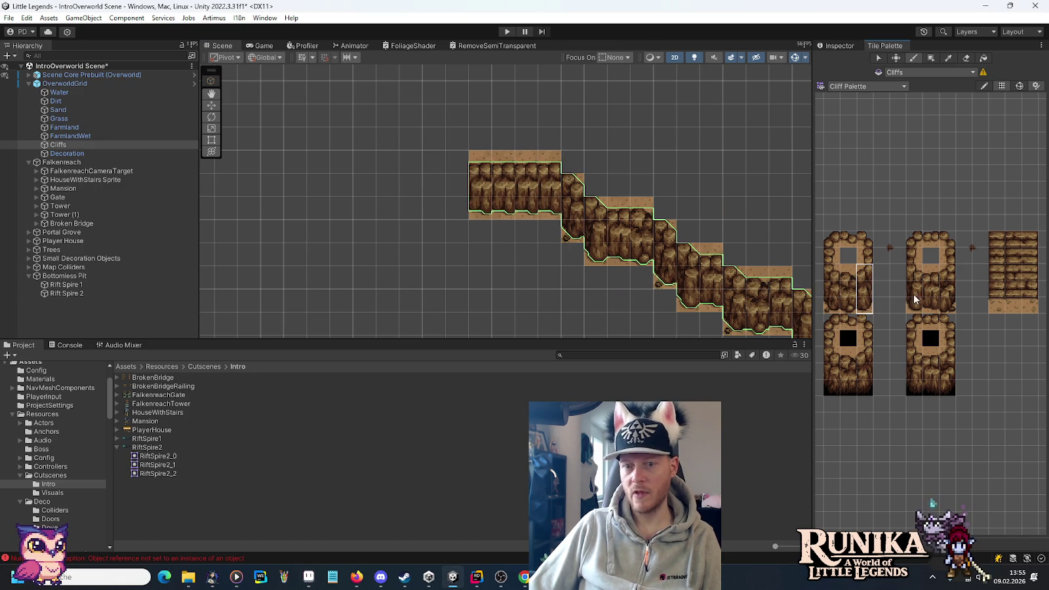
pyautogui.moveTo(851, 312)
pyautogui.mouseDown()
pyautogui.moveTo(847, 274)
pyautogui.moveTo(850, 306)
pyautogui.mouseUp()
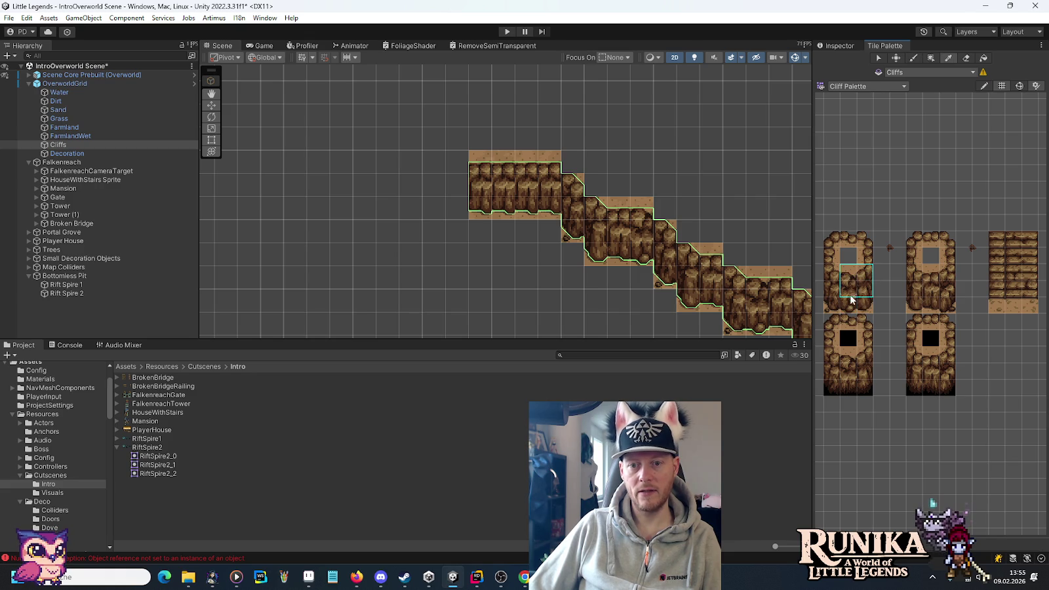
pyautogui.click(440, 231)
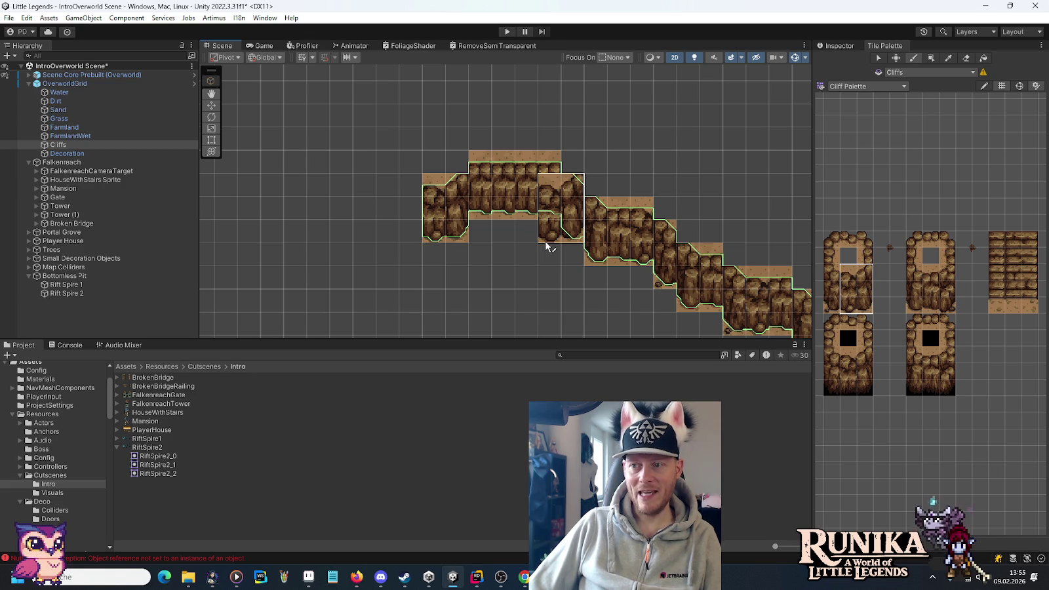
pyautogui.moveTo(851, 309); pyautogui.dragTo(847, 270)
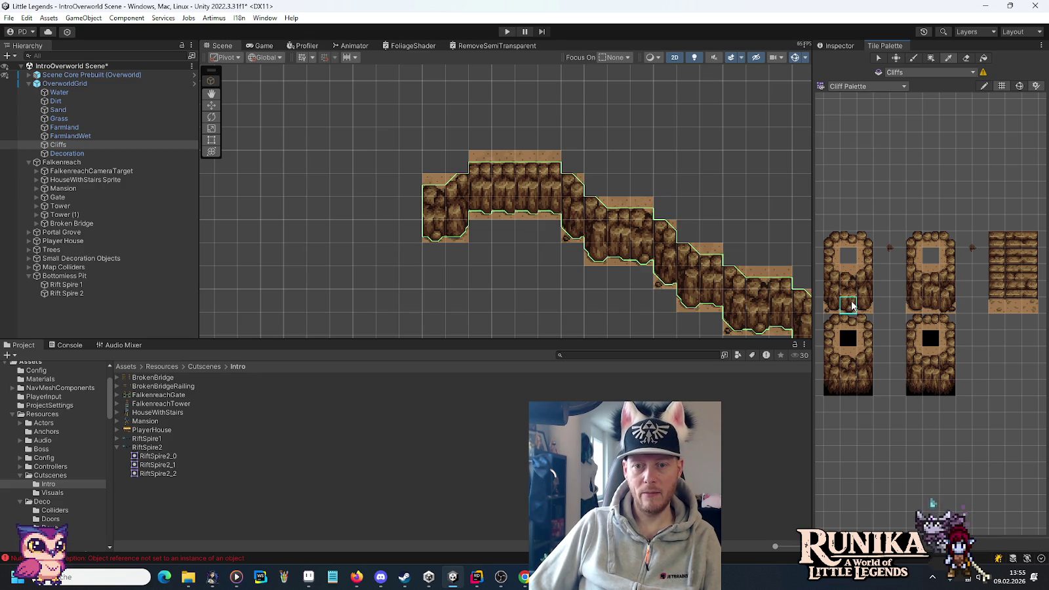
pyautogui.click(388, 180)
pyautogui.moveTo(928, 306); pyautogui.dragTo(933, 279)
pyautogui.click(407, 196)
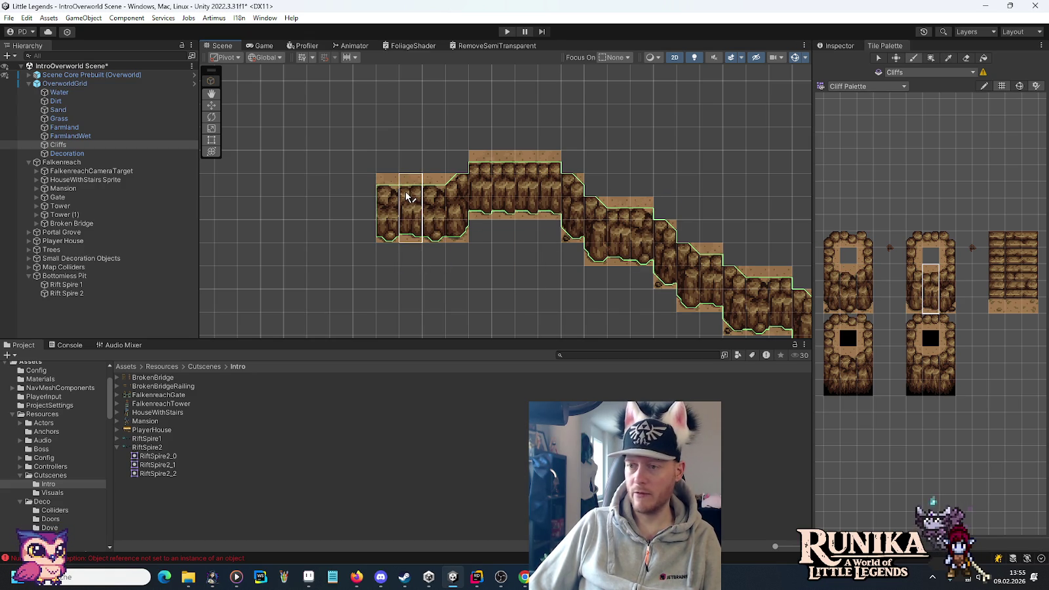
pyautogui.moveTo(862, 308); pyautogui.dragTo(862, 283)
pyautogui.click(367, 227)
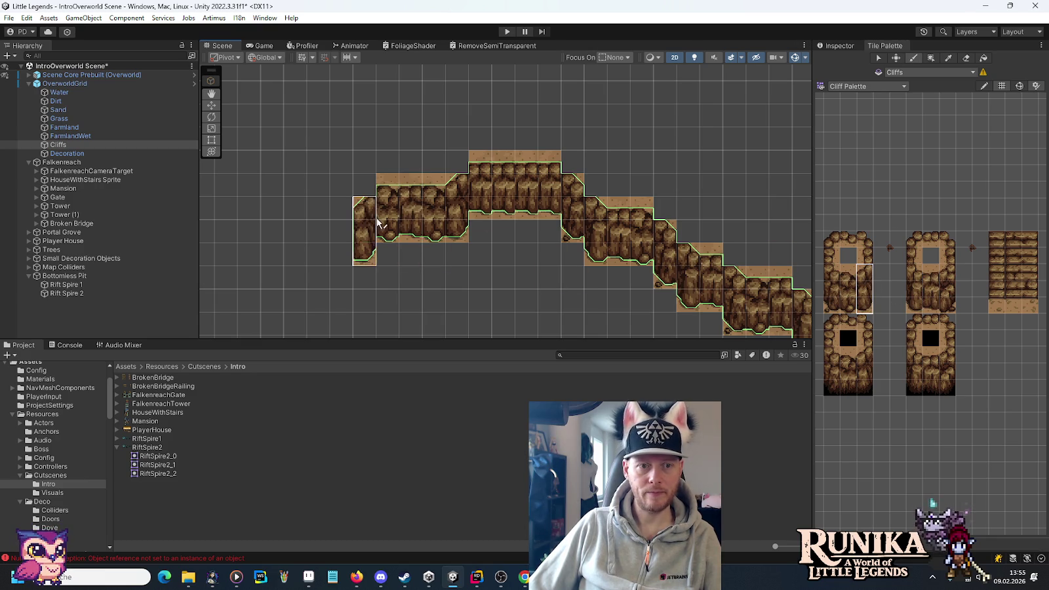
# Step: Place single corner cliff tiles and a three-tile column running down the left wall
pyautogui.moveTo(444, 269); pyautogui.dragTo(488, 249)
pyautogui.click(864, 256)
pyautogui.click(394, 211)
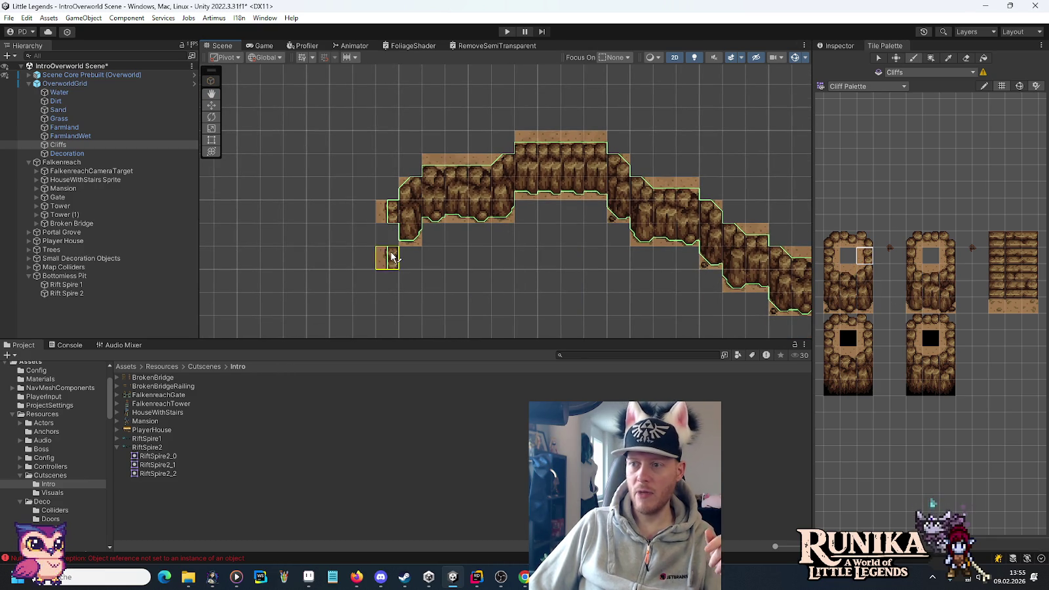
pyautogui.click(947, 256)
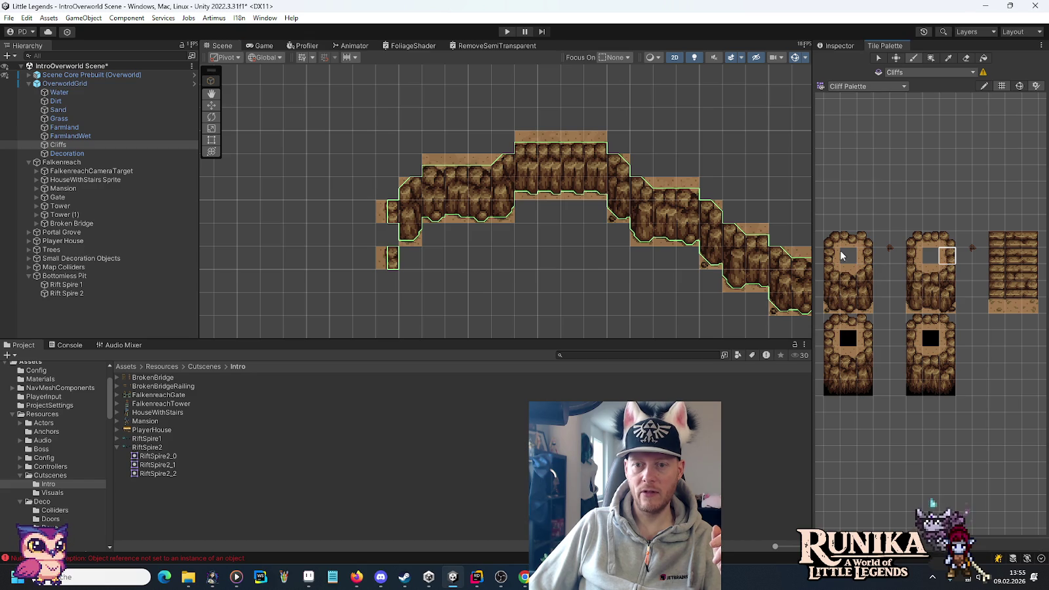
pyautogui.moveTo(498, 281); pyautogui.dragTo(538, 258)
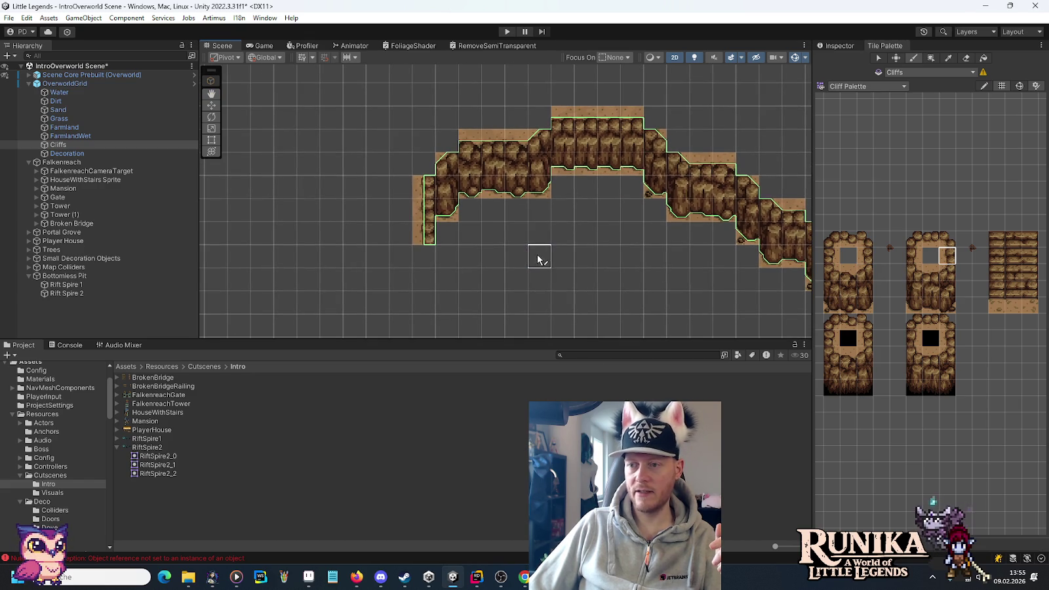
pyautogui.moveTo(948, 313); pyautogui.dragTo(947, 268)
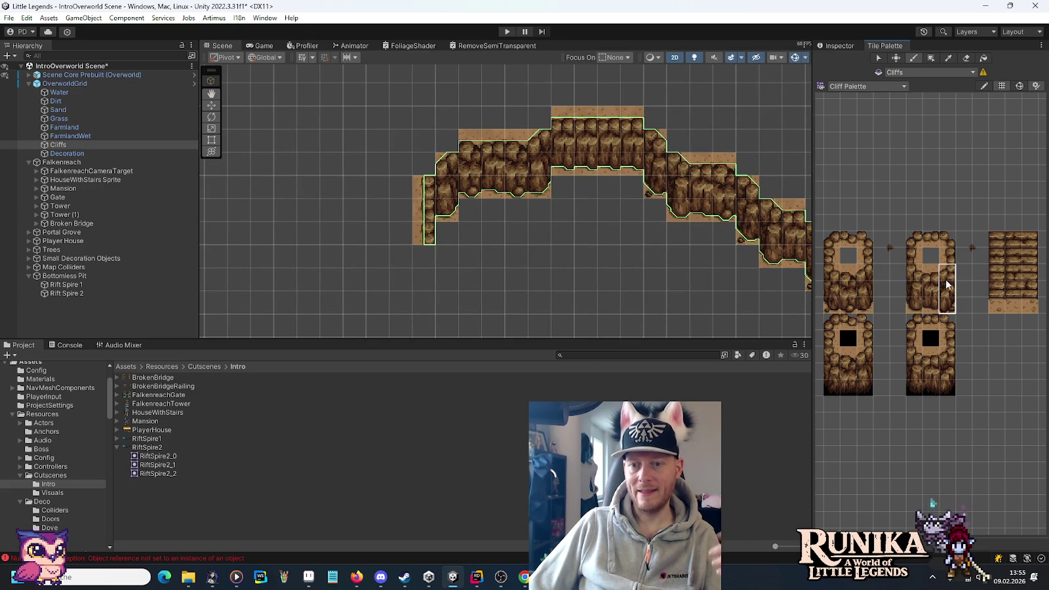
pyautogui.click(424, 252)
pyautogui.moveTo(447, 273); pyautogui.dragTo(485, 245)
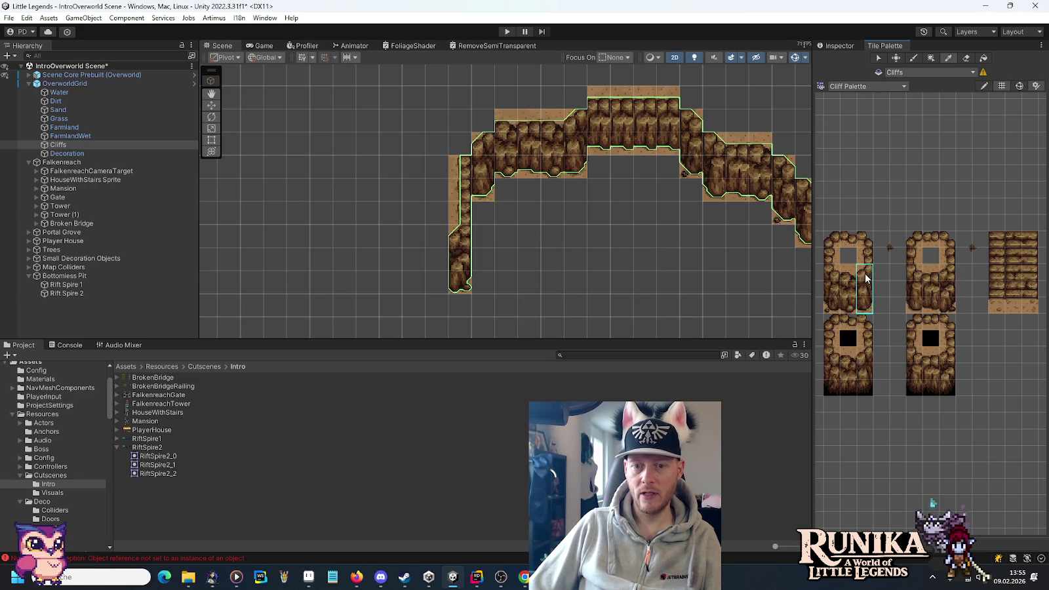
# Step: Add three-tile cliff columns below the left wall and cliff stairs, then return to the Aseprite map
pyautogui.click(437, 256)
pyautogui.moveTo(527, 281); pyautogui.dragTo(603, 205)
pyautogui.moveTo(952, 311); pyautogui.dragTo(948, 270)
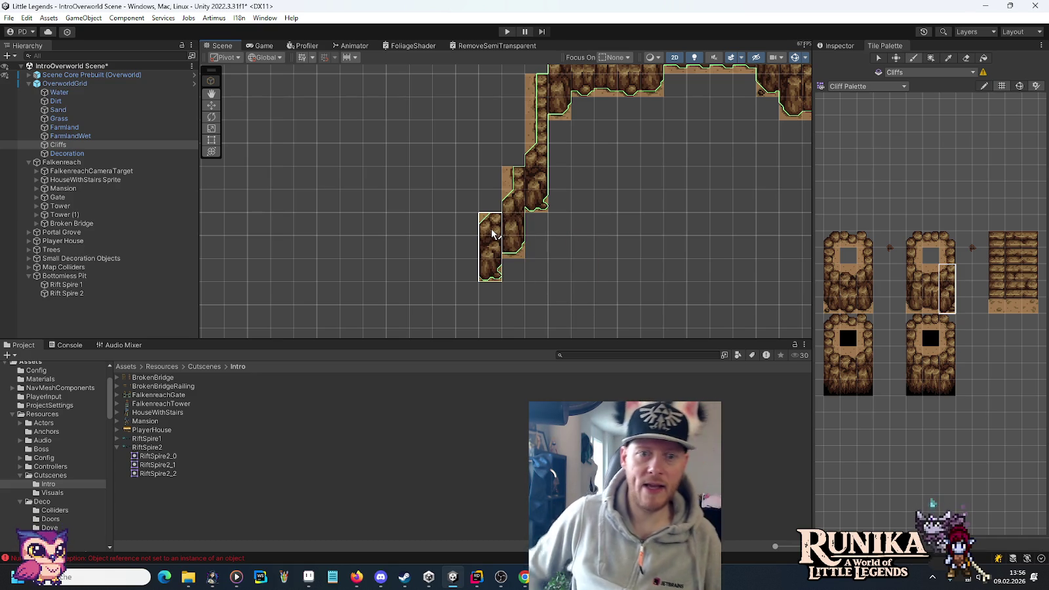
pyautogui.click(493, 233)
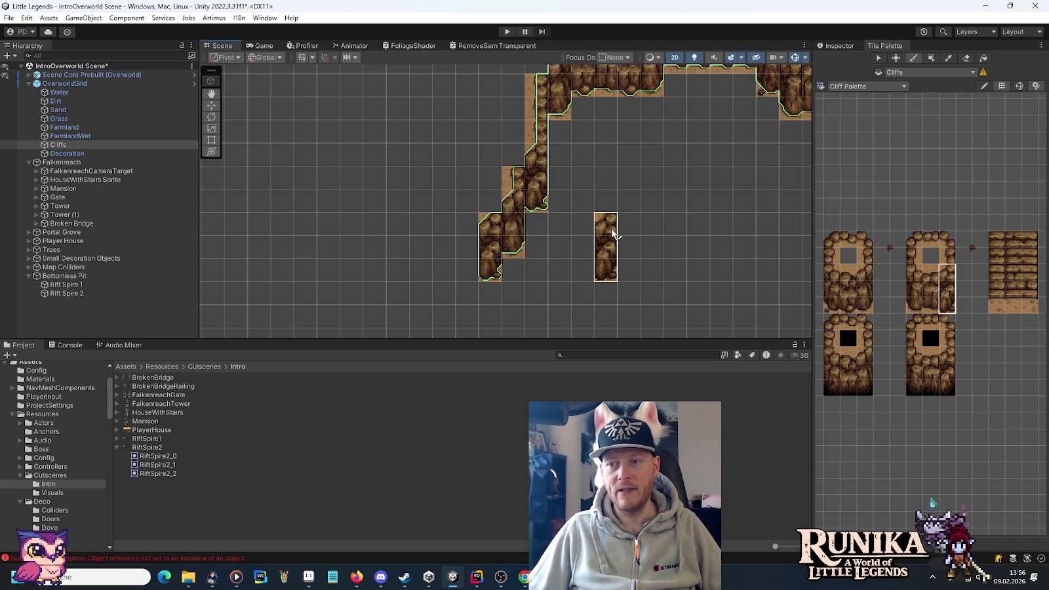
pyautogui.moveTo(554, 262); pyautogui.dragTo(623, 164)
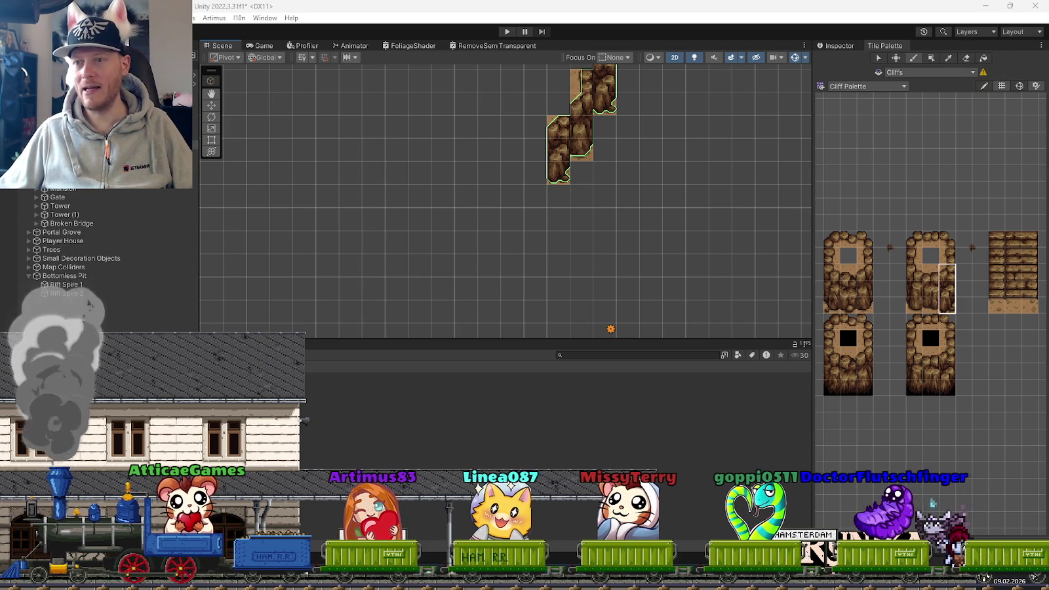
pyautogui.hotkey('alt', 'Tab')
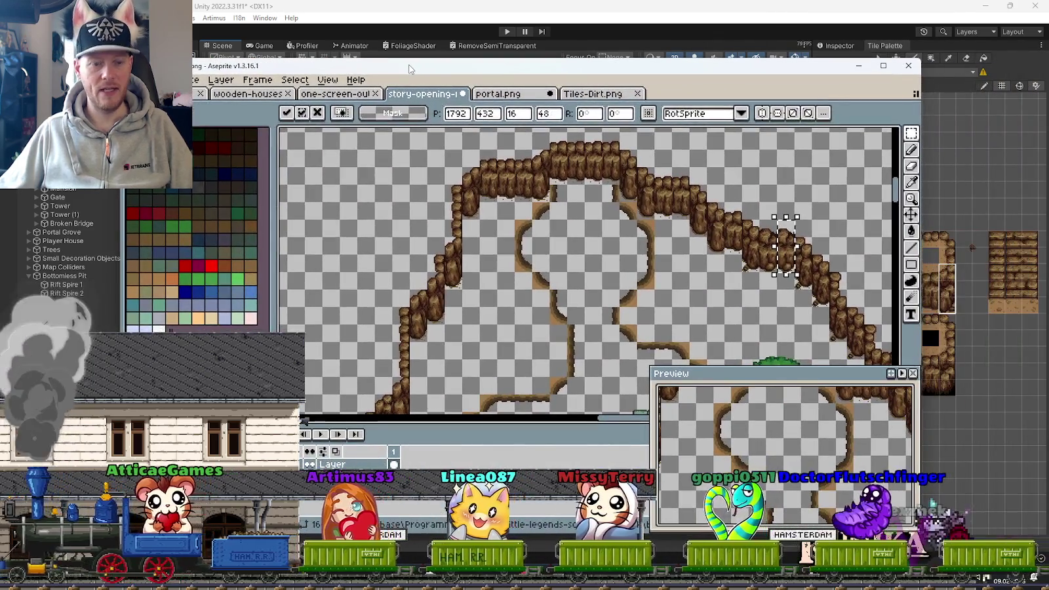
# Step: Save the Aseprite map, look over its cliff layout, and move the window aside to reveal Unity
pyautogui.hotkey('ctrl', 's')
pyautogui.scroll(-2, 672, 242)
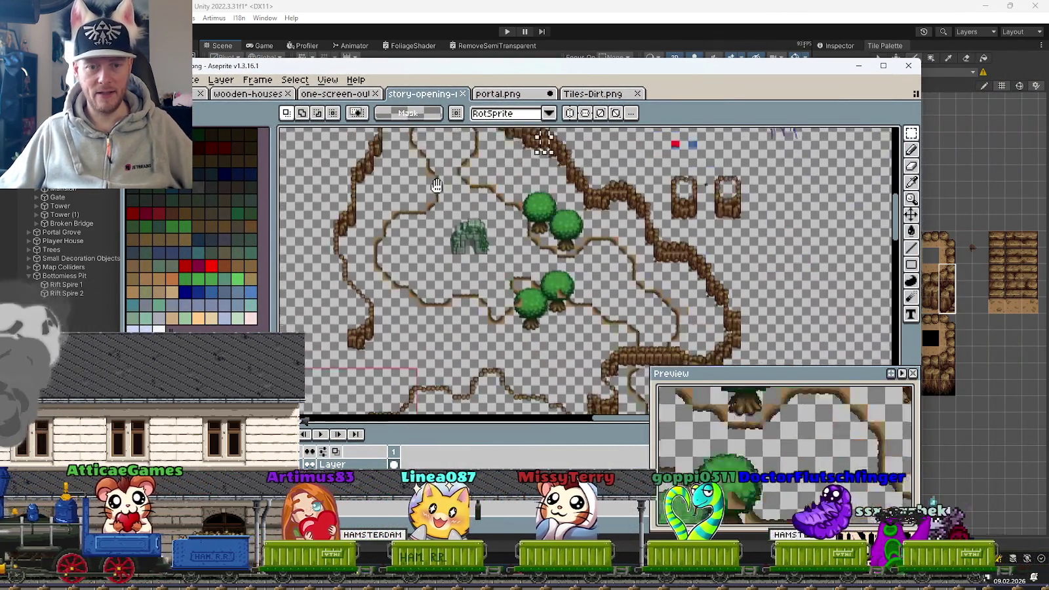
pyautogui.scroll(3, 446, 321)
pyautogui.hscroll(-5, 445, 321)
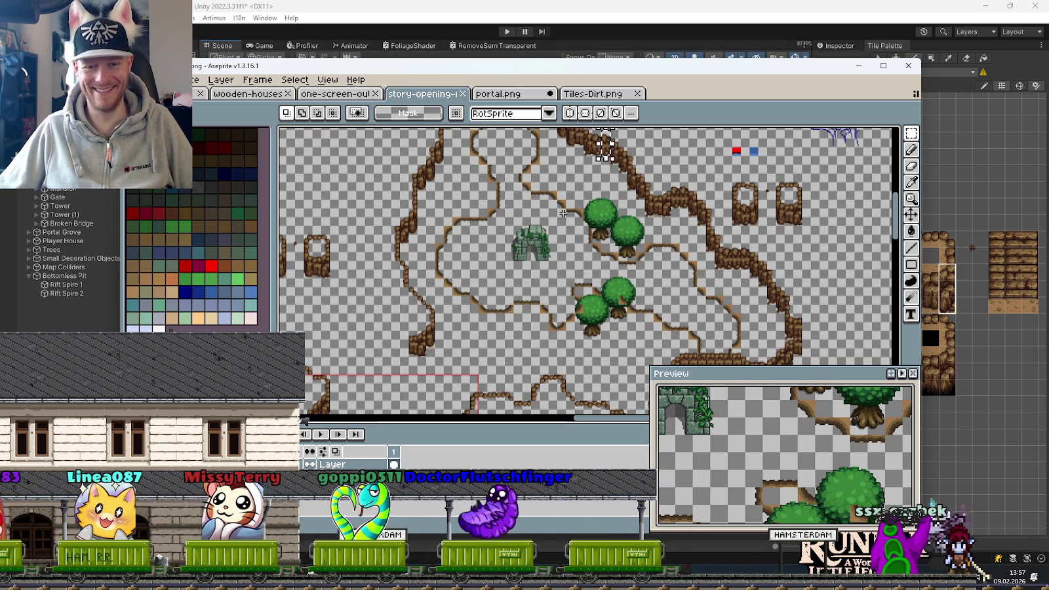
pyautogui.scroll(2, 540, 270)
pyautogui.hscroll(3, 540, 270)
pyautogui.hscroll(1, 540, 270)
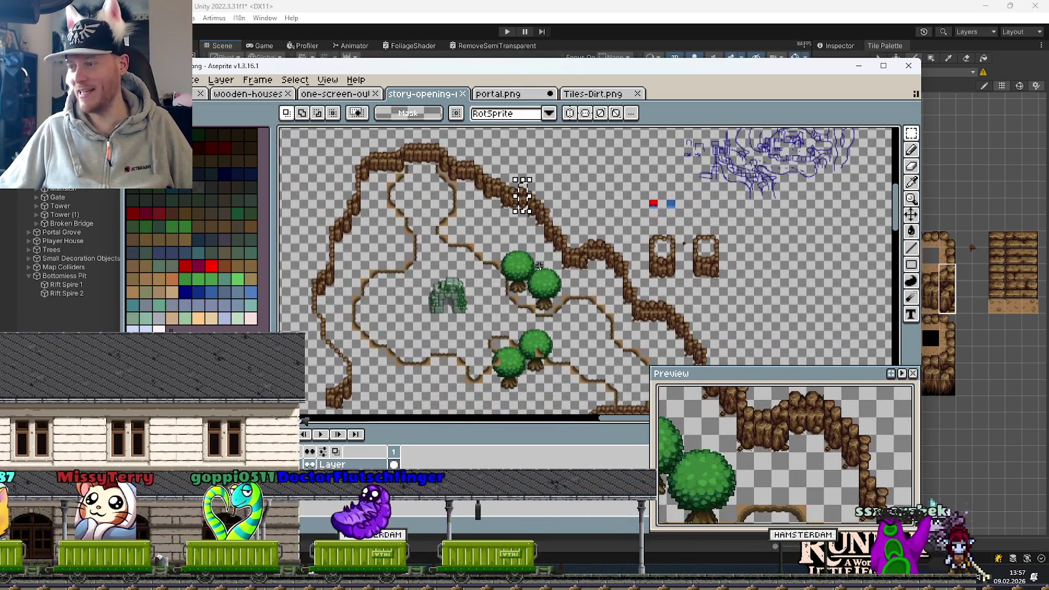
pyautogui.moveTo(522, 343)
pyautogui.mouseDown()
pyautogui.moveTo(536, 180)
pyautogui.moveTo(477, 185)
pyautogui.moveTo(537, 229)
pyautogui.mouseUp()
pyautogui.moveTo(465, 71); pyautogui.dragTo(1048, 59)
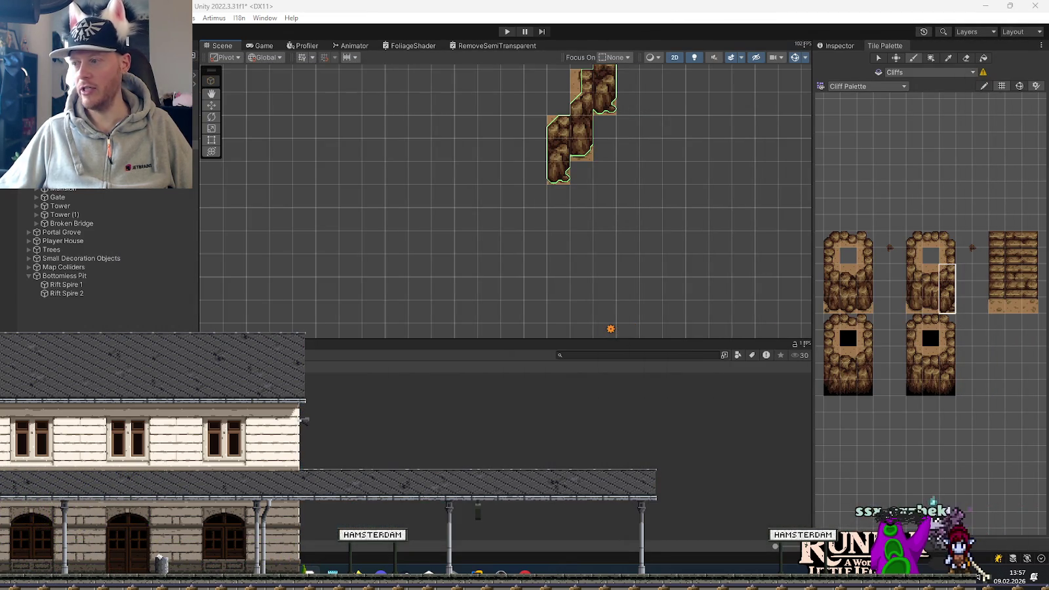
# Step: Extend the left cliff column downward with single cliff tiles
pyautogui.moveTo(674, 196); pyautogui.dragTo(513, 293)
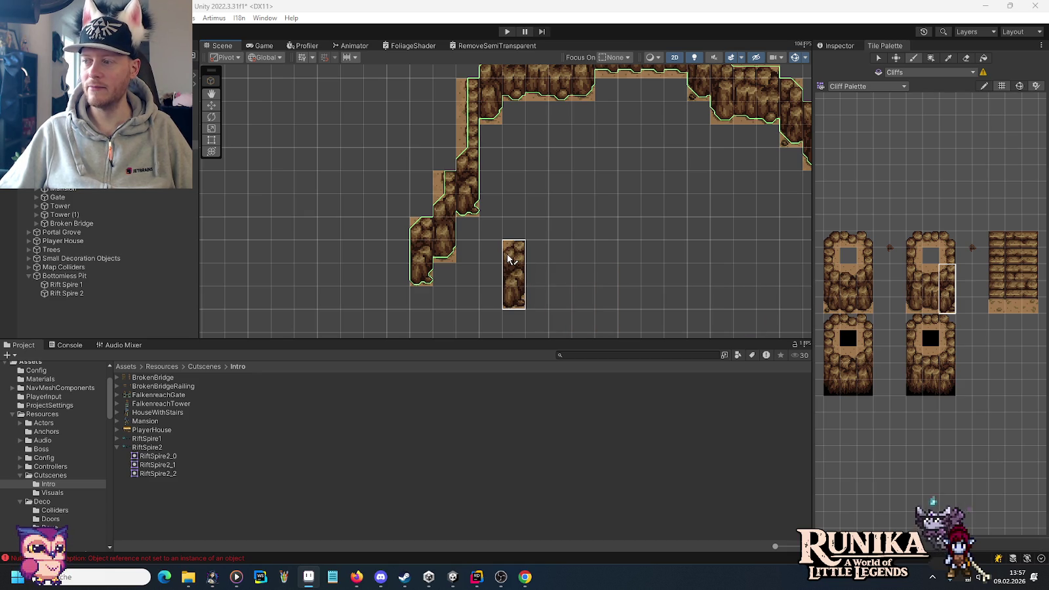
pyautogui.moveTo(518, 255)
pyautogui.mouseDown()
pyautogui.moveTo(532, 236)
pyautogui.moveTo(558, 234)
pyautogui.moveTo(576, 275)
pyautogui.mouseUp()
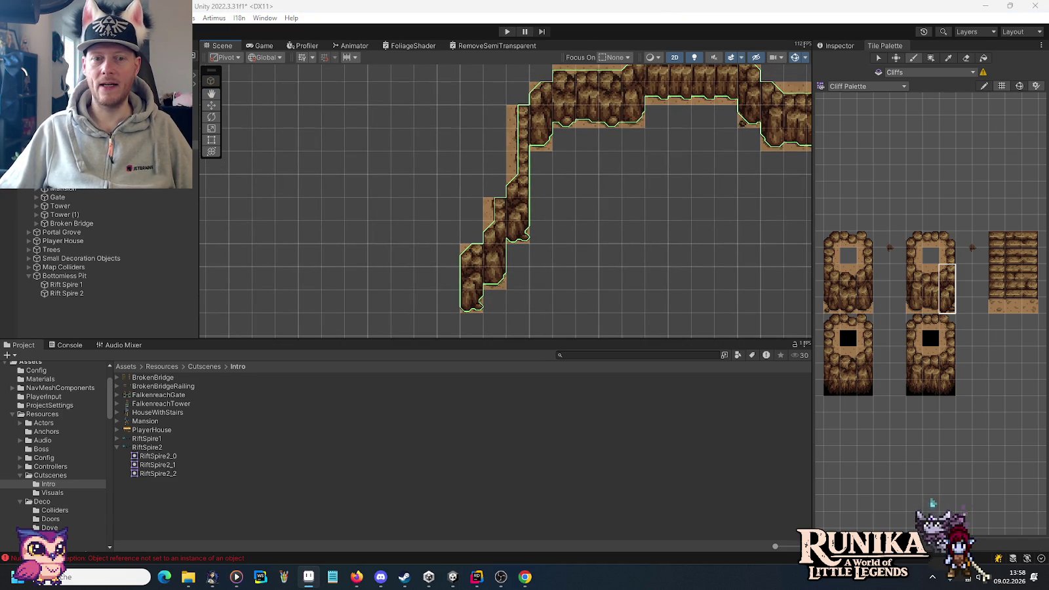
pyautogui.click(864, 256)
pyautogui.moveTo(556, 231); pyautogui.dragTo(581, 175)
pyautogui.click(482, 219)
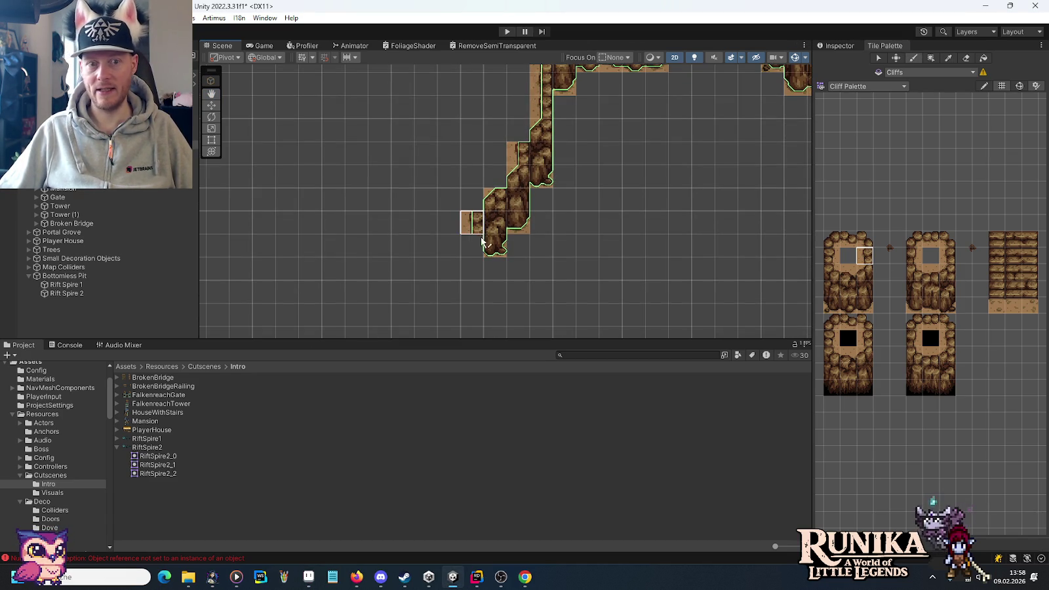
pyautogui.click(473, 269)
pyautogui.click(950, 263)
pyautogui.click(472, 246)
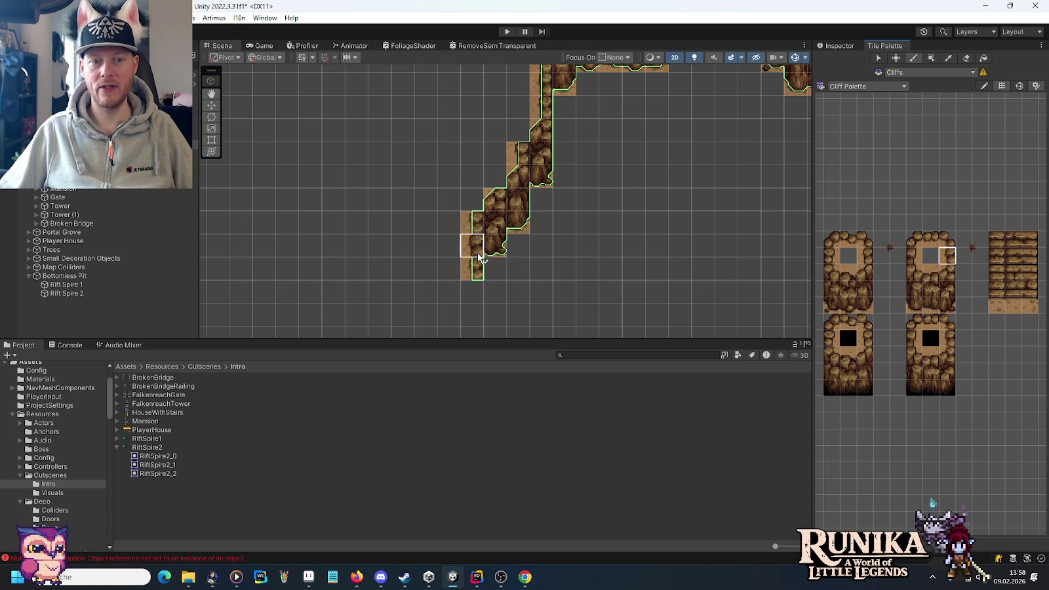
pyautogui.click(472, 292)
pyautogui.moveTo(587, 279); pyautogui.dragTo(661, 196)
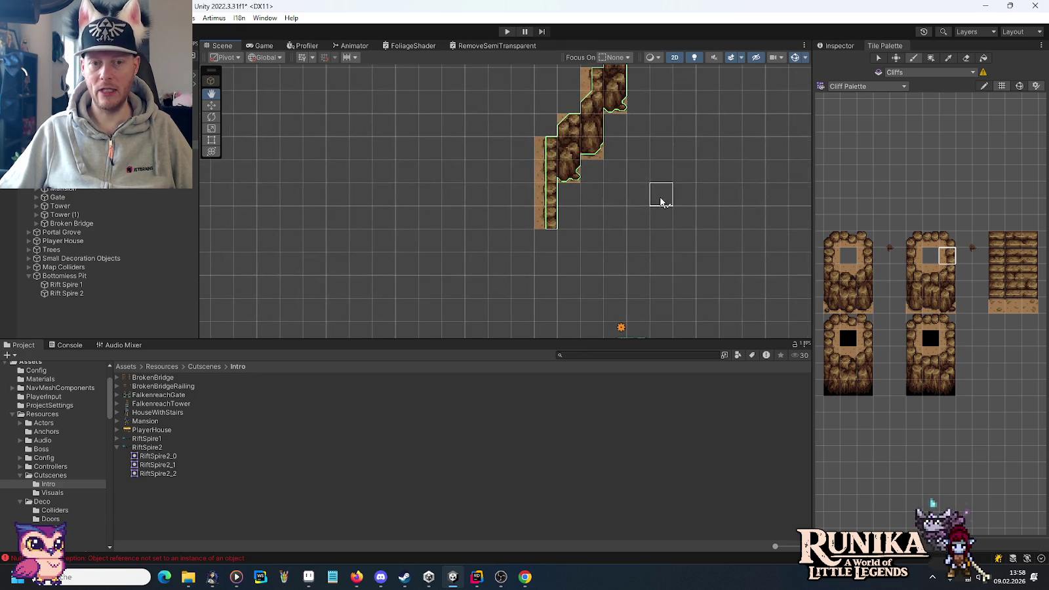
# Step: Add three-tile cliff blocks and single tiles around the left column's bottom and upper part
pyautogui.moveTo(953, 311); pyautogui.dragTo(947, 269)
pyautogui.click(554, 249)
pyautogui.moveTo(865, 312); pyautogui.dragTo(864, 269)
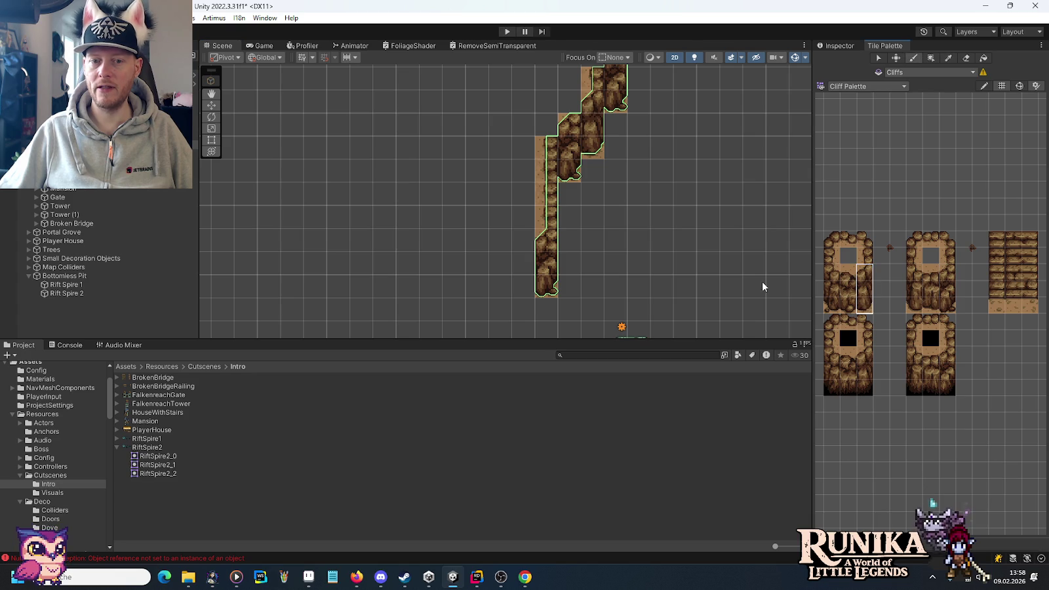
pyautogui.click(523, 282)
pyautogui.moveTo(597, 276); pyautogui.dragTo(632, 238)
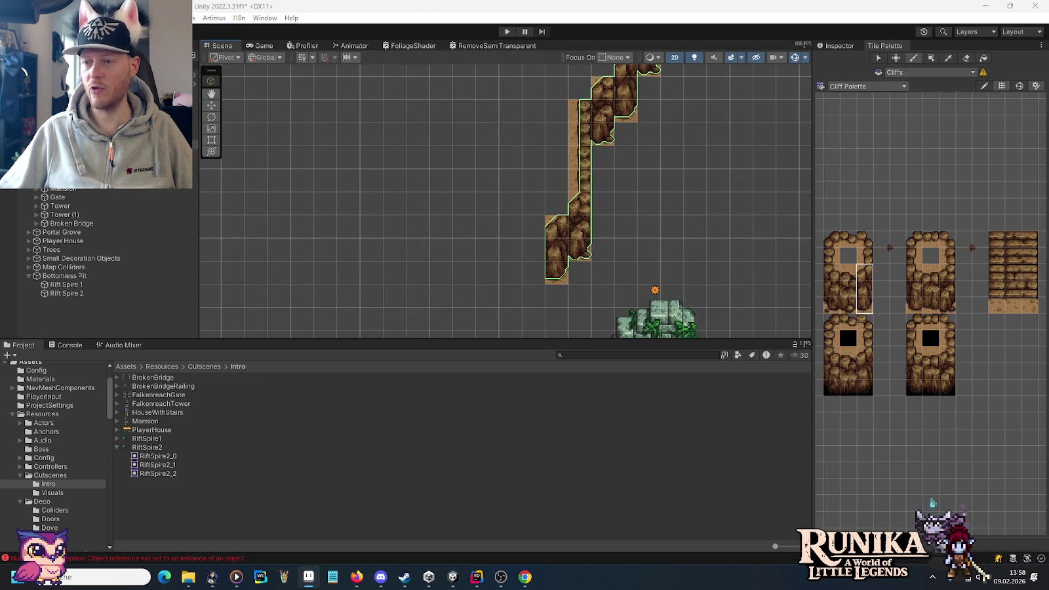
pyautogui.click(864, 255)
pyautogui.click(534, 250)
pyautogui.click(534, 295)
pyautogui.click(947, 256)
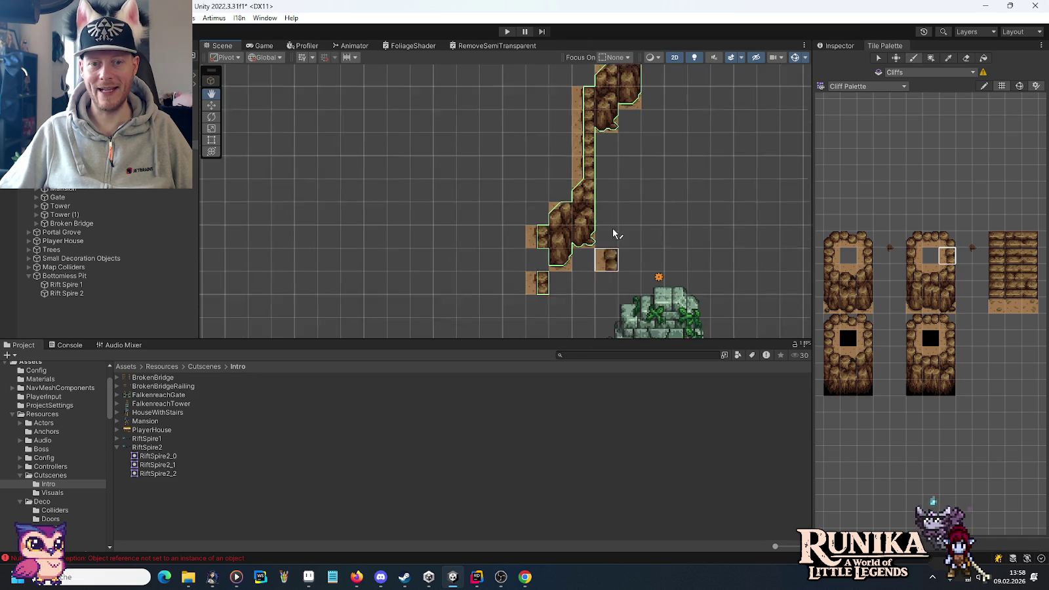
pyautogui.click(561, 162)
pyautogui.click(561, 207)
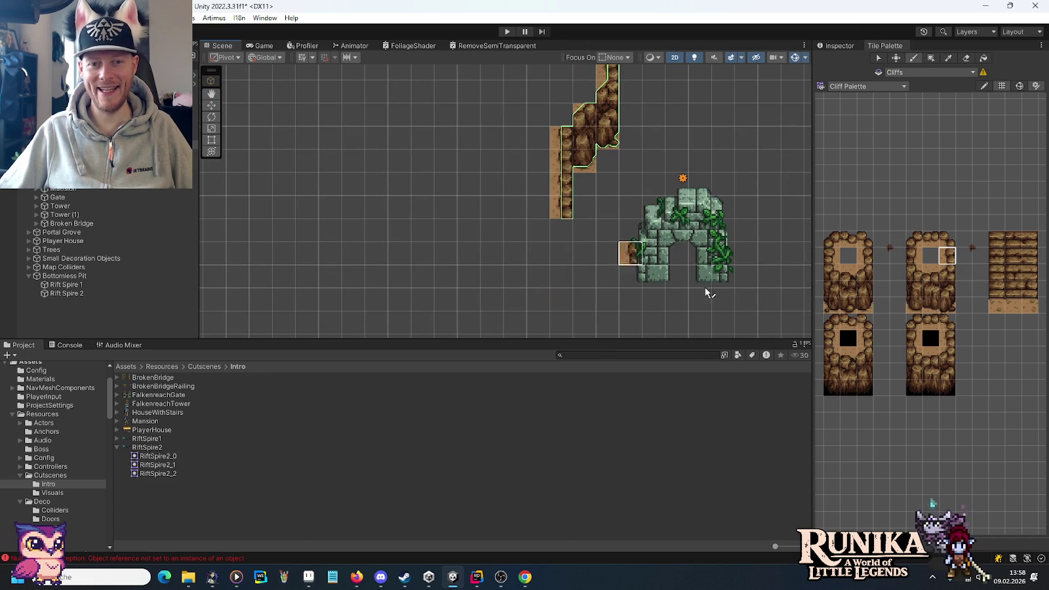
pyautogui.scroll(-1, 702, 234)
# Step: Paint cliff tiles at the column bottom and diagonal cliff steps heading past the portal ruin
pyautogui.moveTo(702, 234)
pyautogui.mouseDown()
pyautogui.moveTo(428, 244)
pyautogui.moveTo(644, 207)
pyautogui.mouseUp()
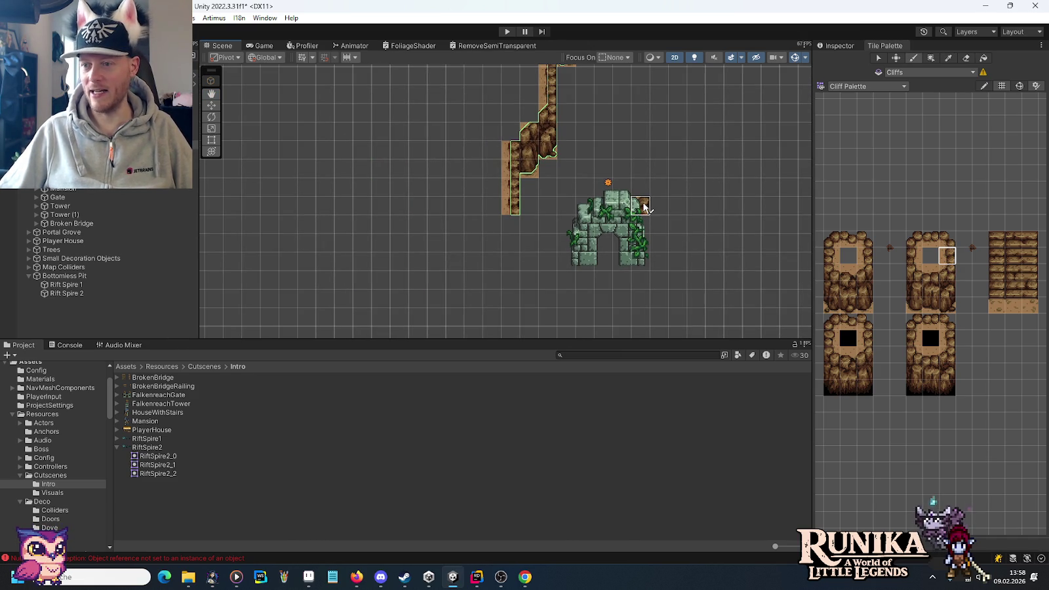
pyautogui.click(864, 239)
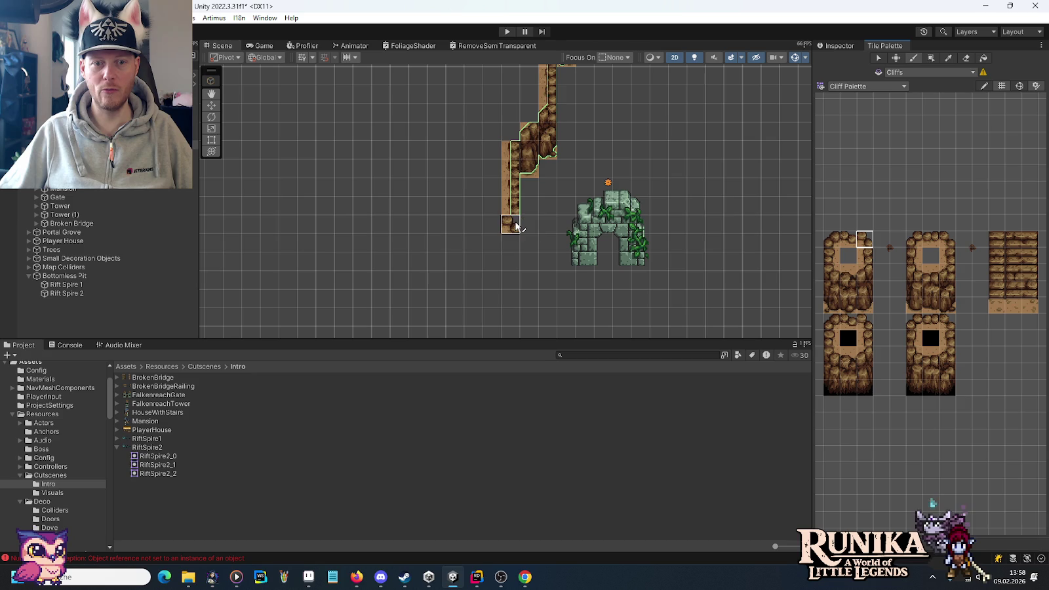
pyautogui.click(531, 228)
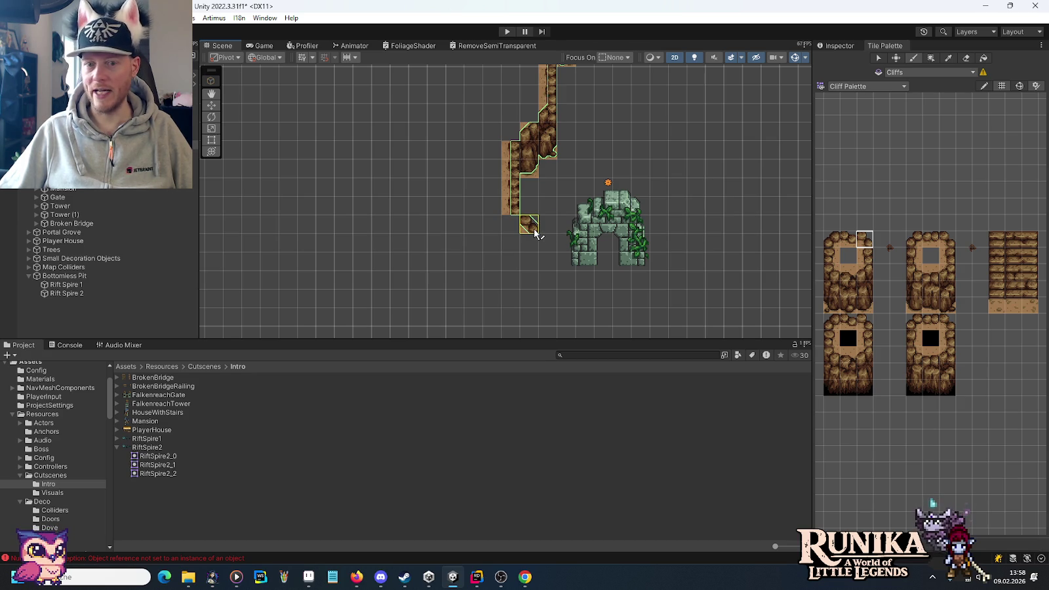
pyautogui.click(864, 256)
pyautogui.click(523, 241)
pyautogui.click(947, 256)
pyautogui.click(529, 260)
pyautogui.scroll(-5, 599, 299)
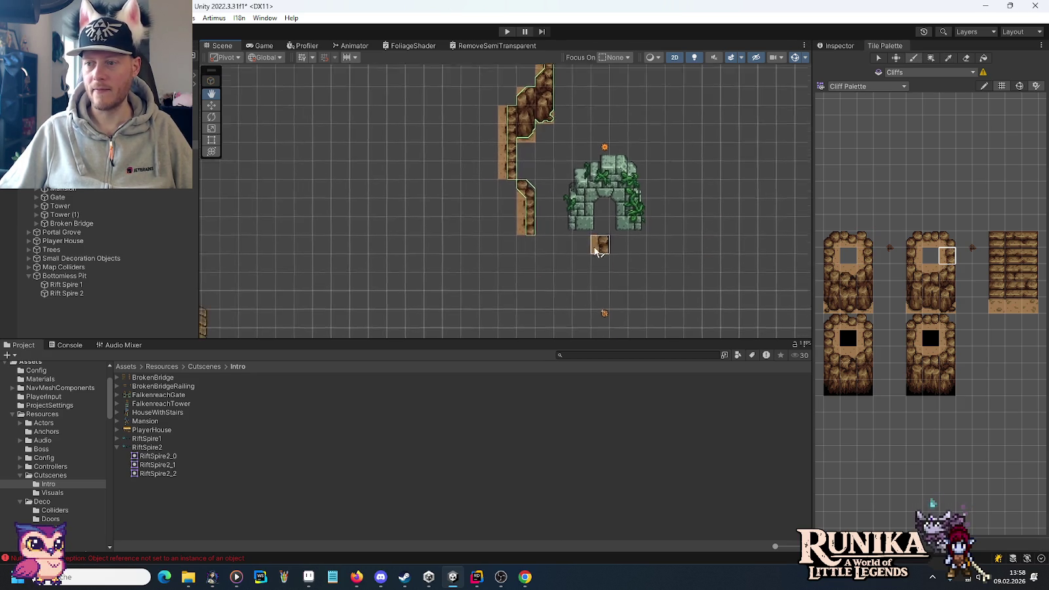
pyautogui.click(947, 240)
pyautogui.click(516, 184)
pyautogui.click(554, 220)
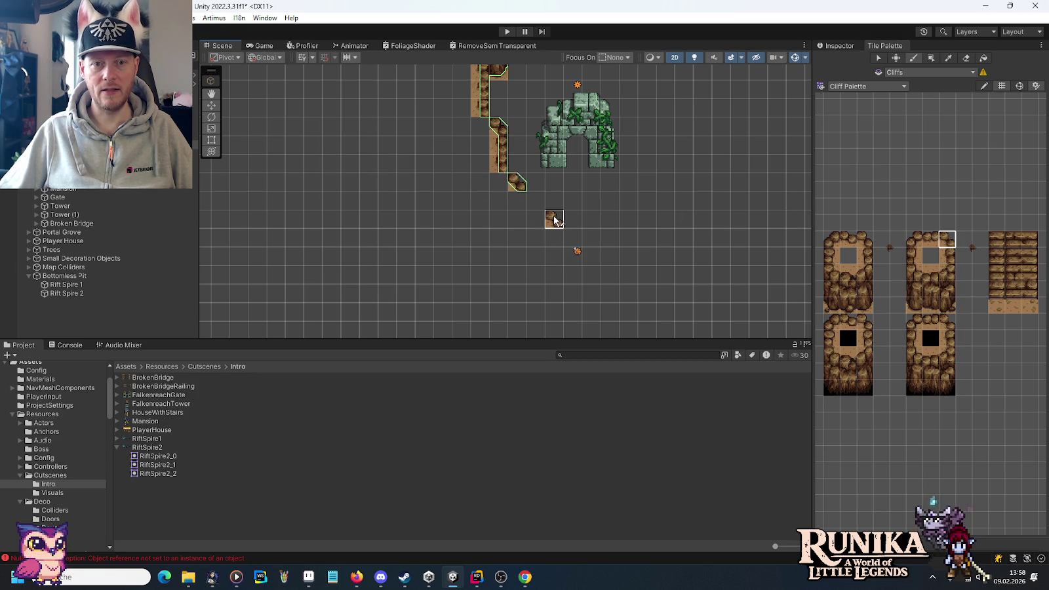
pyautogui.click(864, 240)
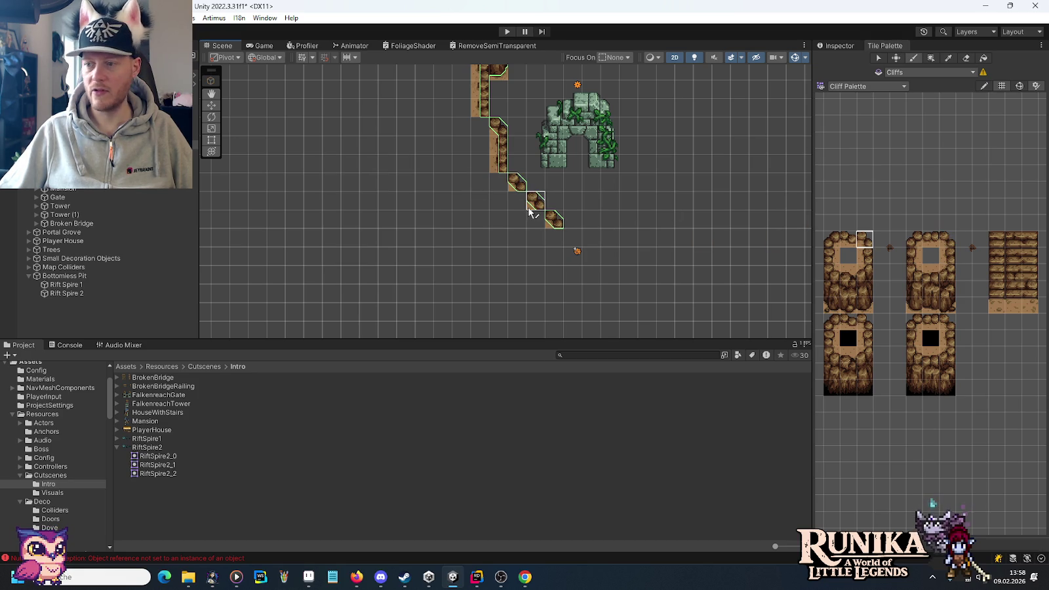
pyautogui.click(944, 259)
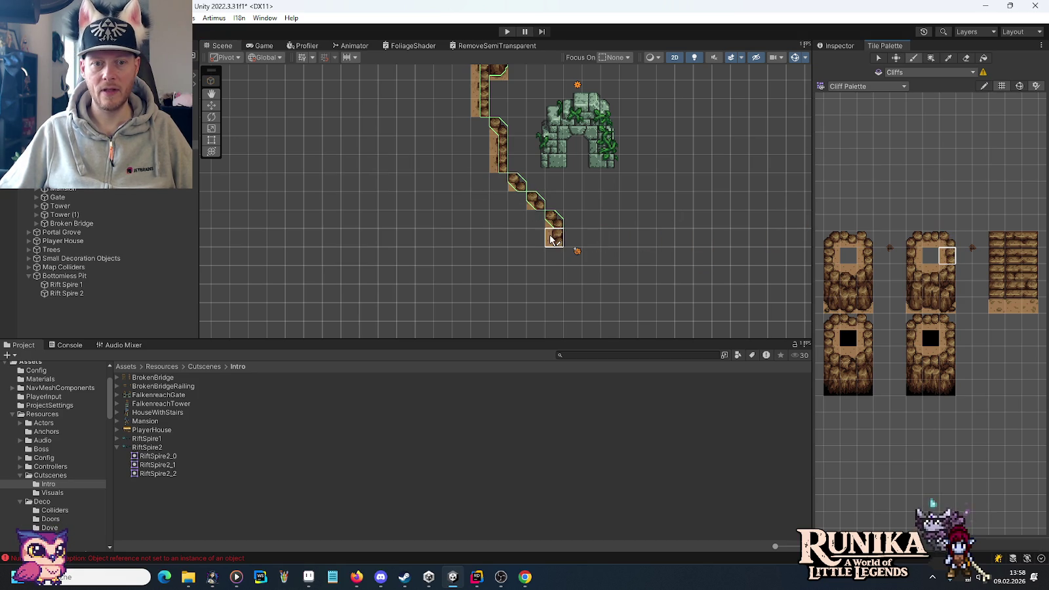
pyautogui.moveTo(664, 293); pyautogui.dragTo(606, 227)
# Step: Paint a three-tile column and a 2x3 cliff block below the steps, then target the Dirt tilemap
pyautogui.hotkey('alt', 'Tab')
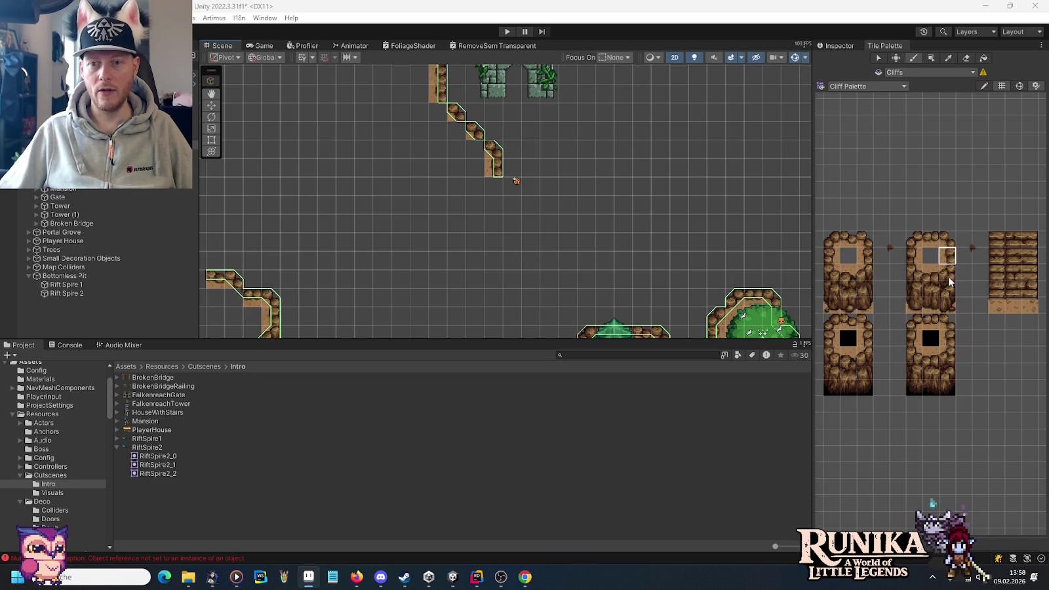
pyautogui.moveTo(948, 272); pyautogui.dragTo(947, 305)
pyautogui.click(493, 223)
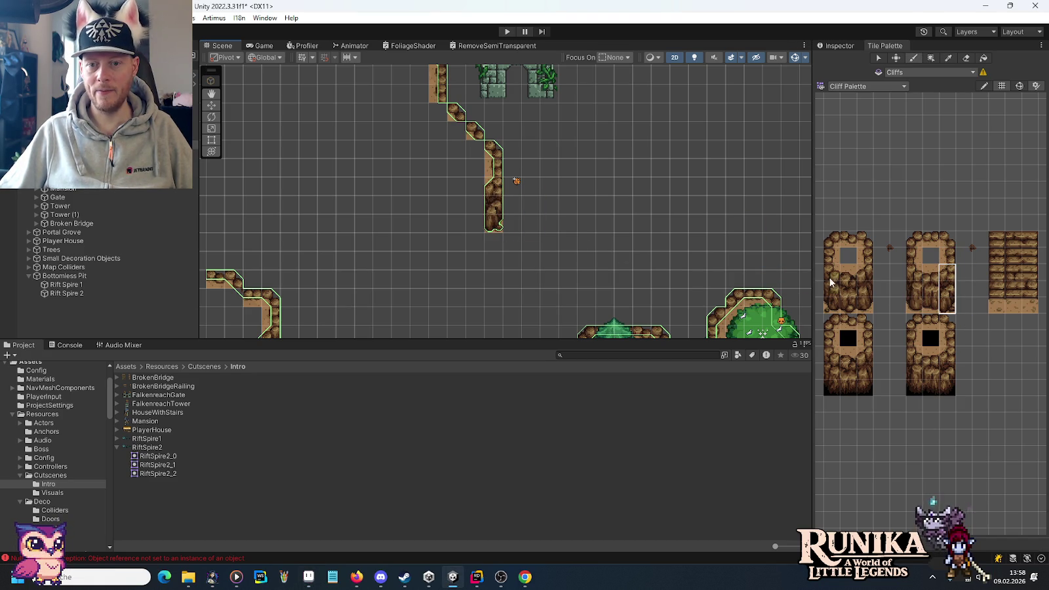
pyautogui.moveTo(865, 280); pyautogui.dragTo(849, 305)
pyautogui.moveTo(466, 223); pyautogui.dragTo(503, 223)
pyautogui.scroll(-3, 629, 229)
pyautogui.moveTo(672, 176)
pyautogui.mouseDown()
pyautogui.moveTo(515, 271)
pyautogui.moveTo(517, 211)
pyautogui.moveTo(586, 282)
pyautogui.moveTo(383, 164)
pyautogui.moveTo(563, 223)
pyautogui.mouseUp()
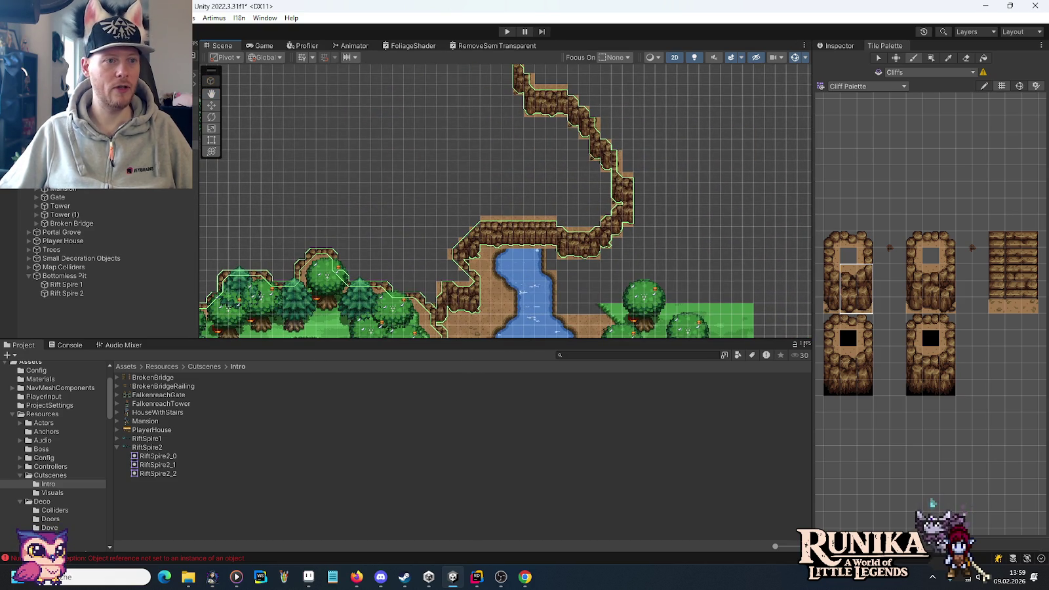
pyautogui.click(878, 87)
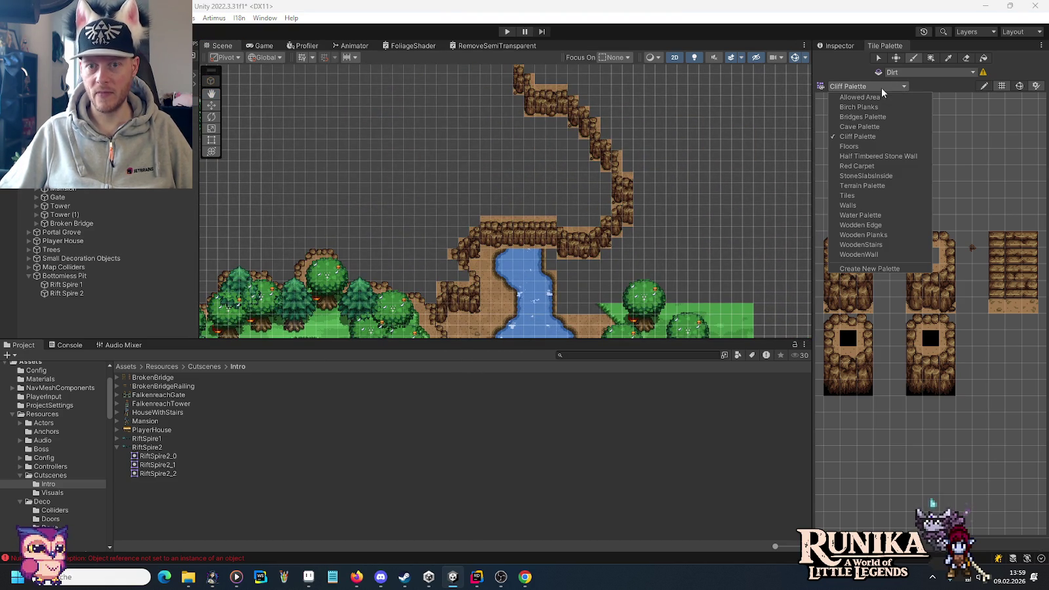
# Step: Switch to the Terrain Palette and paint dirt edge tiles and curved pieces along the cliff edge
pyautogui.click(877, 186)
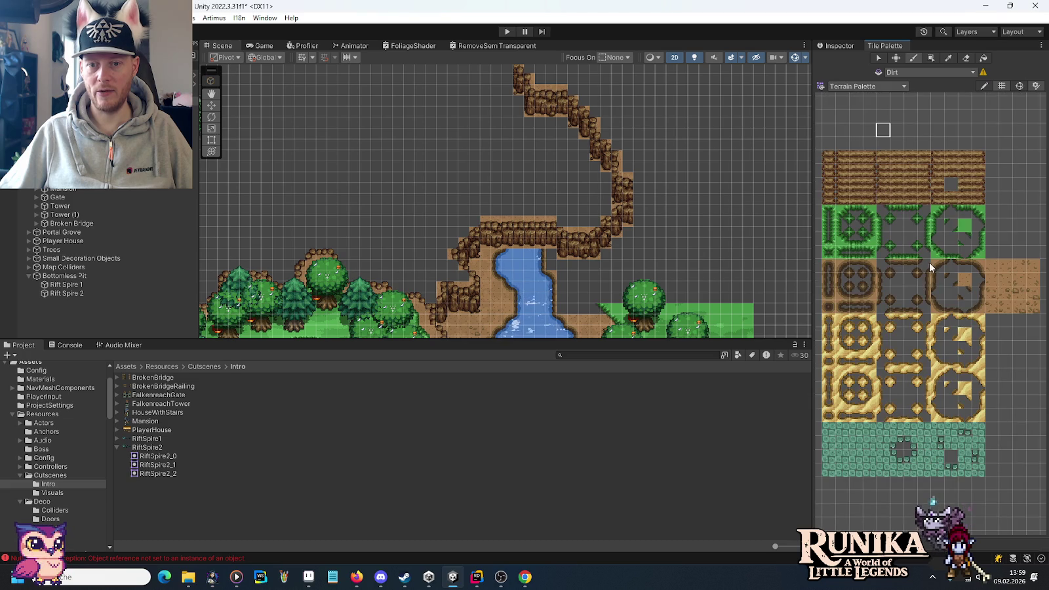
pyautogui.scroll(3, 726, 222)
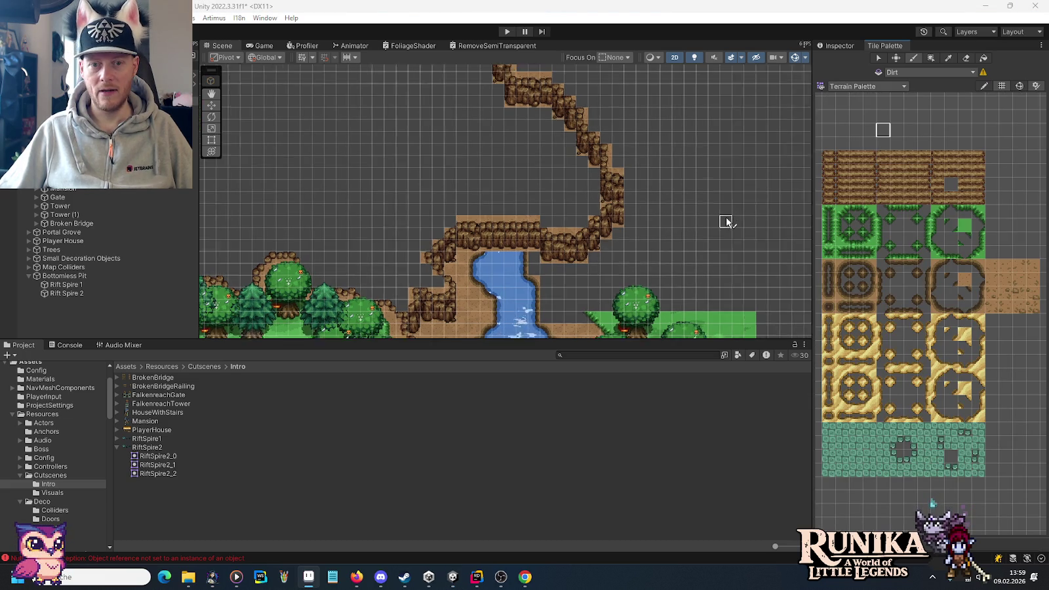
pyautogui.scroll(3, 472, 204)
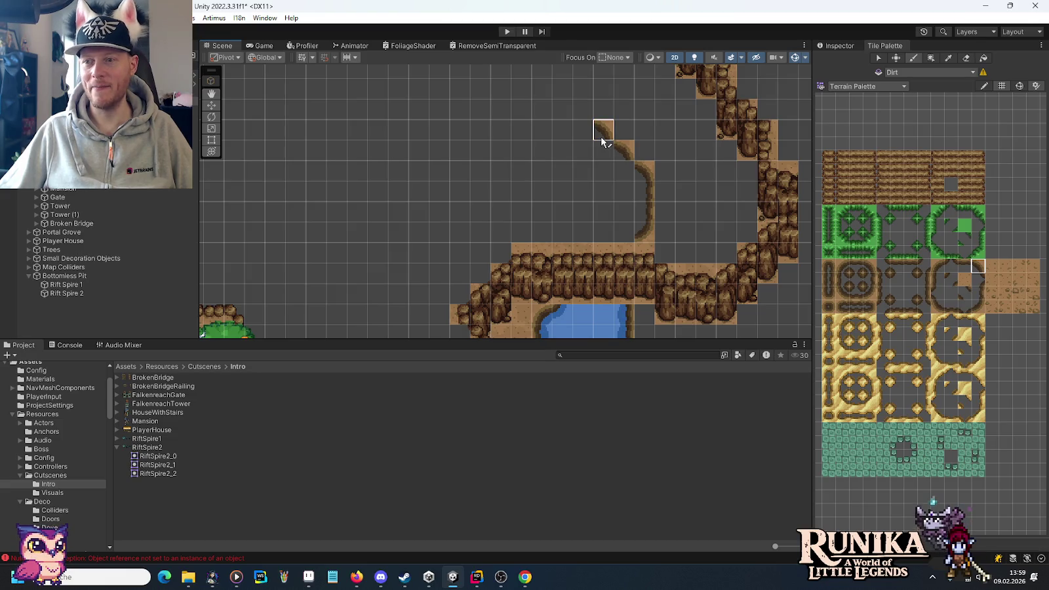
pyautogui.click(602, 138)
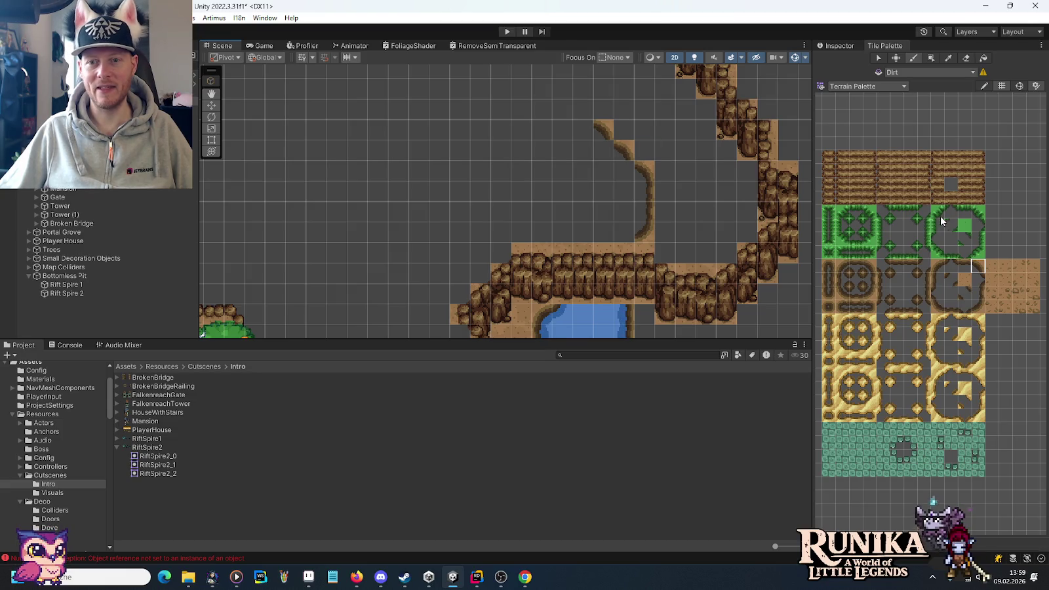
pyautogui.click(588, 126)
pyautogui.moveTo(519, 107); pyautogui.dragTo(558, 176)
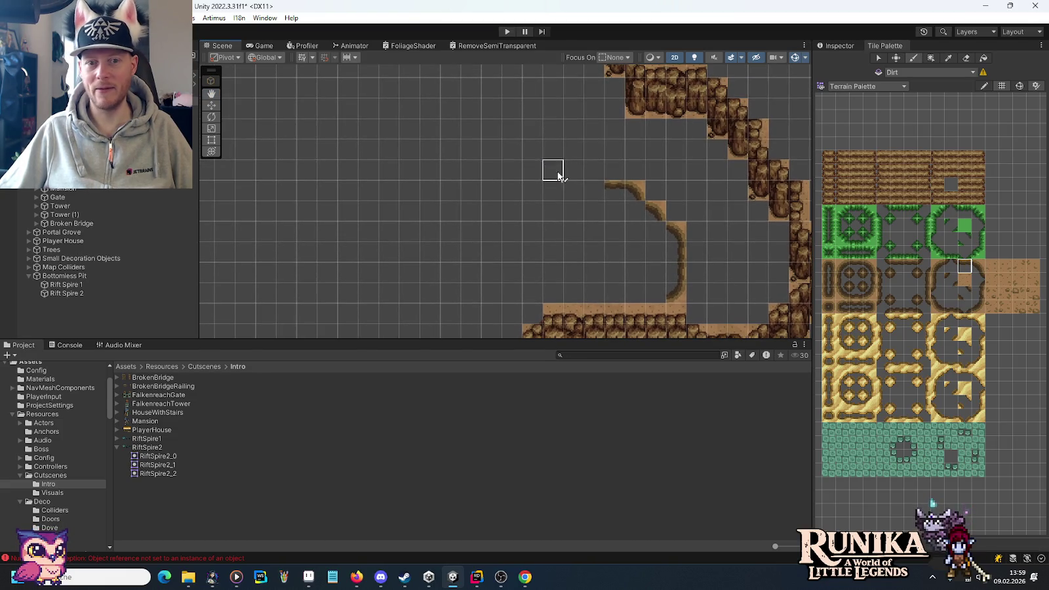
pyautogui.click(978, 268)
pyautogui.click(587, 178)
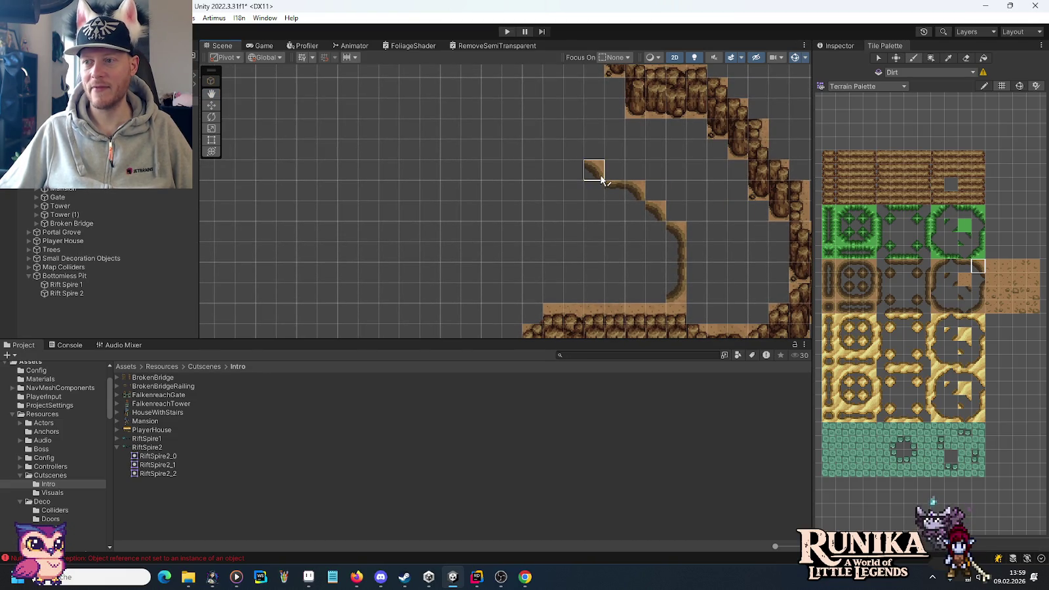
pyautogui.moveTo(531, 150); pyautogui.dragTo(550, 211)
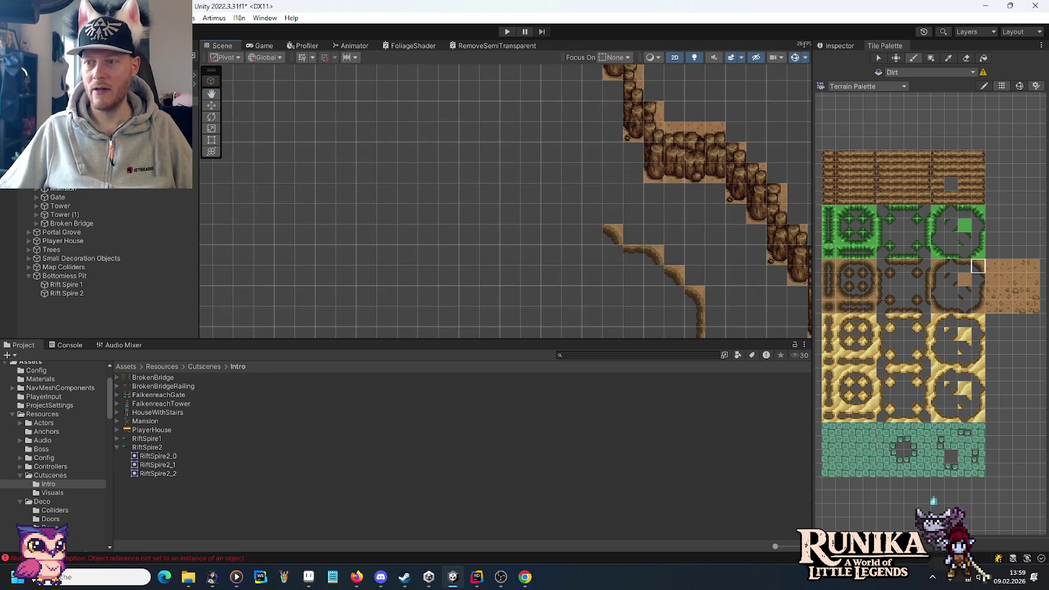
pyautogui.click(977, 293)
pyautogui.click(592, 214)
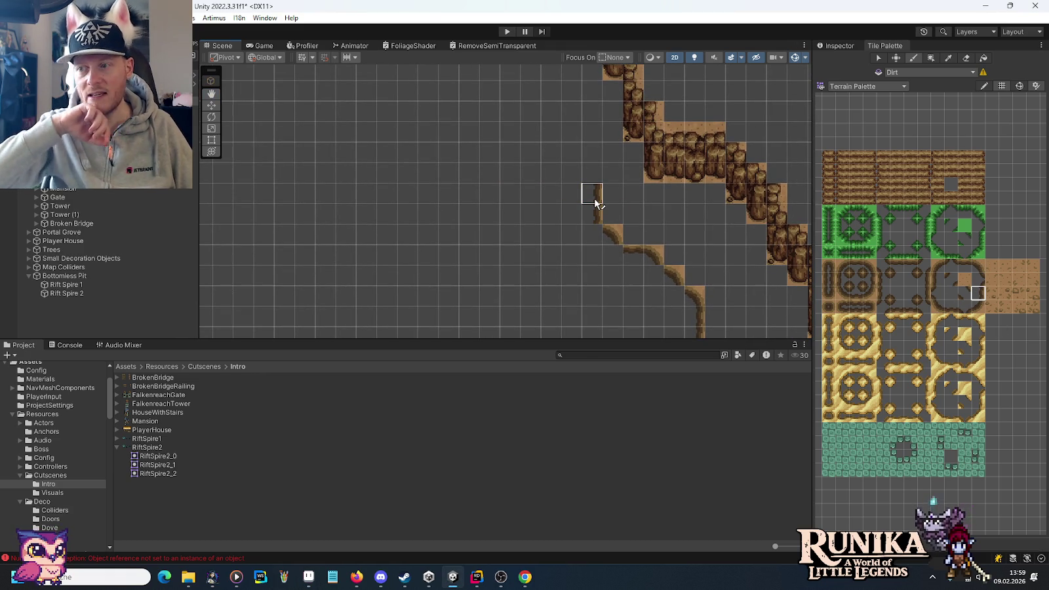
# Step: Paint dirt edge tiles diagonally up-left and across the arch top to its left end
pyautogui.click(976, 269)
pyautogui.click(593, 174)
pyautogui.moveTo(566, 161)
pyautogui.mouseDown()
pyautogui.moveTo(545, 134)
pyautogui.moveTo(606, 208)
pyautogui.mouseUp()
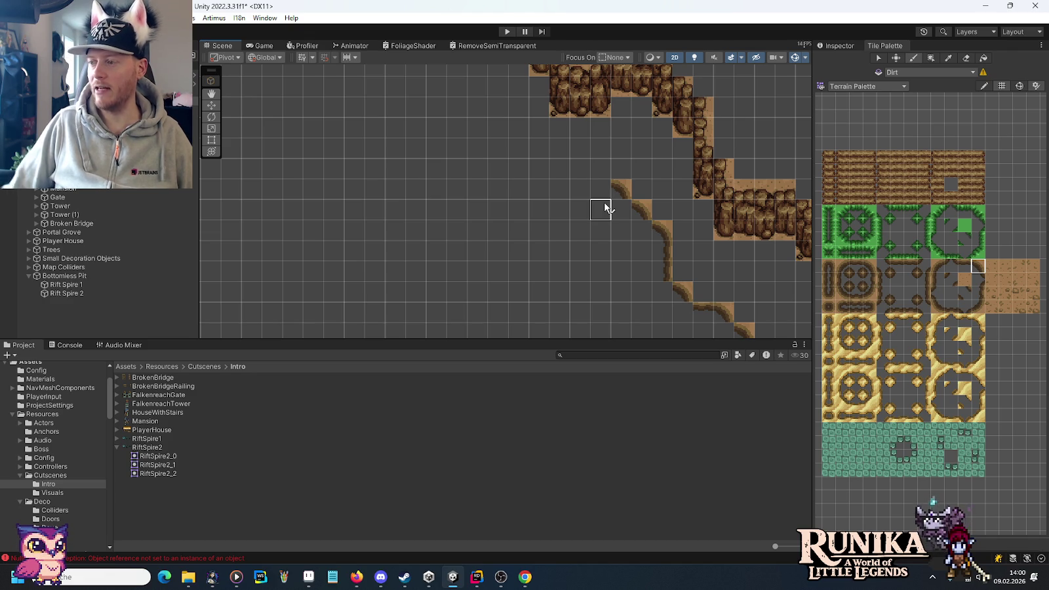
pyautogui.click(964, 265)
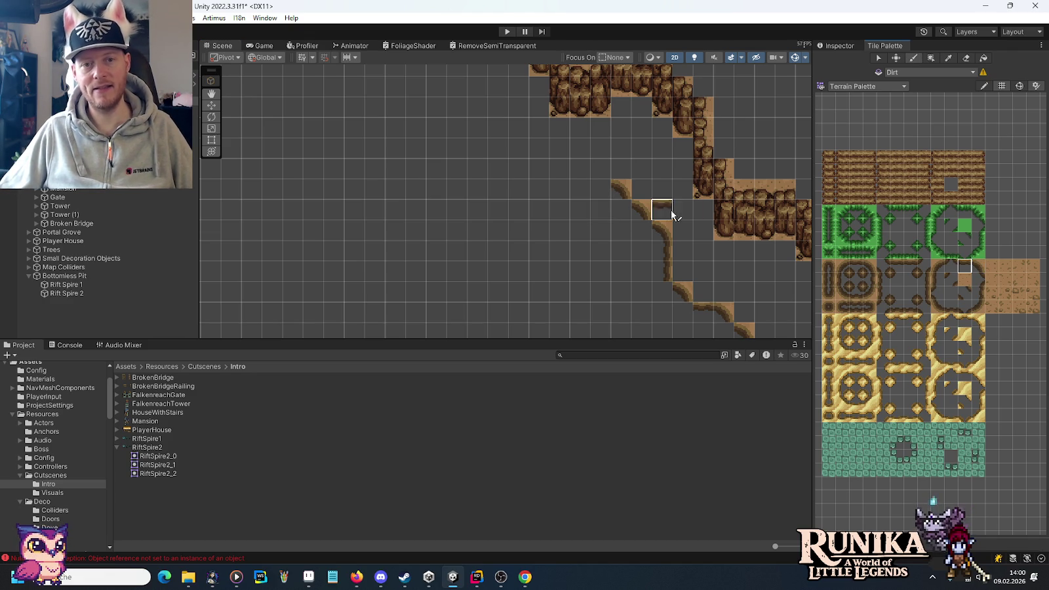
pyautogui.moveTo(614, 195); pyautogui.dragTo(578, 193)
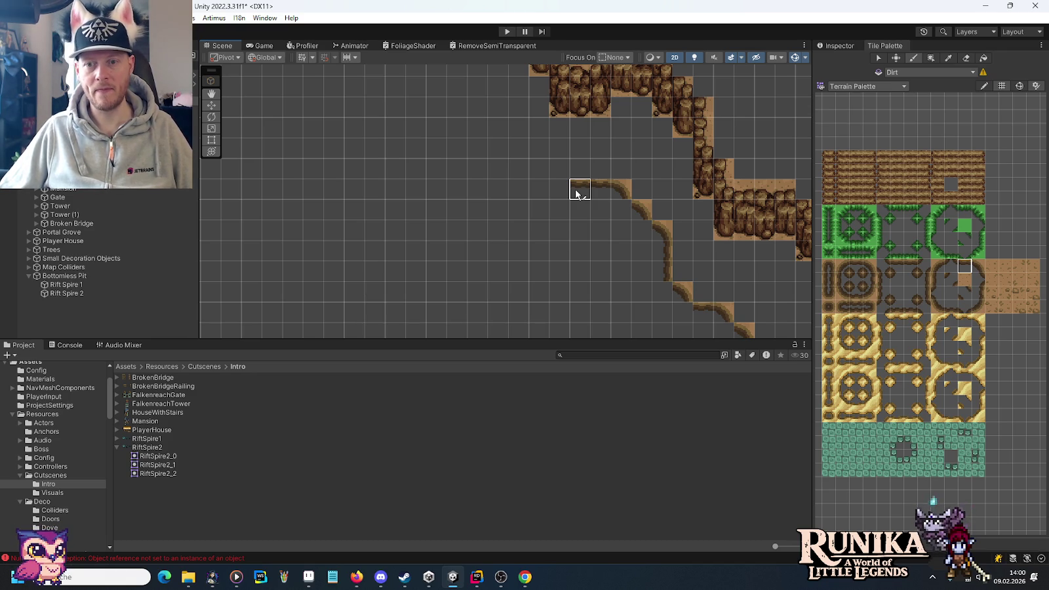
pyautogui.click(935, 268)
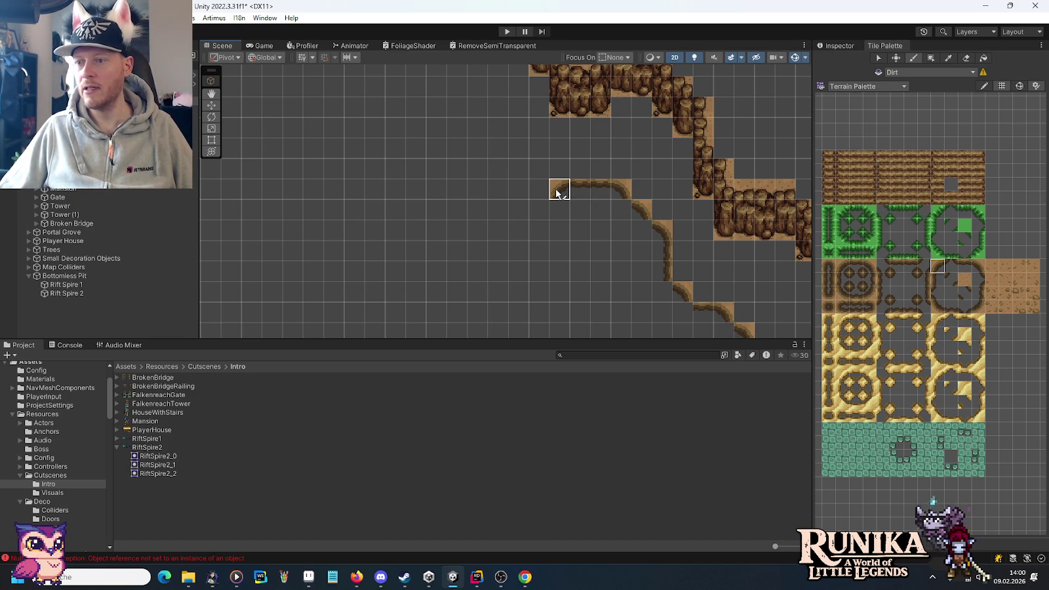
pyautogui.click(538, 208)
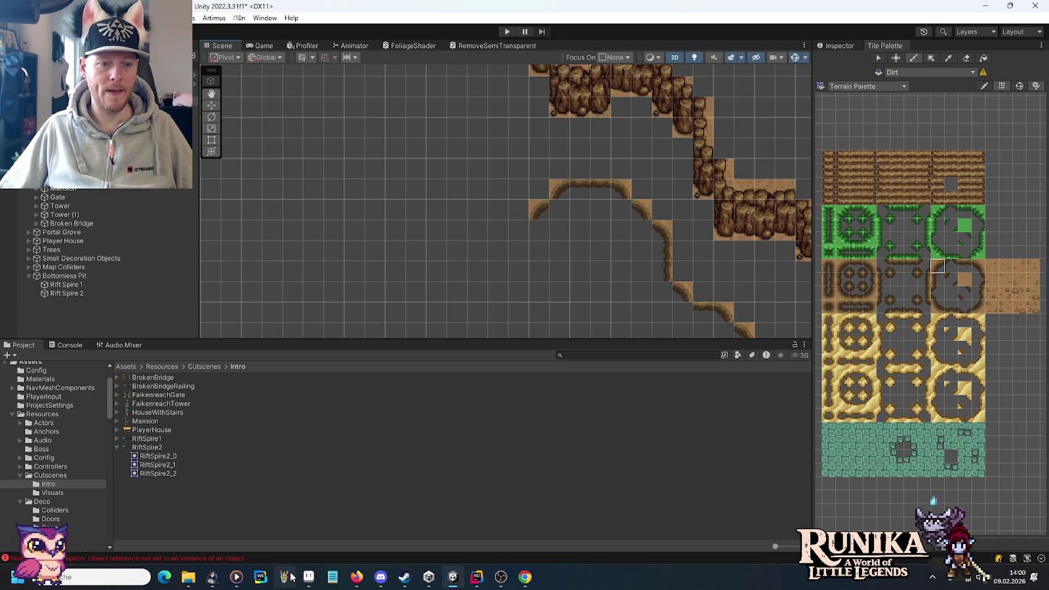
pyautogui.click(292, 576)
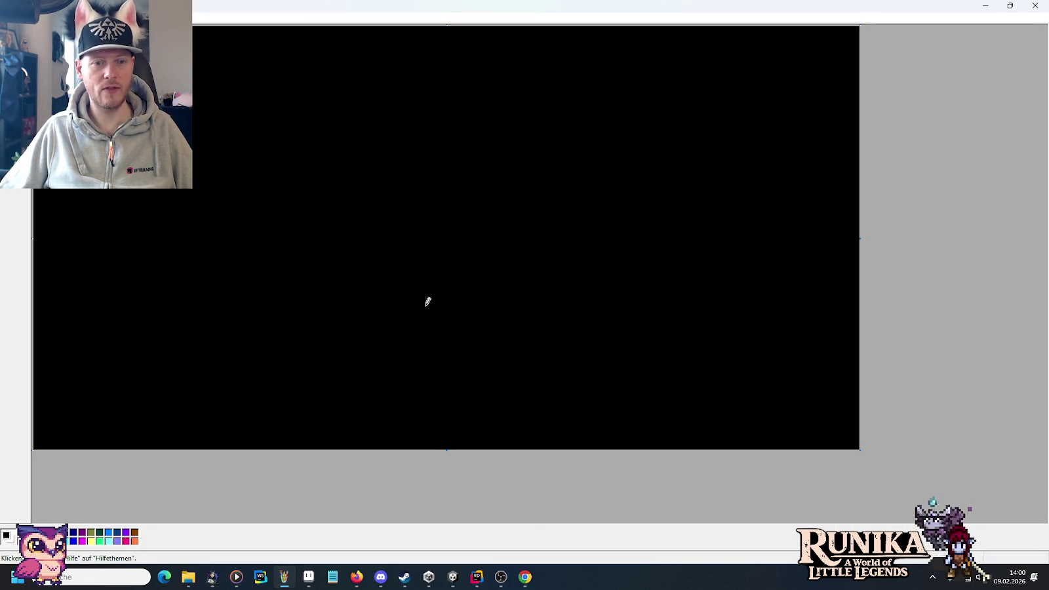
# Step: Freehand-sketch a long line, a tilted quadrilateral, an arrow labelled 30% and a box with the pencil
pyautogui.moveTo(229, 313); pyautogui.dragTo(640, 333)
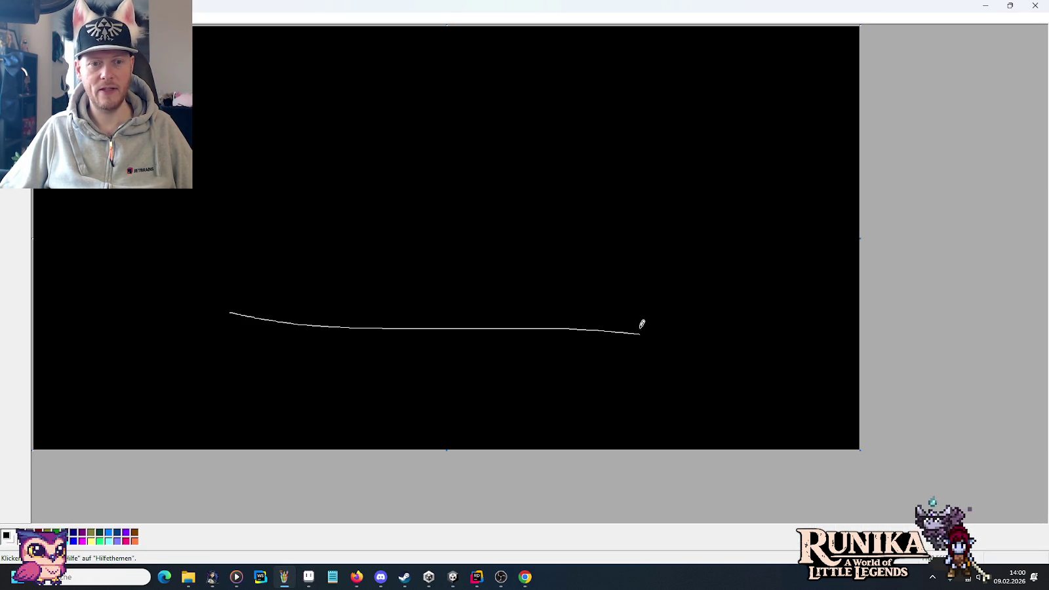
pyautogui.moveTo(725, 68)
pyautogui.mouseDown()
pyautogui.moveTo(732, 169)
pyautogui.moveTo(735, 66)
pyautogui.mouseUp()
pyautogui.moveTo(663, 130)
pyautogui.mouseDown()
pyautogui.moveTo(620, 130)
pyautogui.moveTo(711, 212)
pyautogui.moveTo(706, 164)
pyautogui.mouseUp()
pyautogui.moveTo(280, 312)
pyautogui.mouseDown()
pyautogui.moveTo(538, 312)
pyautogui.moveTo(483, 340)
pyautogui.mouseUp()
pyautogui.moveTo(316, 228)
pyautogui.mouseDown()
pyautogui.moveTo(354, 249)
pyautogui.moveTo(328, 260)
pyautogui.mouseUp()
pyautogui.moveTo(421, 229)
pyautogui.mouseDown()
pyautogui.moveTo(382, 242)
pyautogui.moveTo(434, 246)
pyautogui.mouseUp()
pyautogui.moveTo(438, 234); pyautogui.dragTo(487, 222)
pyautogui.moveTo(468, 256); pyautogui.dragTo(497, 254)
pyautogui.moveTo(408, 58)
pyautogui.mouseDown()
pyautogui.moveTo(516, 150)
pyautogui.moveTo(410, 33)
pyautogui.mouseUp()
pyautogui.moveTo(423, 158); pyautogui.dragTo(486, 144)
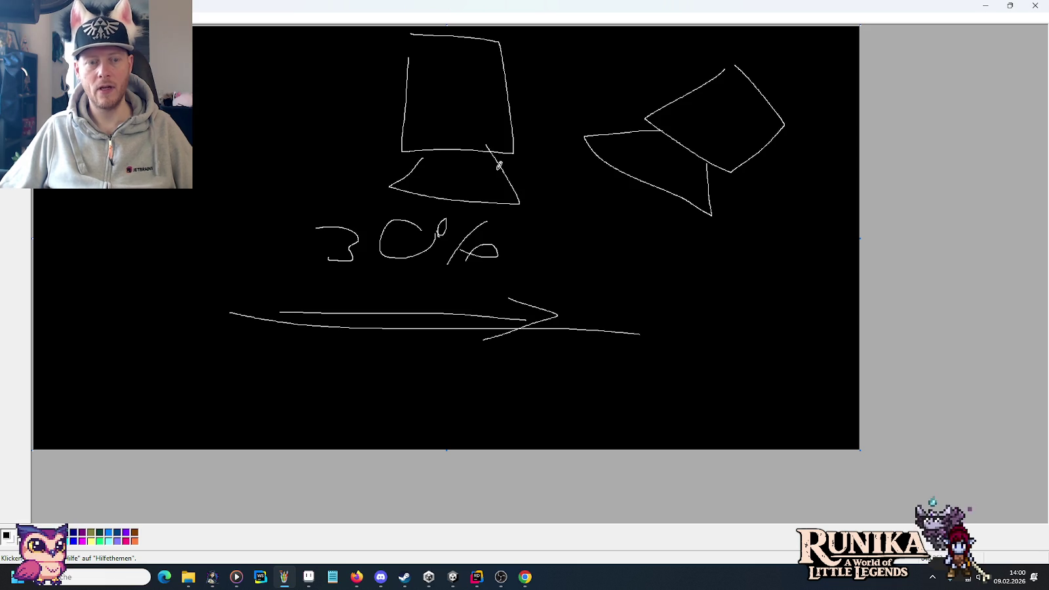
# Step: Clear the canvas back to black and sketch a hexagon with a double-headed arrow plus a second hex shape
pyautogui.hotkey('ctrl', 'shift', 'n')
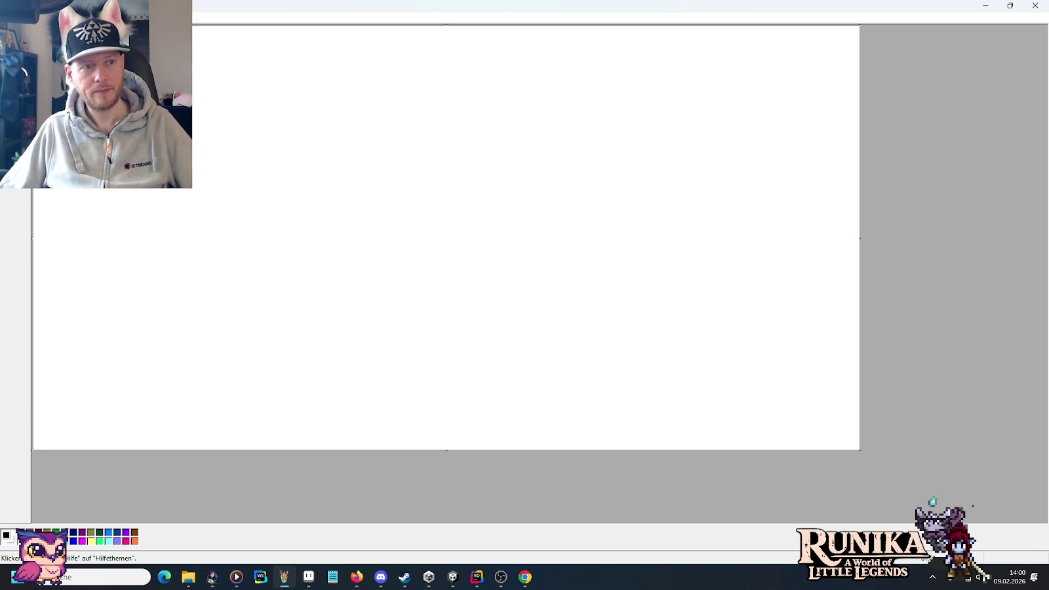
pyautogui.hotkey('ctrl', 'i')
pyautogui.moveTo(604, 73)
pyautogui.mouseDown()
pyautogui.moveTo(541, 120)
pyautogui.moveTo(541, 188)
pyautogui.moveTo(612, 251)
pyautogui.moveTo(688, 207)
pyautogui.moveTo(688, 122)
pyautogui.moveTo(611, 70)
pyautogui.moveTo(613, 211)
pyautogui.mouseUp()
pyautogui.moveTo(601, 135); pyautogui.dragTo(629, 138)
pyautogui.moveTo(604, 188); pyautogui.dragTo(636, 197)
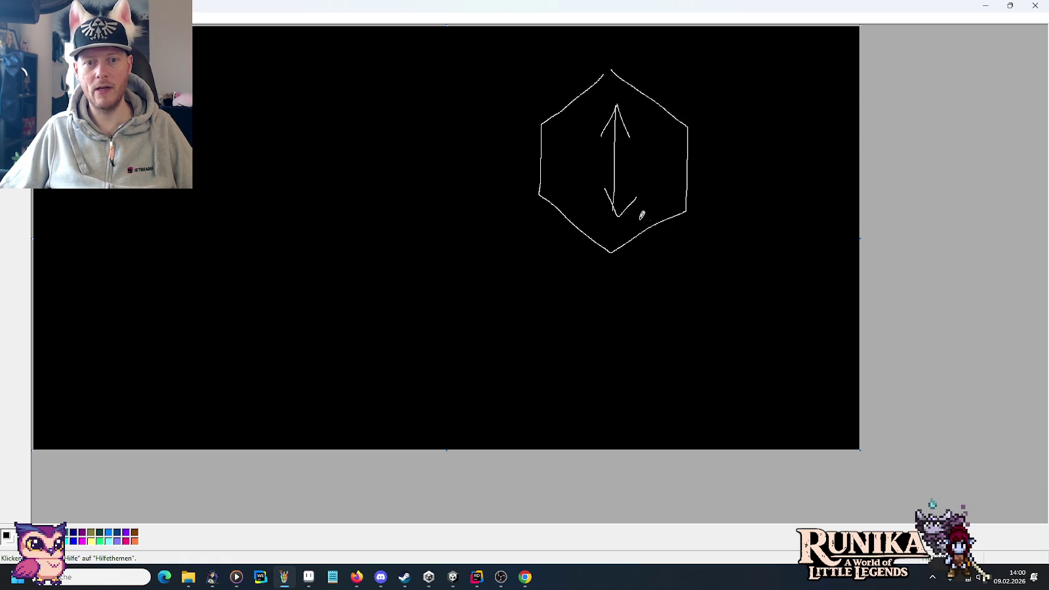
pyautogui.moveTo(335, 176)
pyautogui.mouseDown()
pyautogui.moveTo(406, 175)
pyautogui.moveTo(461, 212)
pyautogui.mouseUp()
pyautogui.moveTo(407, 172)
pyautogui.mouseDown()
pyautogui.moveTo(463, 222)
pyautogui.moveTo(428, 292)
pyautogui.moveTo(328, 297)
pyautogui.moveTo(278, 261)
pyautogui.moveTo(338, 185)
pyautogui.mouseUp()
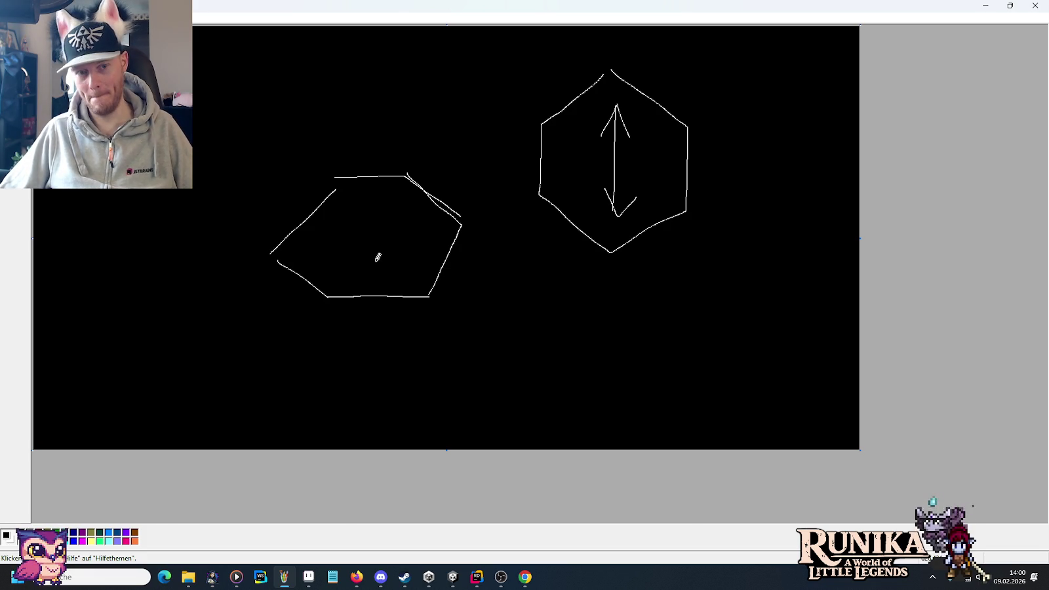
# Step: Close Paint, choosing Nein to discard the sketch
pyautogui.click(1035, 5)
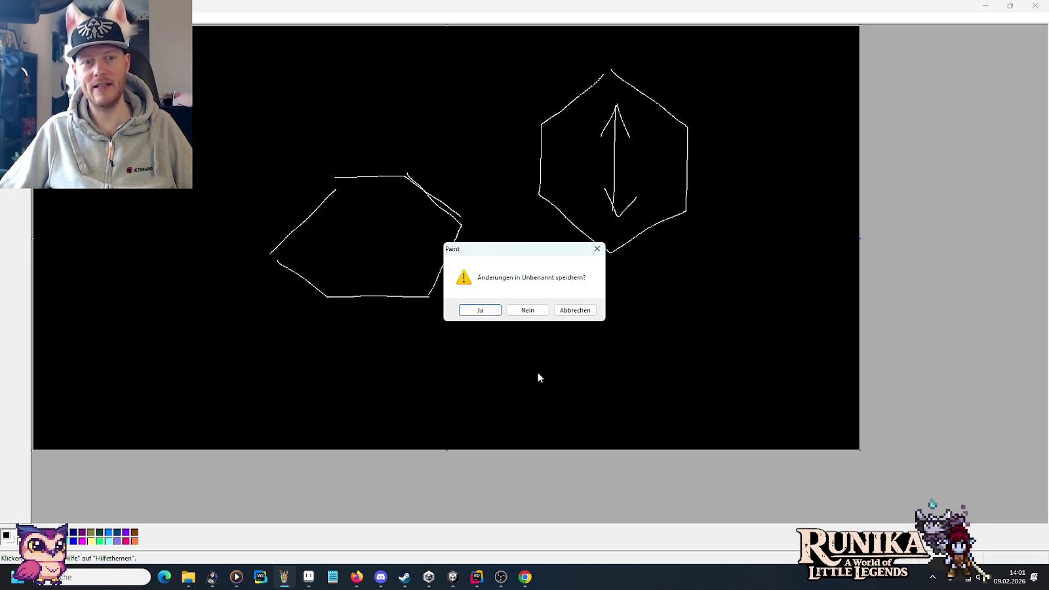
pyautogui.click(531, 313)
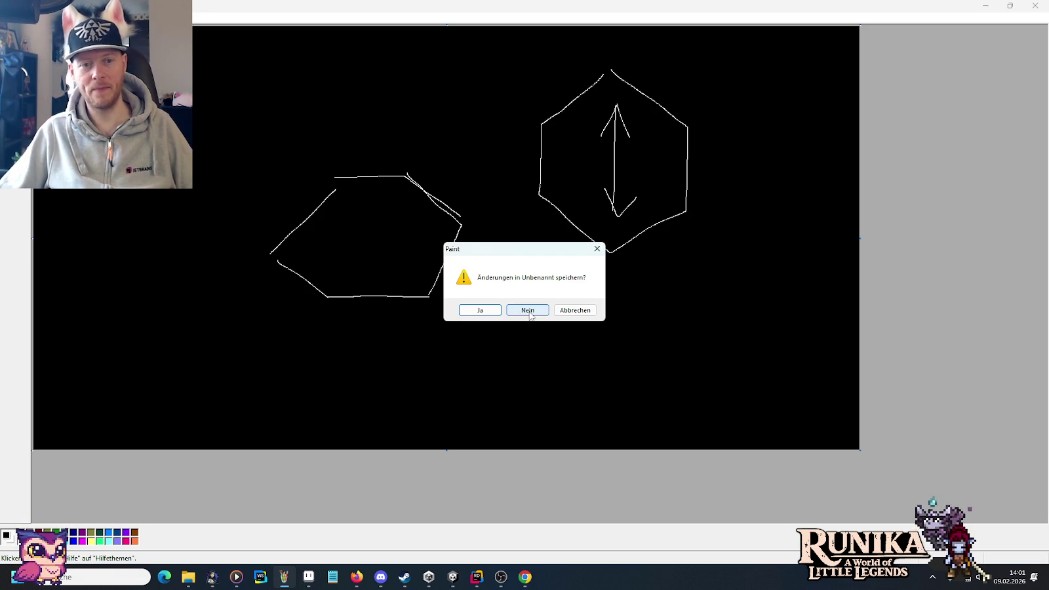
pyautogui.click(530, 314)
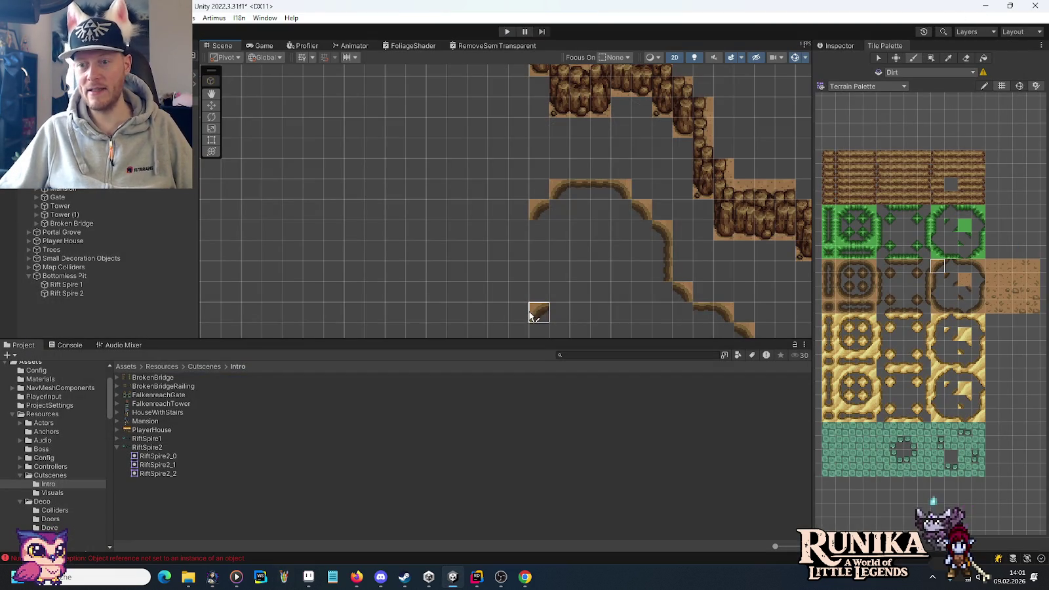
# Step: Extend the dirt edge left along the arch, then up the left side, capping it with a corner tile
pyautogui.click(965, 266)
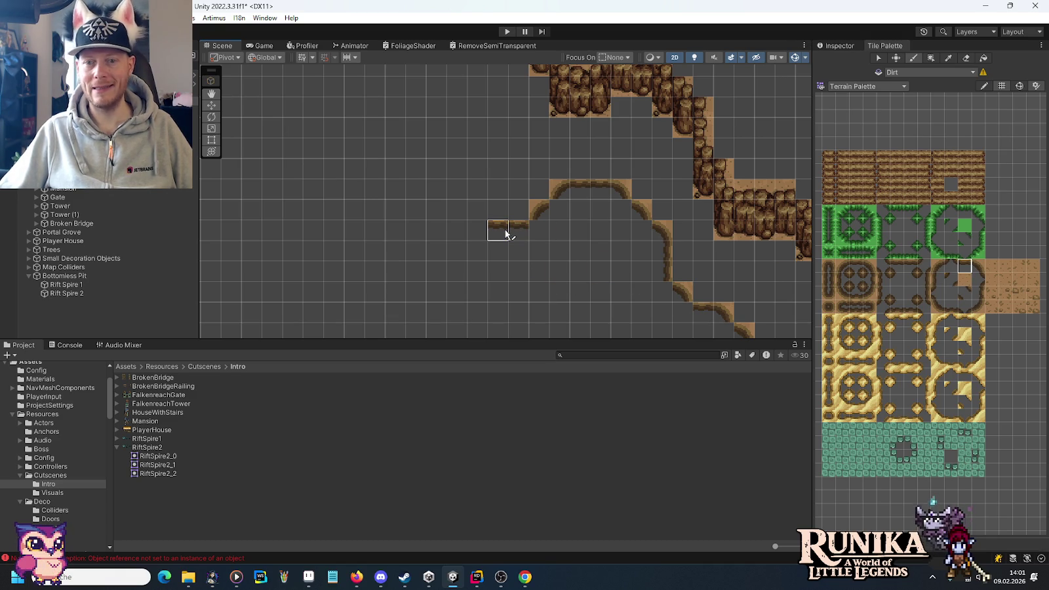
pyautogui.click(978, 266)
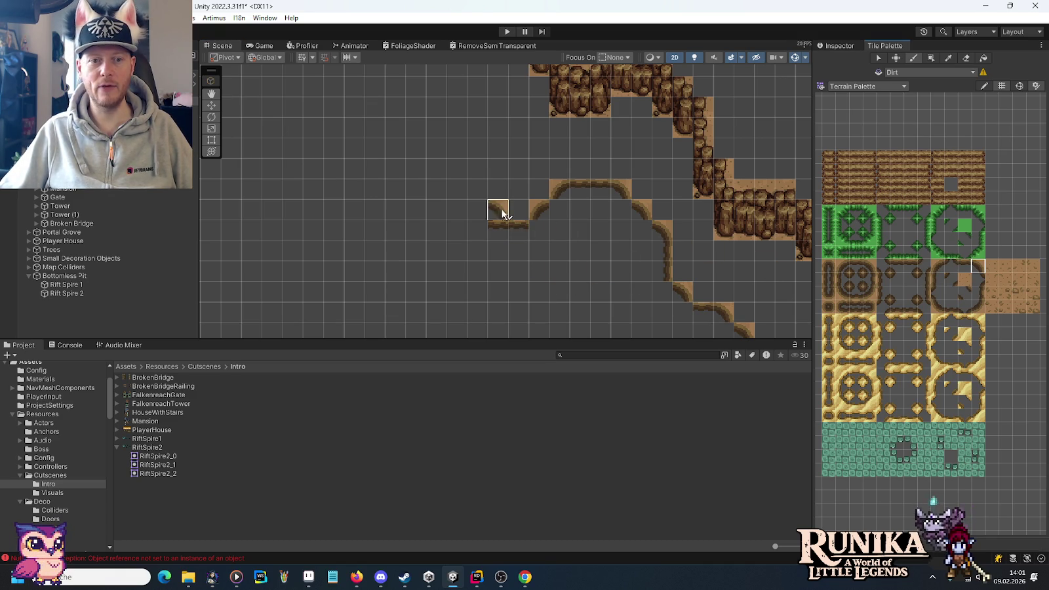
pyautogui.click(478, 211)
pyautogui.click(436, 189)
pyautogui.click(965, 267)
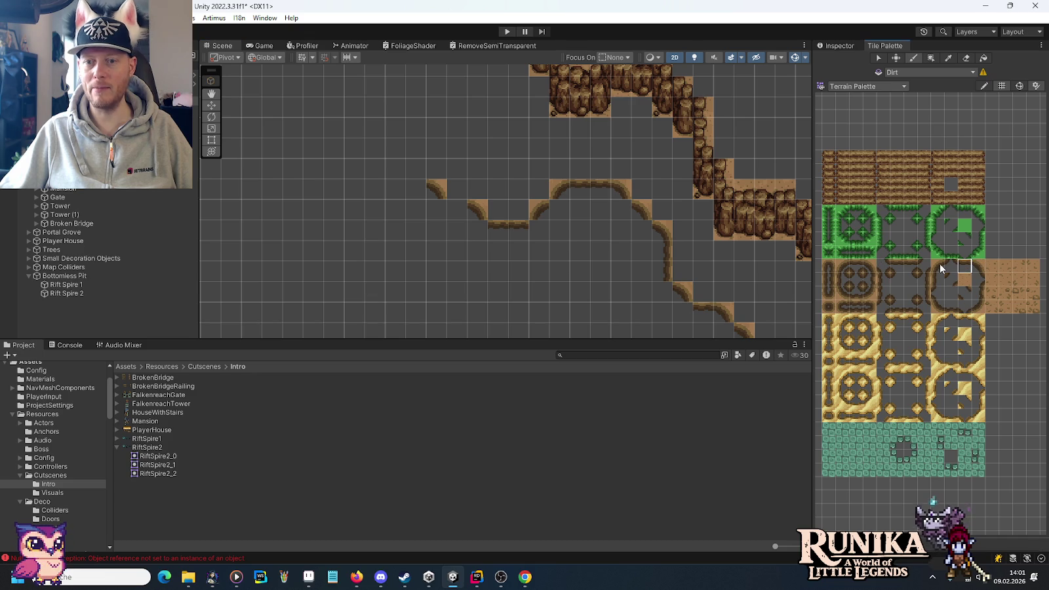
pyautogui.click(463, 218)
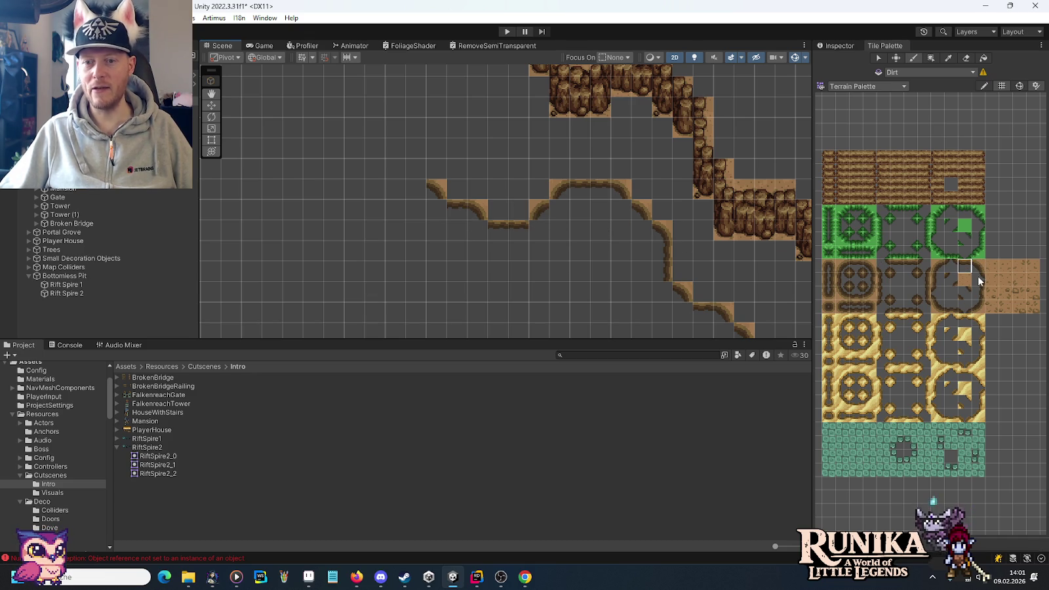
pyautogui.click(978, 294)
pyautogui.click(415, 168)
pyautogui.click(417, 147)
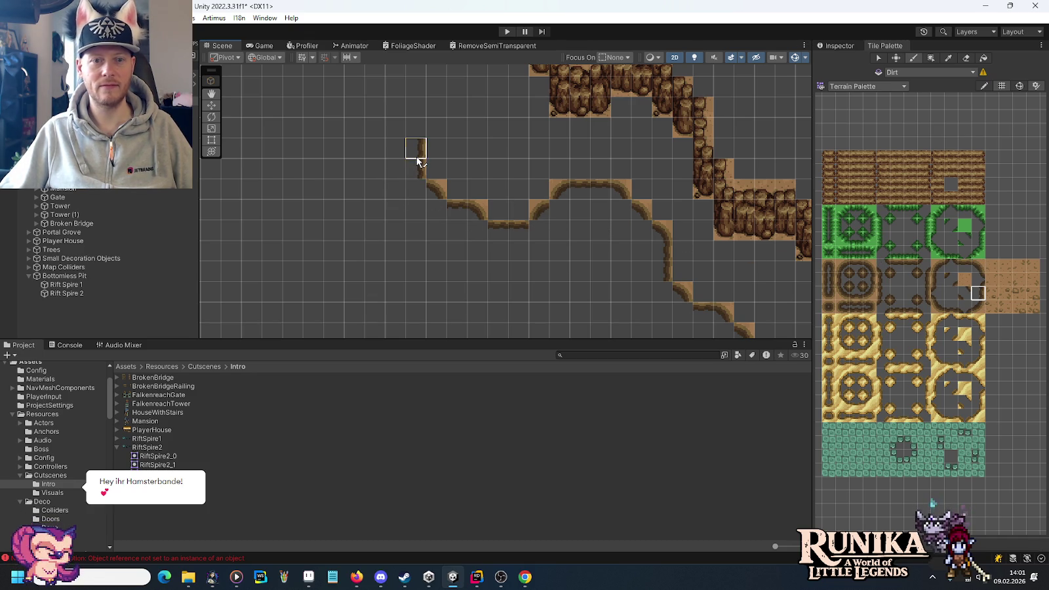
pyautogui.click(978, 266)
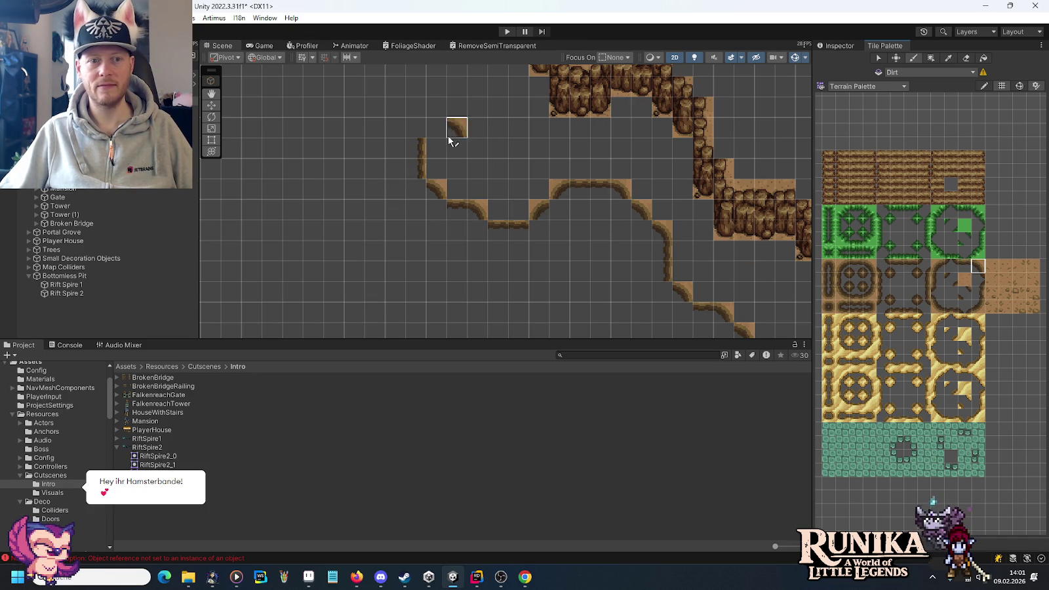
pyautogui.click(413, 128)
# Step: Paint curved and diagonal dirt edge tiles near the cliff's lower end
pyautogui.moveTo(295, 128)
pyautogui.mouseDown()
pyautogui.moveTo(445, 283)
pyautogui.moveTo(449, 275)
pyautogui.mouseUp()
pyautogui.hotkey('alt', 'Tab')
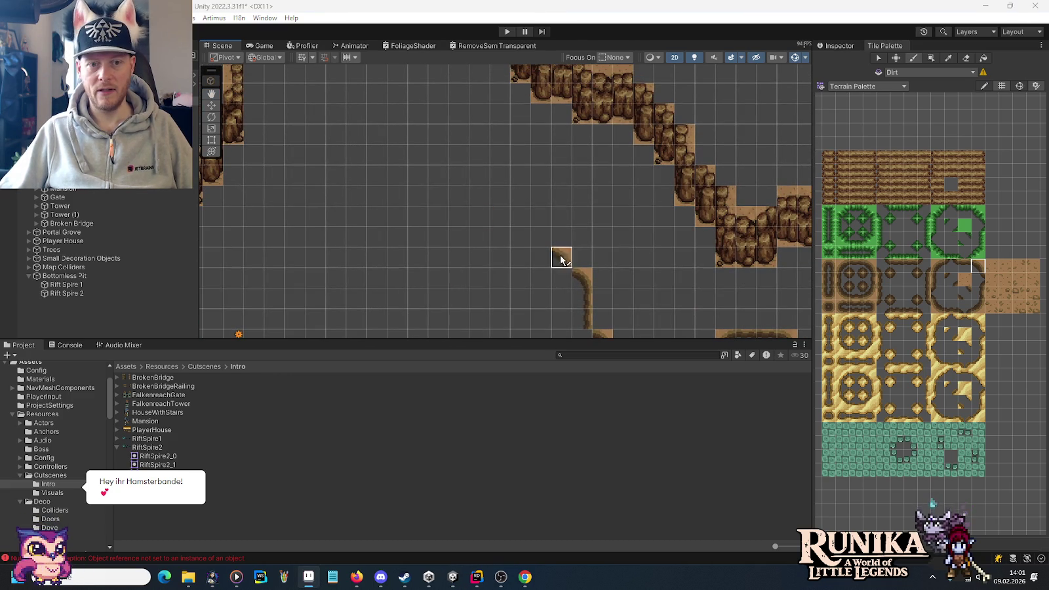
pyautogui.click(966, 269)
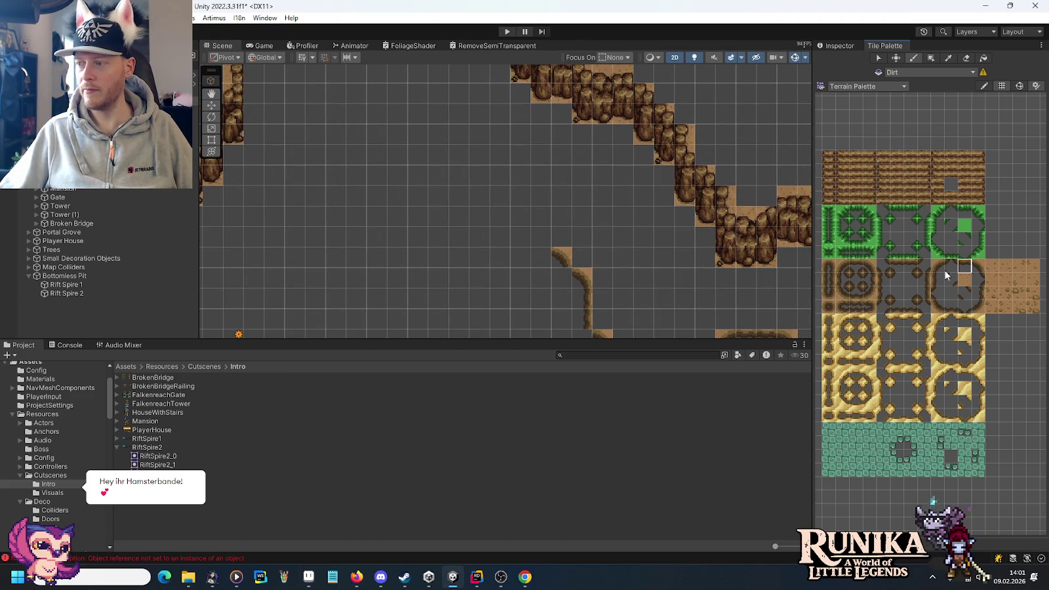
pyautogui.click(535, 263)
pyautogui.click(977, 266)
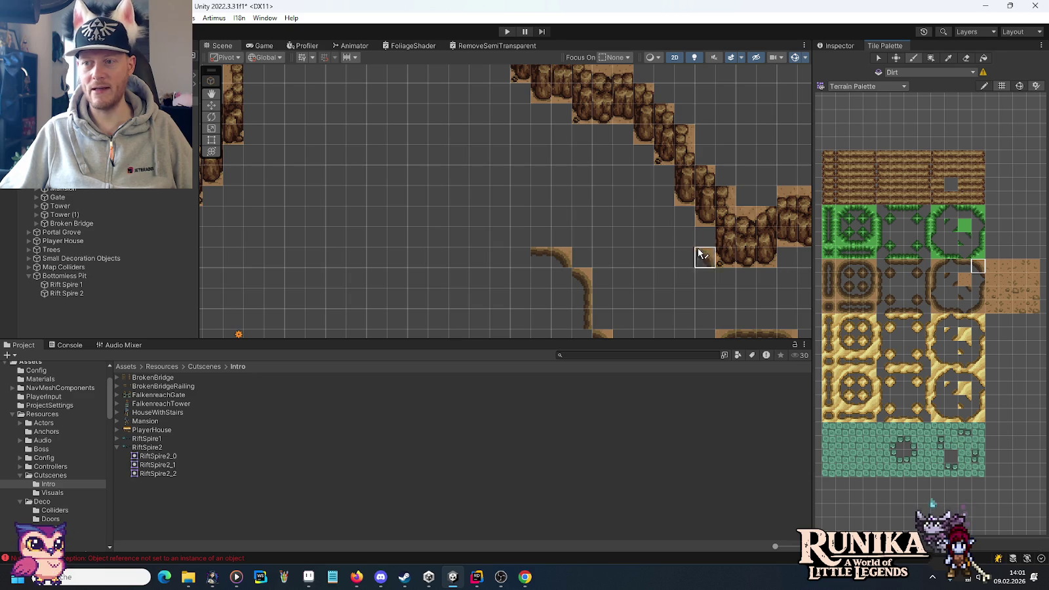
pyautogui.click(520, 237)
pyautogui.click(498, 226)
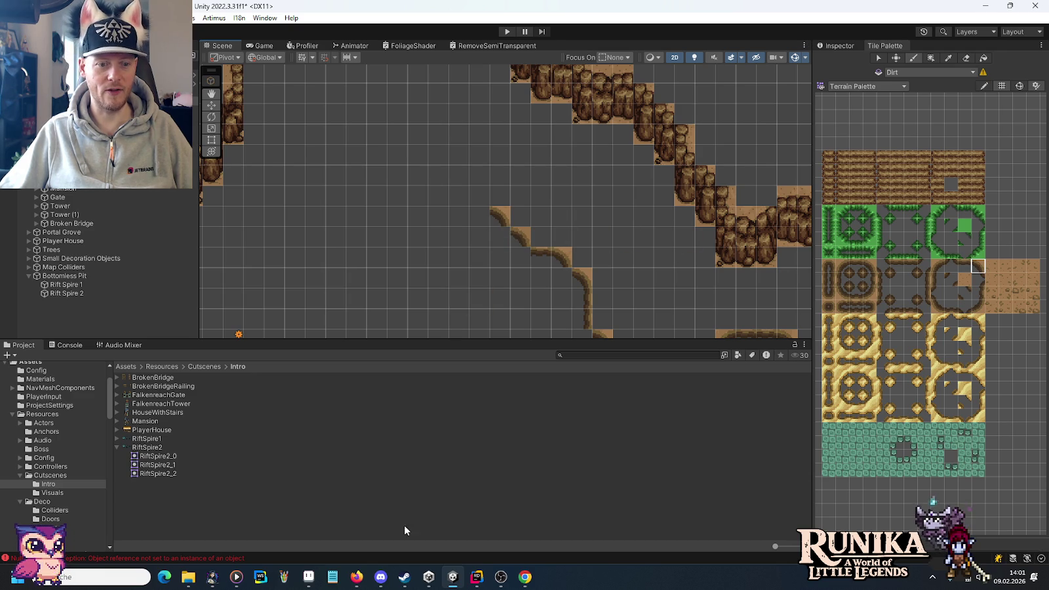
pyautogui.click(381, 576)
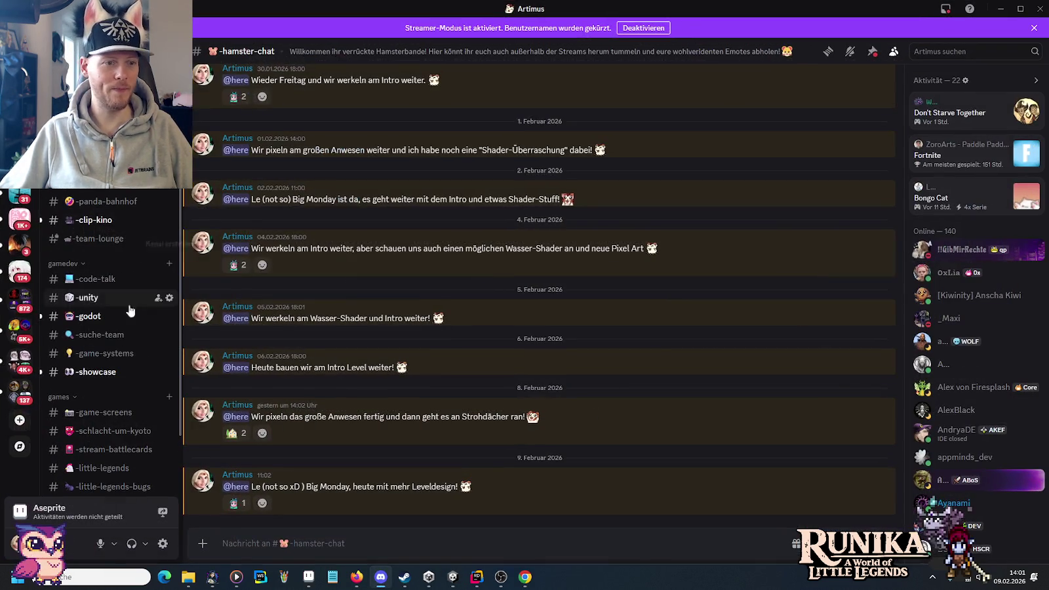
pyautogui.click(97, 372)
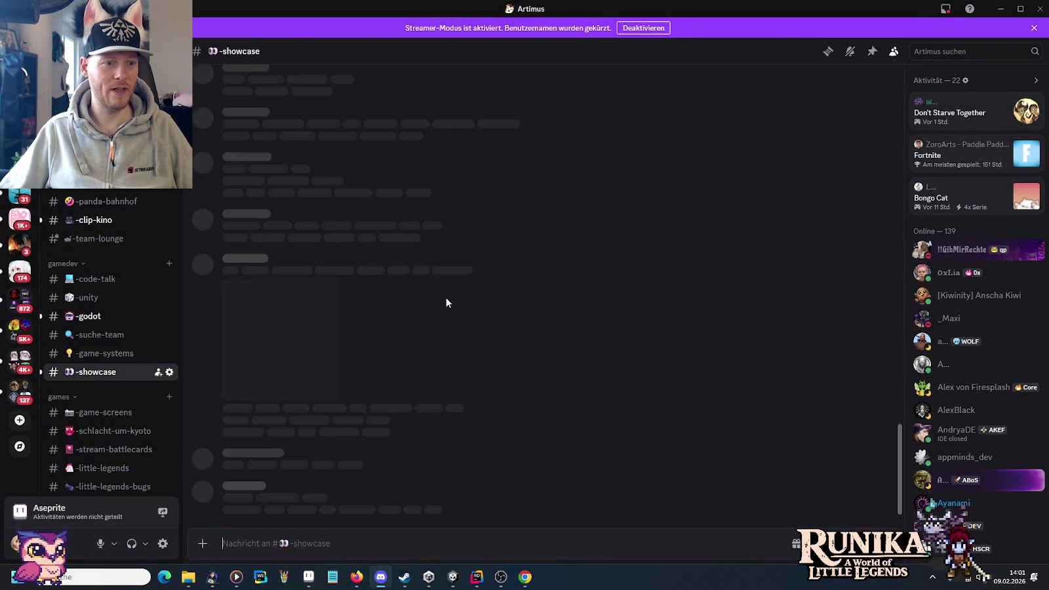
pyautogui.click(381, 390)
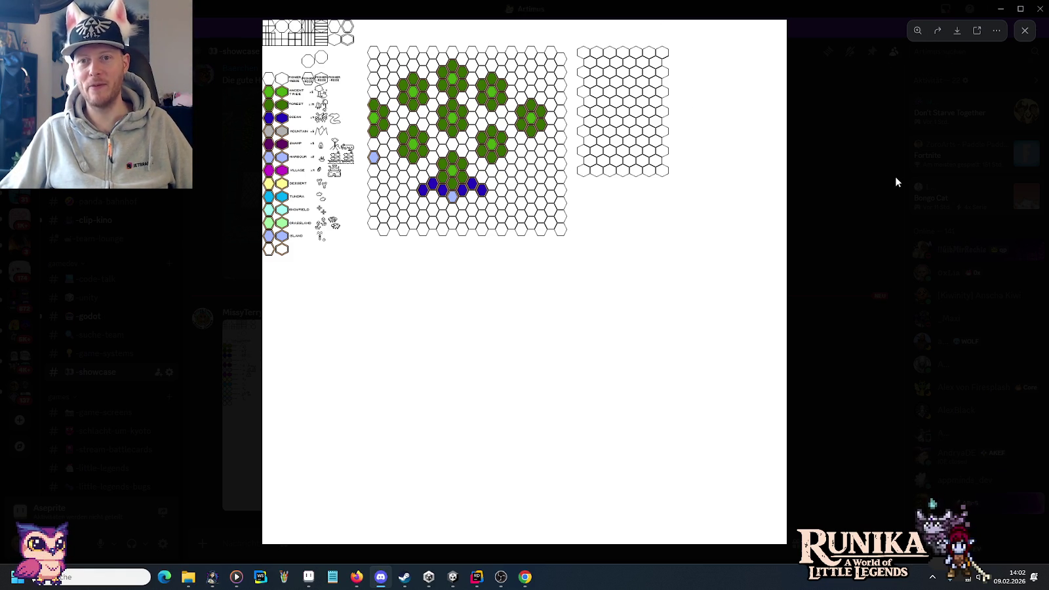
pyautogui.click(1024, 30)
pyautogui.click(1001, 9)
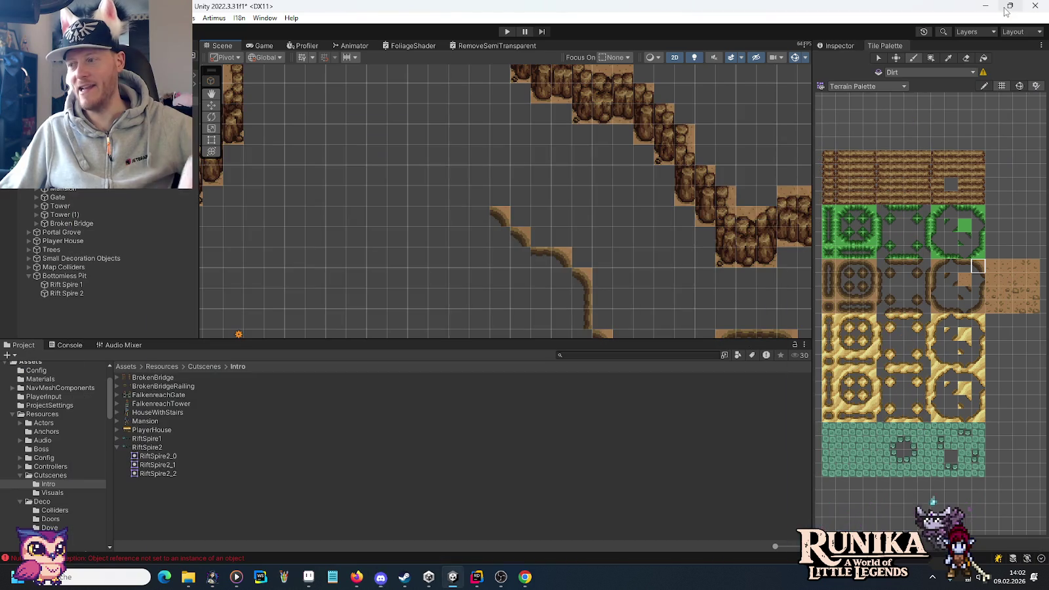
# Step: Paint horizontal and vertical dirt-edge tiles along the inside of the cliff arch
pyautogui.click(493, 218)
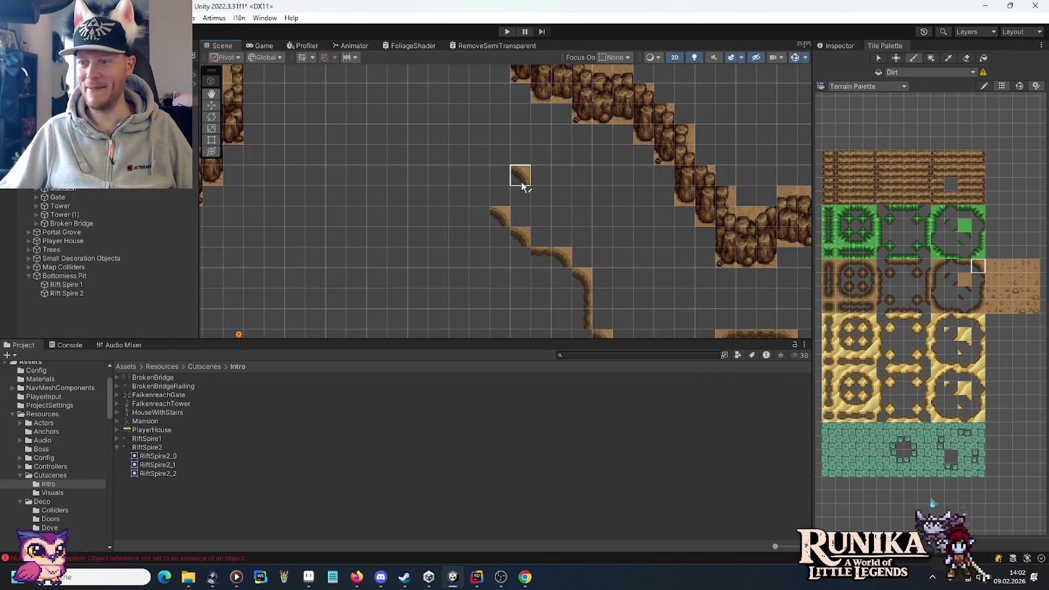
pyautogui.click(964, 266)
pyautogui.moveTo(459, 216); pyautogui.dragTo(480, 218)
pyautogui.click(976, 265)
pyautogui.click(459, 201)
pyautogui.click(979, 297)
pyautogui.click(419, 175)
pyautogui.click(966, 301)
# Step: Paint curved dirt tiles diagonally down-right along the cliff and an edge tile inside the arch
pyautogui.moveTo(495, 152); pyautogui.dragTo(569, 230)
pyautogui.click(512, 232)
pyautogui.click(531, 211)
pyautogui.moveTo(559, 182); pyautogui.dragTo(585, 240)
pyautogui.hotkey('alt', 'Tab')
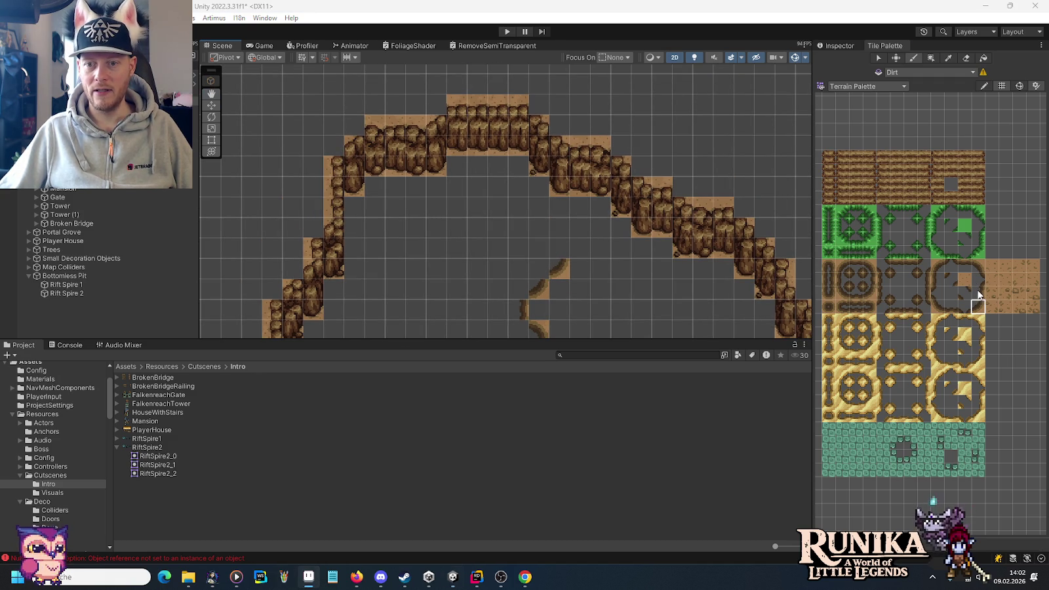
pyautogui.hotkey('alt', 'Tab')
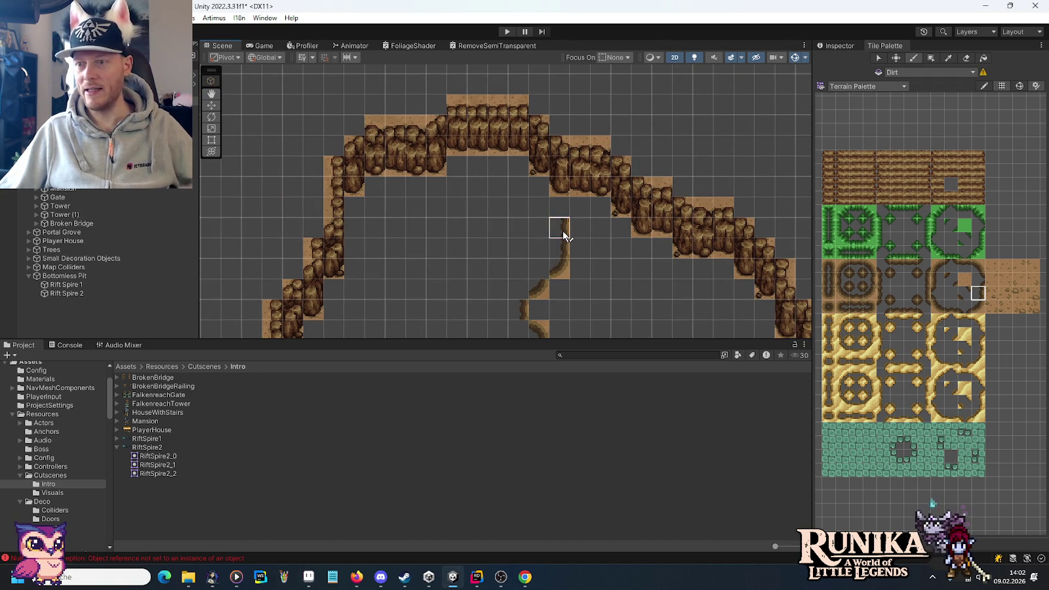
pyautogui.click(564, 236)
# Step: Add dirt curve tiles stepping up-left, then curved tiles running diagonally under the arch
pyautogui.click(980, 269)
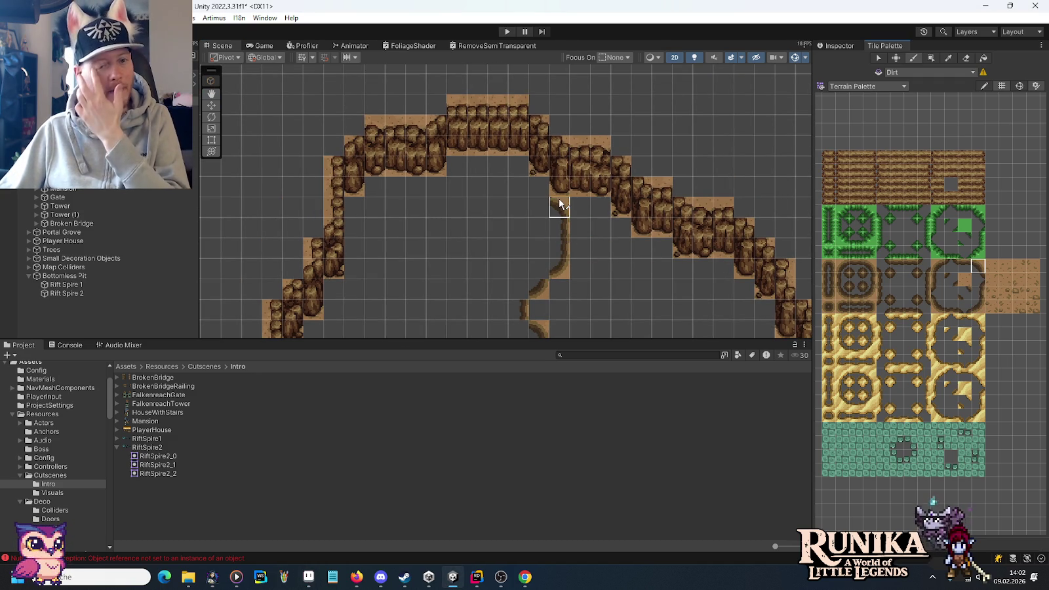
pyautogui.click(558, 204)
pyautogui.click(537, 187)
pyautogui.click(978, 290)
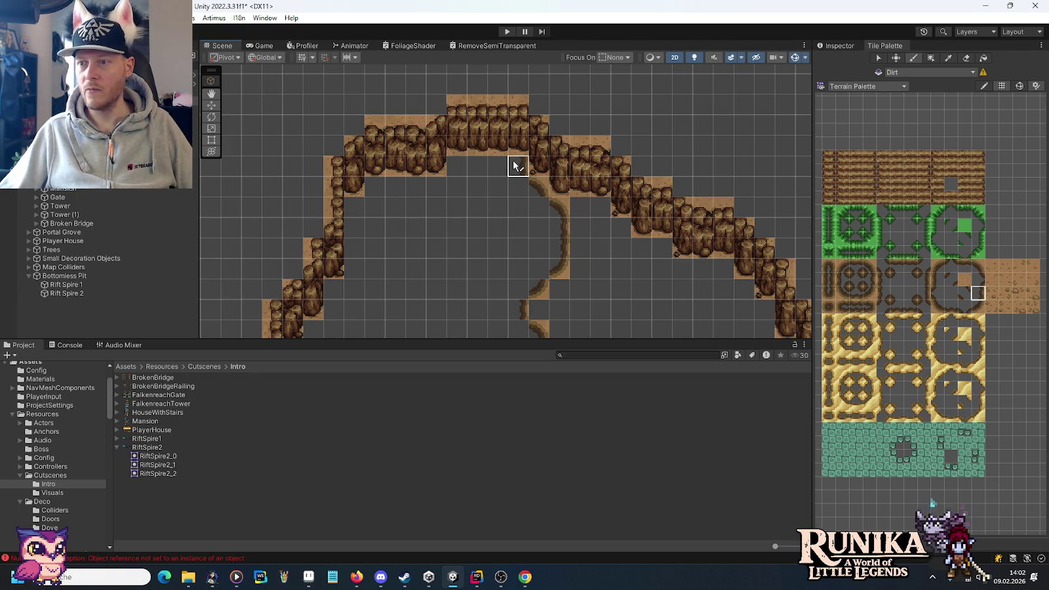
pyautogui.click(938, 281)
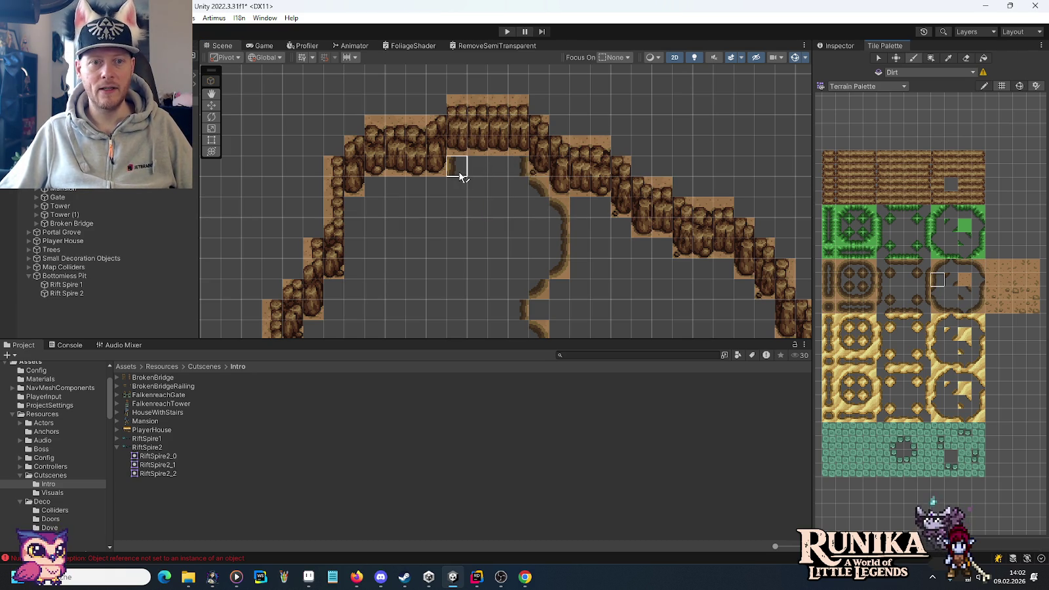
pyautogui.moveTo(468, 229); pyautogui.dragTo(497, 227)
pyautogui.click(938, 266)
pyautogui.click(467, 184)
pyautogui.click(447, 205)
# Step: Run vertical dirt tiles down the edge and add a curved tile on the right side
pyautogui.click(935, 282)
pyautogui.click(443, 223)
pyautogui.click(445, 242)
pyautogui.click(934, 304)
pyautogui.moveTo(514, 265); pyautogui.dragTo(617, 239)
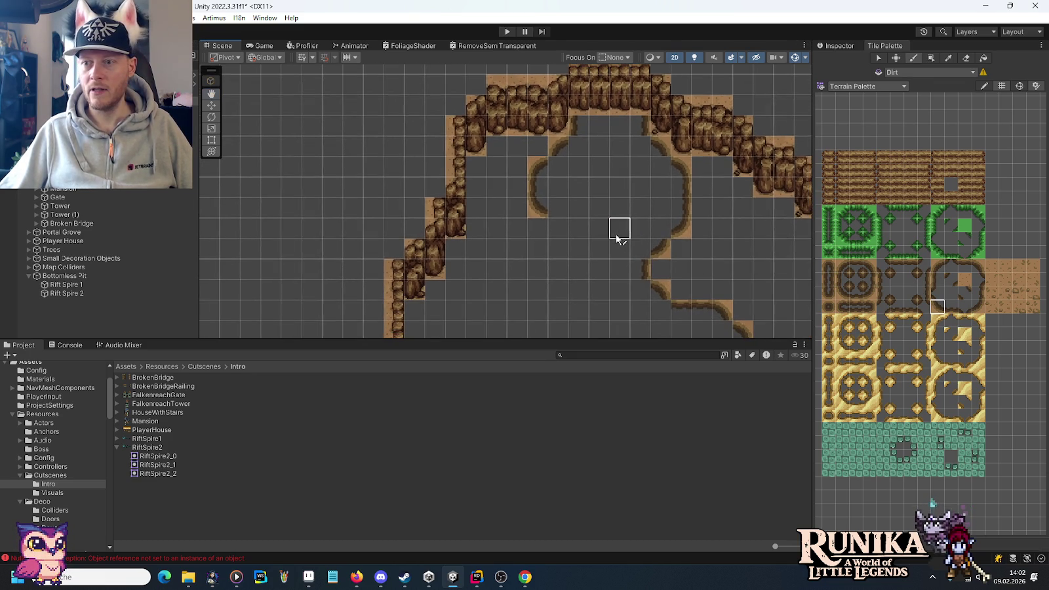
pyautogui.click(554, 231)
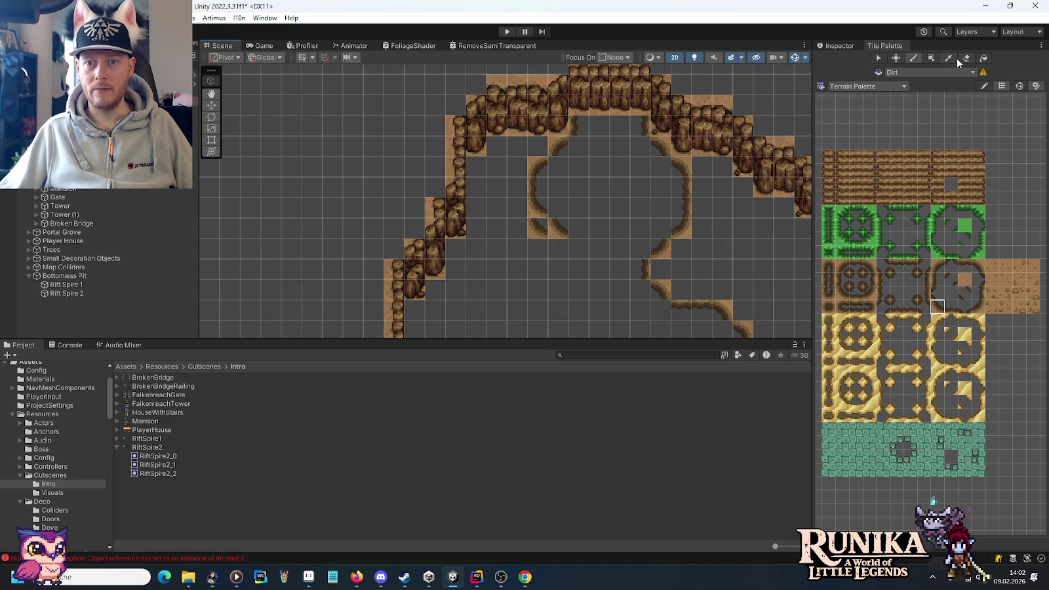
# Step: Paint two stacked vertical dirt-edge tiles continuing the right side downward
pyautogui.click(943, 282)
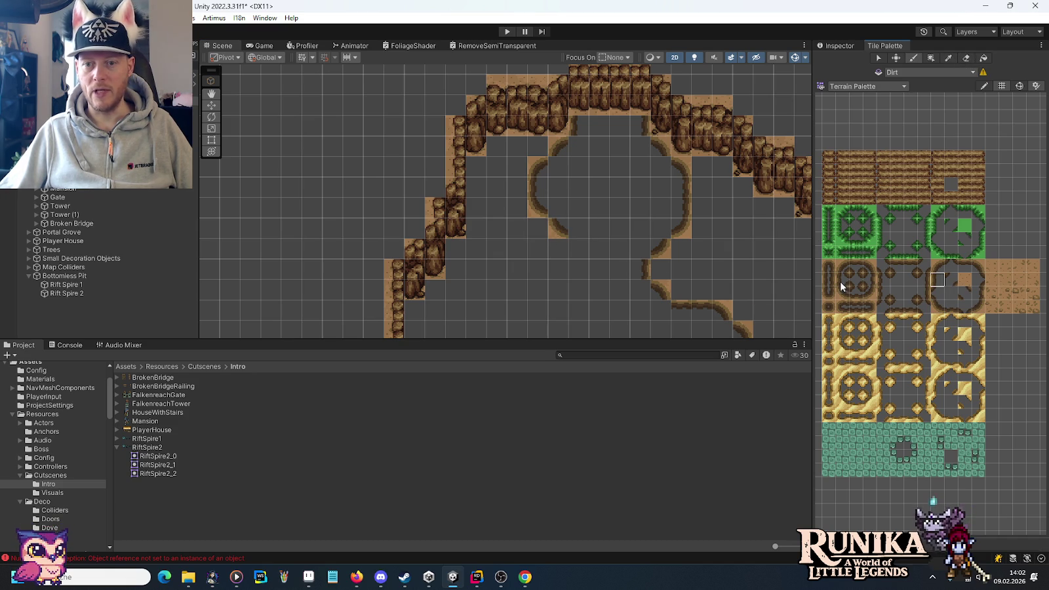
pyautogui.click(576, 257)
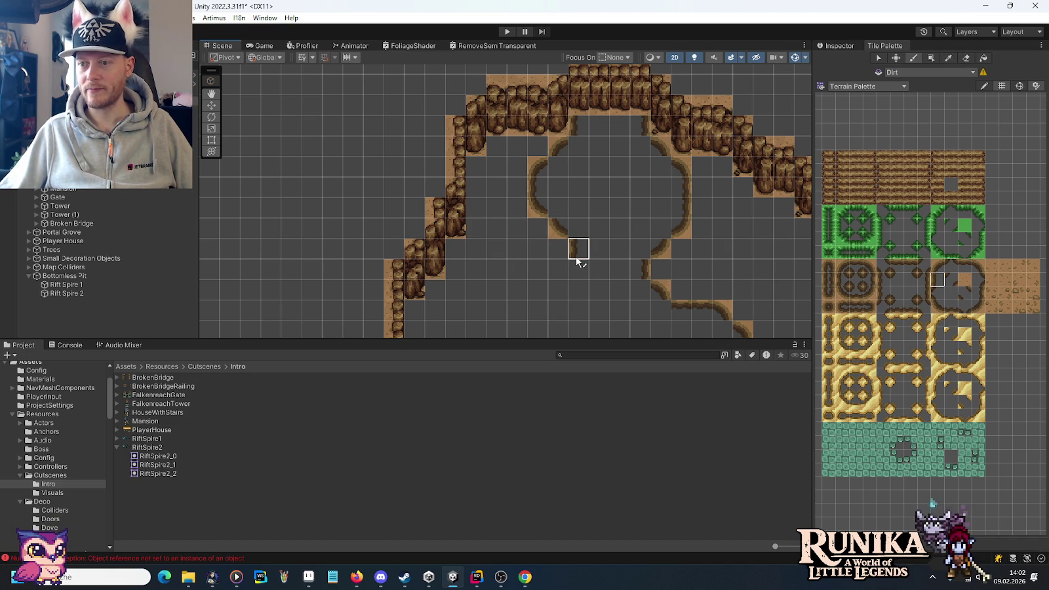
pyautogui.click(944, 310)
pyautogui.click(580, 270)
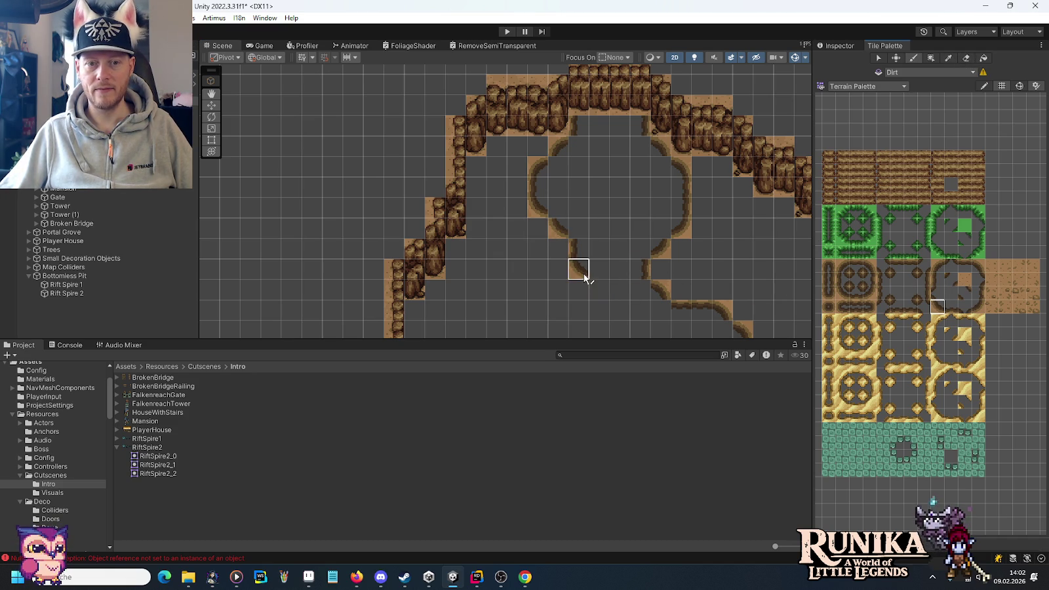
pyautogui.moveTo(598, 292)
pyautogui.mouseDown()
pyautogui.moveTo(639, 210)
pyautogui.moveTo(625, 206)
pyautogui.moveTo(628, 243)
pyautogui.mouseUp()
pyautogui.click(937, 282)
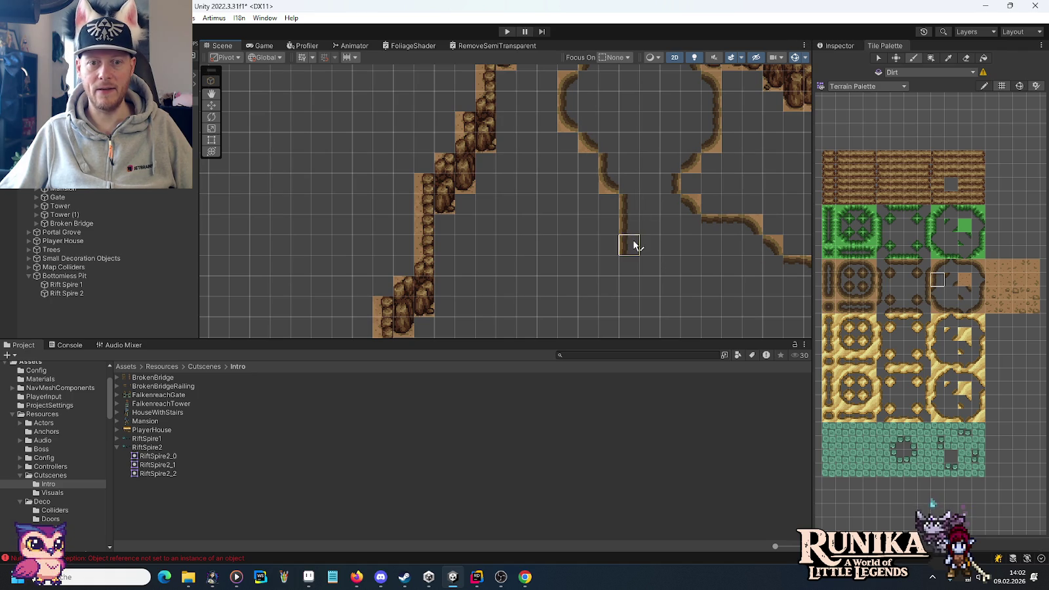
# Step: Paint a column of dirt-edge tiles downward, a curved corner, and a horizontal run leftward
pyautogui.moveTo(651, 300); pyautogui.dragTo(707, 231)
pyautogui.click(938, 266)
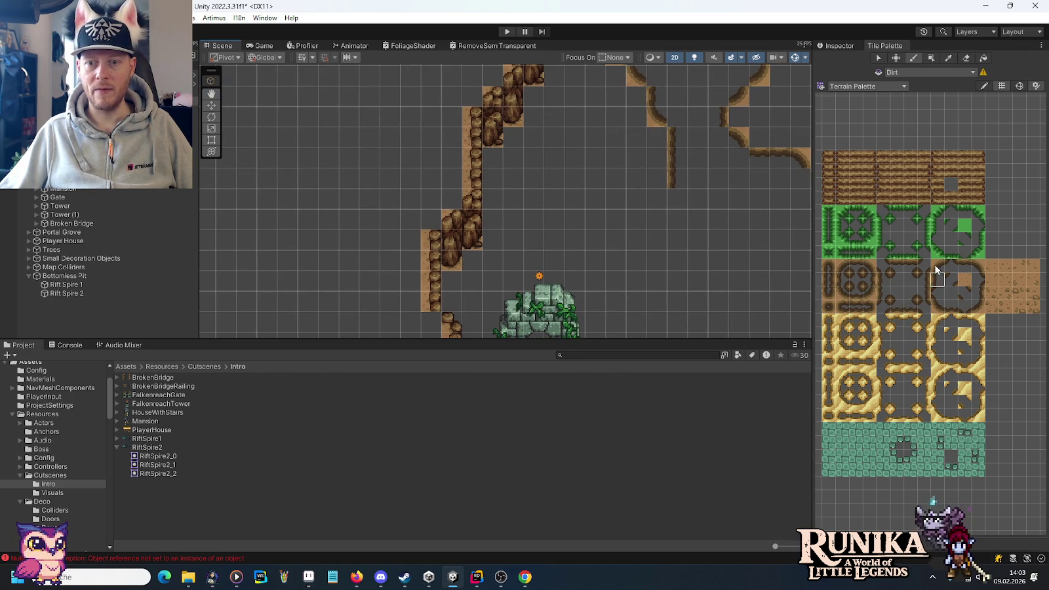
pyautogui.click(649, 207)
pyautogui.click(964, 267)
pyautogui.moveTo(635, 218); pyautogui.dragTo(604, 225)
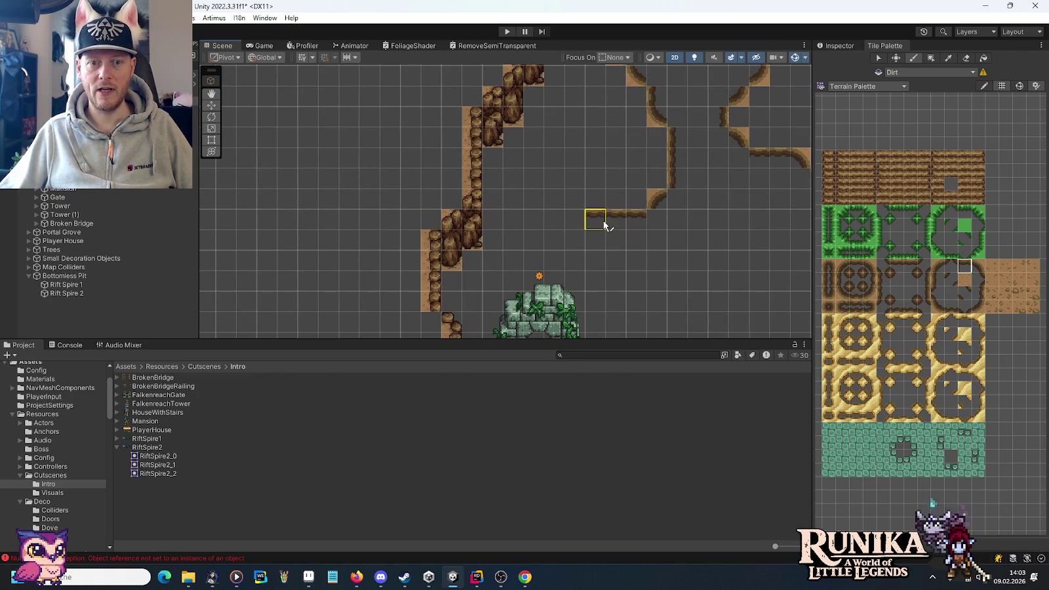
pyautogui.click(604, 225)
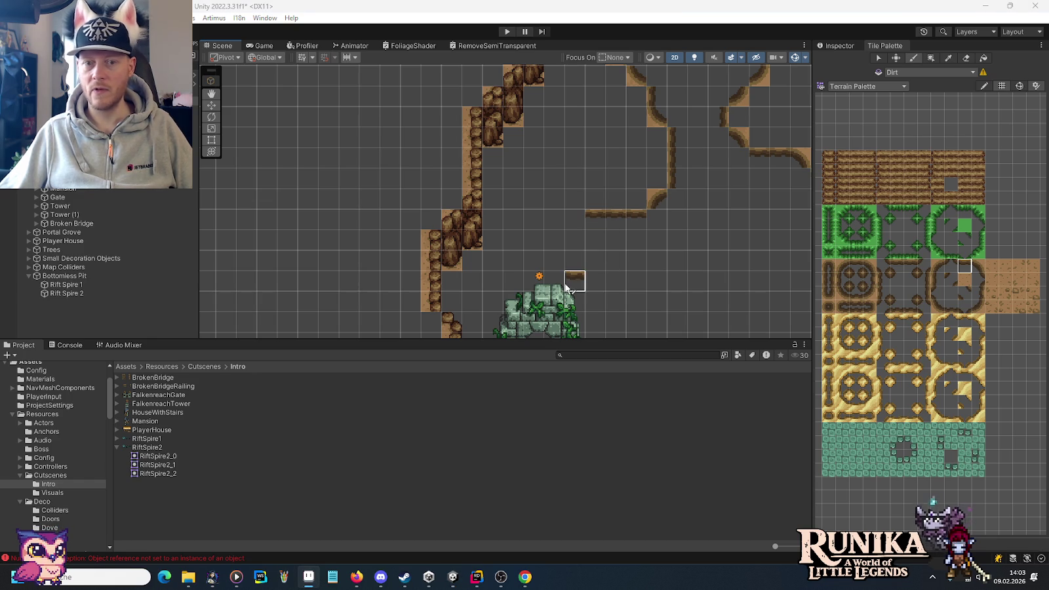
# Step: Carry the curved dirt edge down to the portal marker, checking the lower map and ruin
pyautogui.moveTo(567, 287); pyautogui.dragTo(614, 249)
pyautogui.click(938, 266)
pyautogui.moveTo(632, 190); pyautogui.dragTo(598, 200)
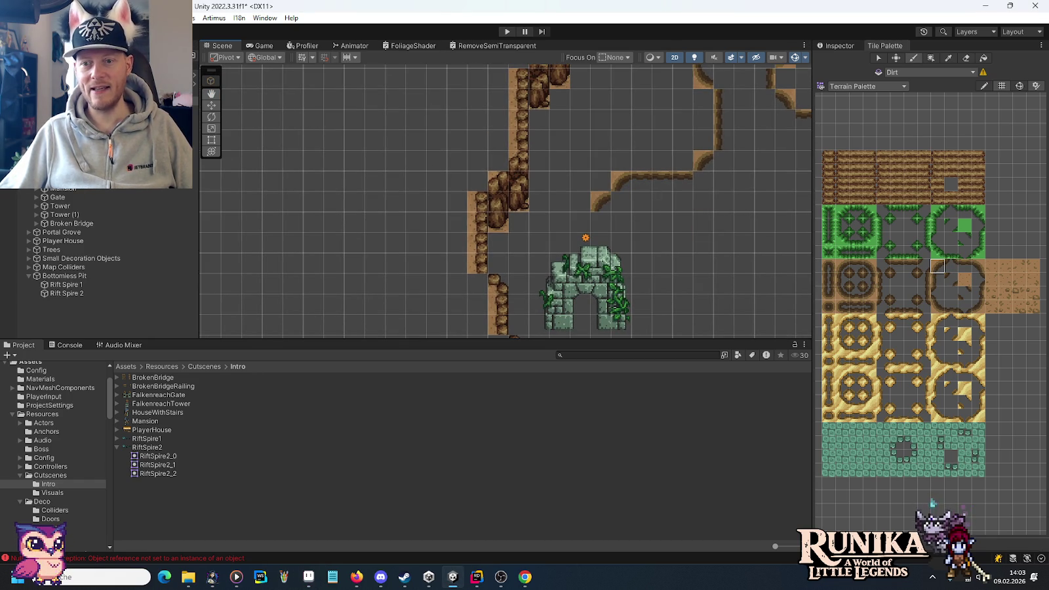
pyautogui.click(599, 222)
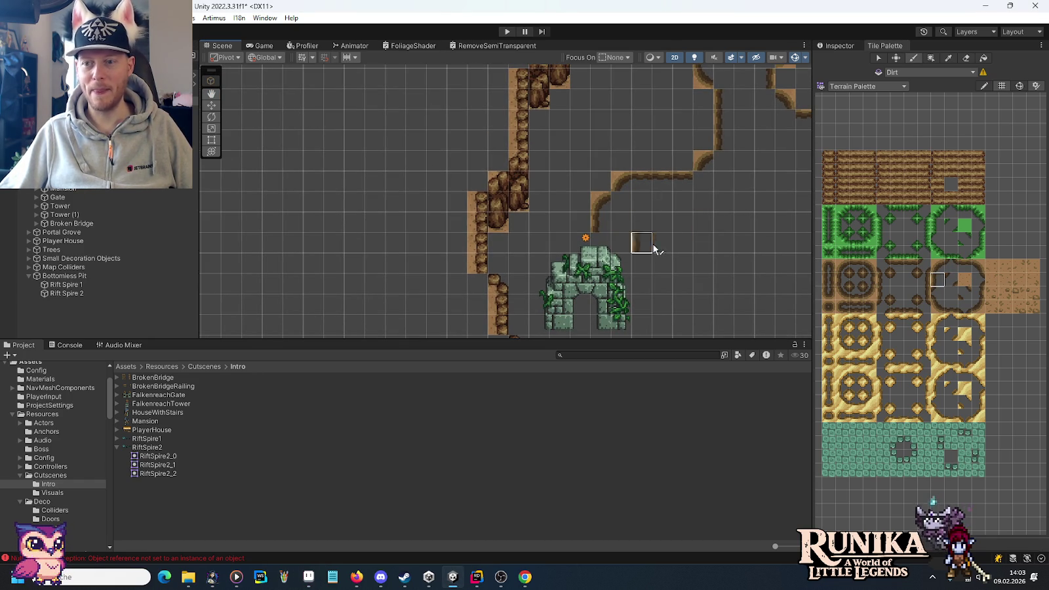
pyautogui.moveTo(941, 266); pyautogui.dragTo(941, 278)
pyautogui.click(580, 247)
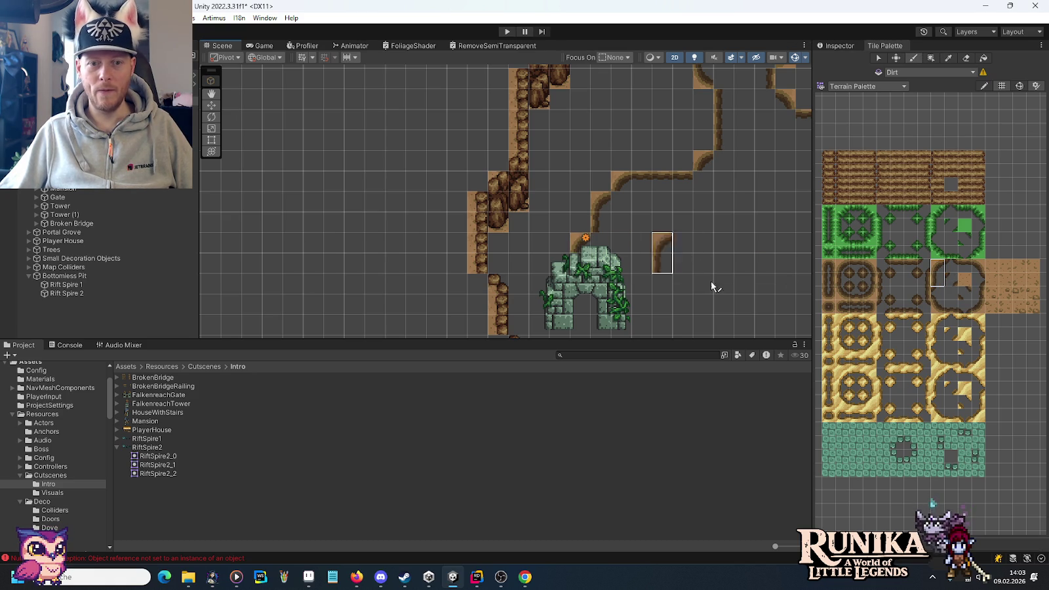
pyautogui.click(937, 282)
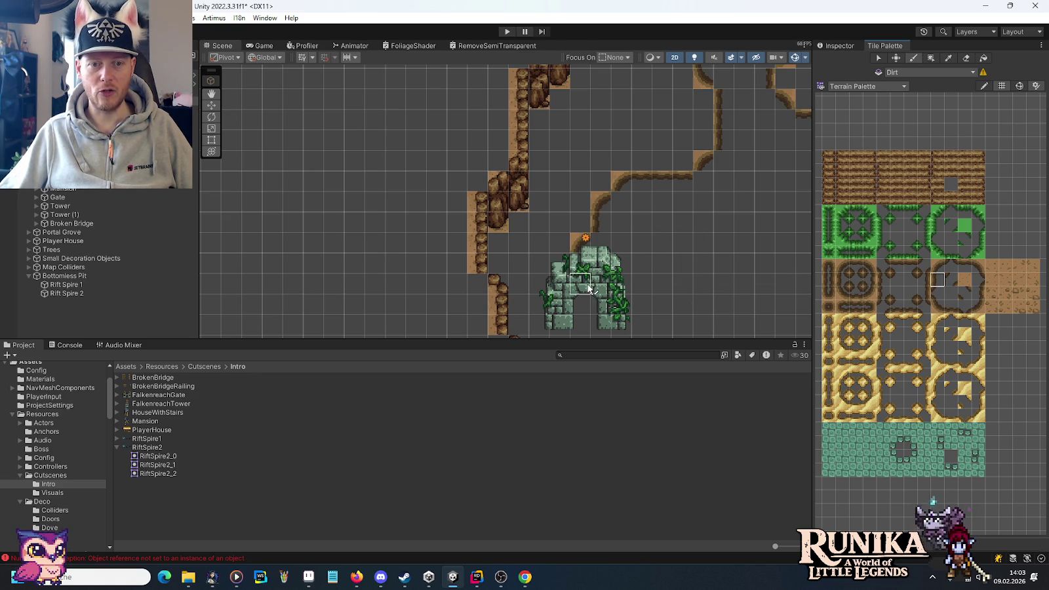
pyautogui.click(936, 307)
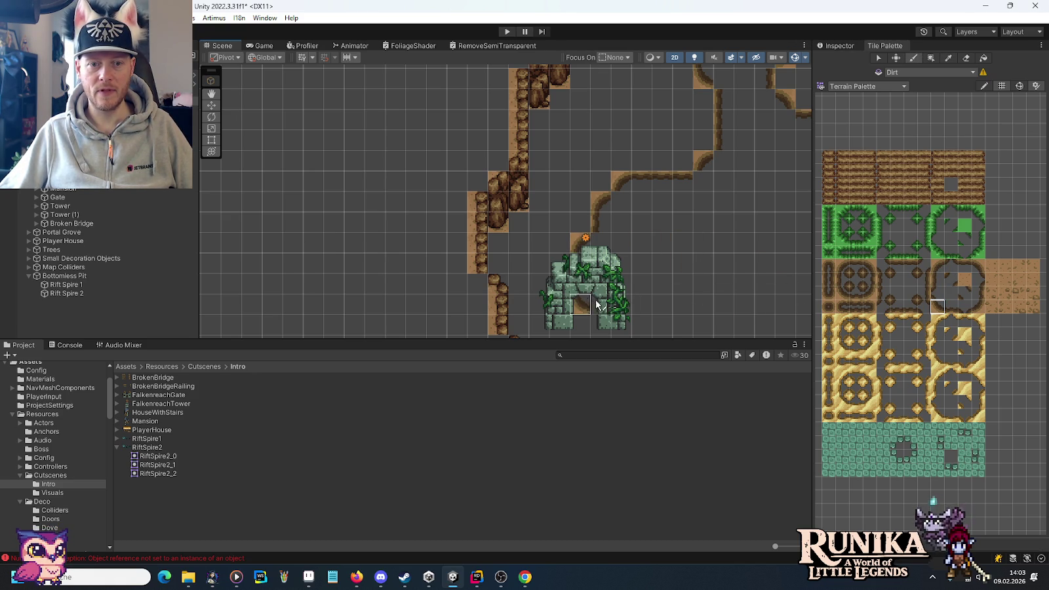
pyautogui.press('Down')
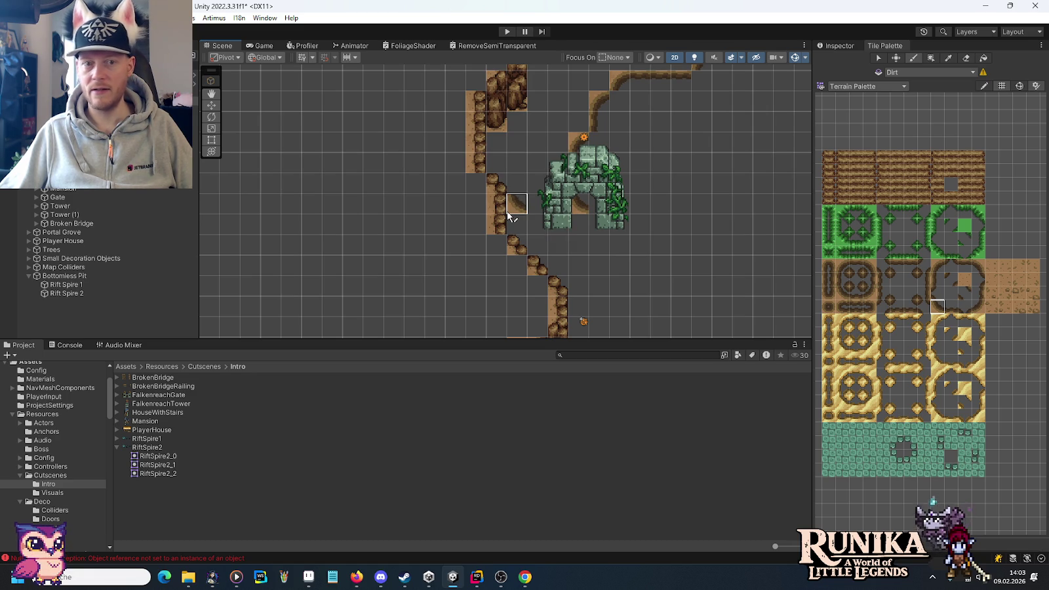
pyautogui.moveTo(639, 162); pyautogui.dragTo(638, 287)
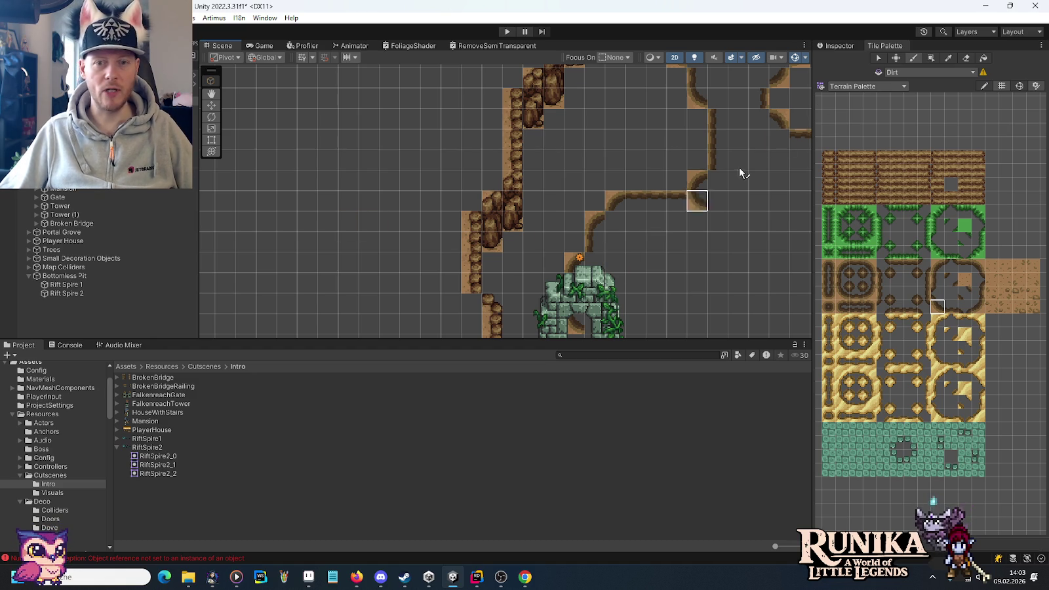
# Step: Drag the TmpPortal Sprite ruin rightward off the dirt path, then deselect it
pyautogui.click(211, 104)
pyautogui.click(581, 299)
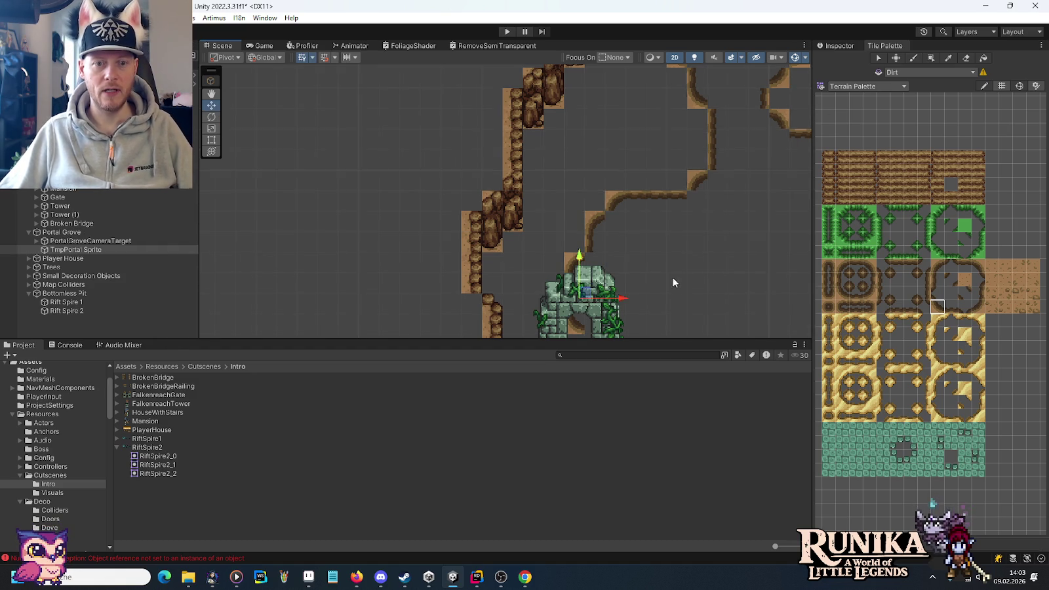
pyautogui.press('f')
pyautogui.moveTo(518, 224)
pyautogui.mouseDown()
pyautogui.moveTo(589, 221)
pyautogui.moveTo(732, 177)
pyautogui.mouseUp()
pyautogui.moveTo(518, 185); pyautogui.dragTo(539, 204)
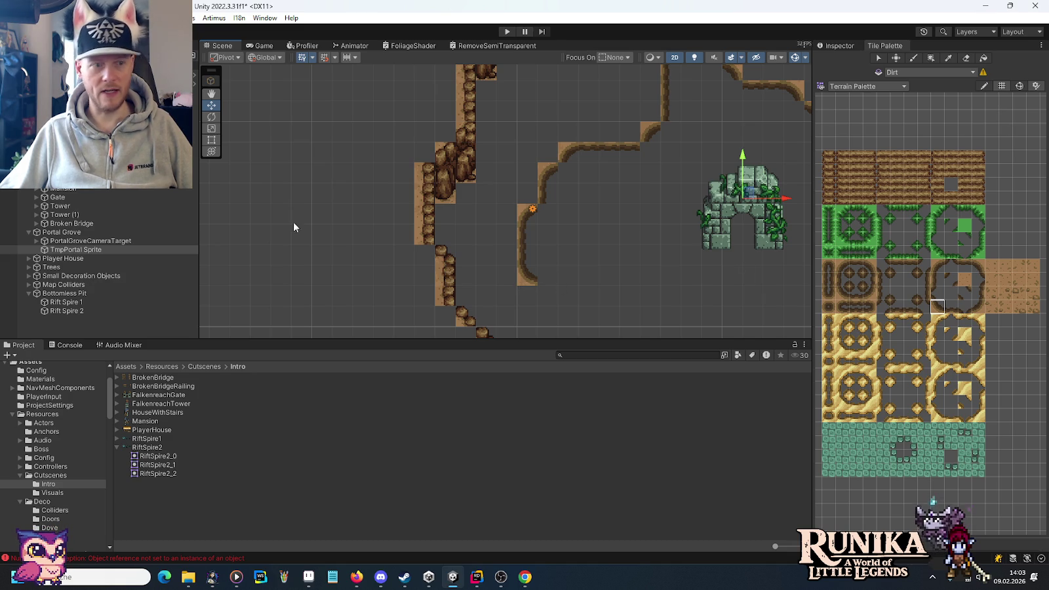
pyautogui.click(617, 242)
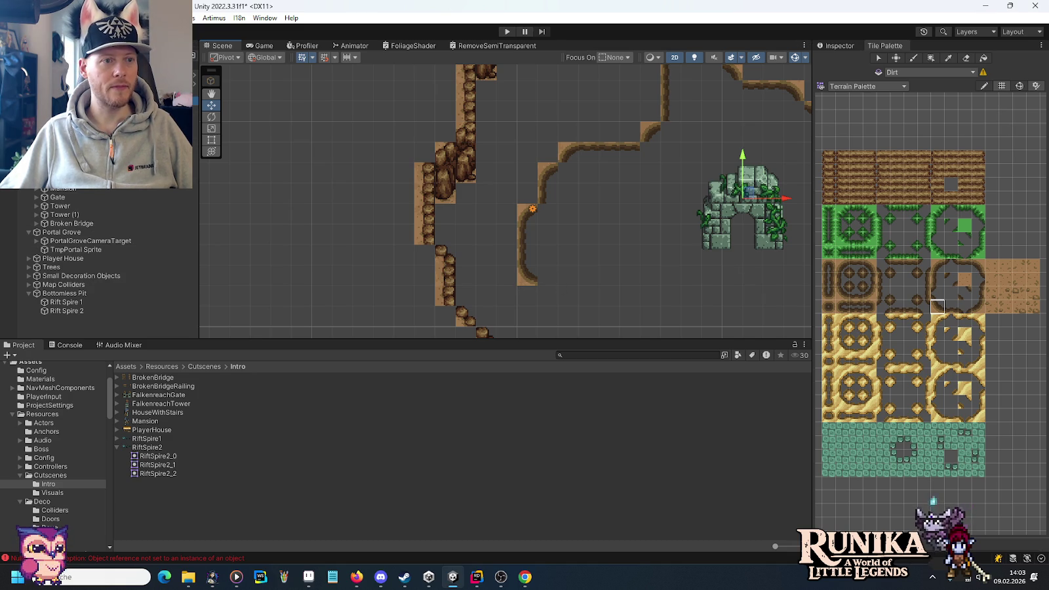
# Step: Erase the path's bottom tiles and repaint a dirt corner and curved tile at its end
pyautogui.click(536, 278)
pyautogui.press('b')
pyautogui.click(528, 275)
pyautogui.moveTo(601, 291); pyautogui.dragTo(519, 226)
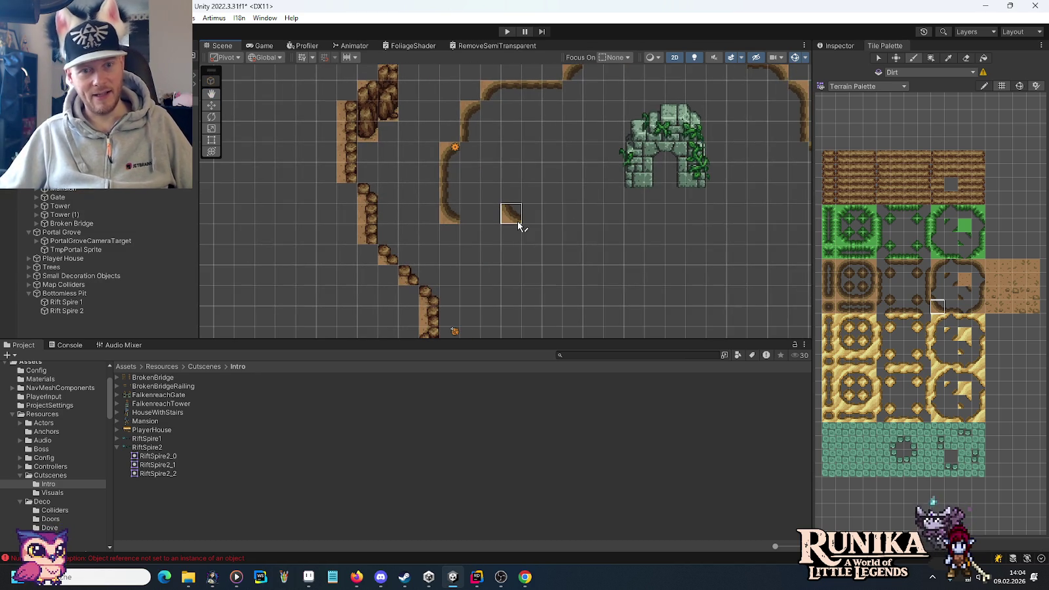
pyautogui.click(469, 234)
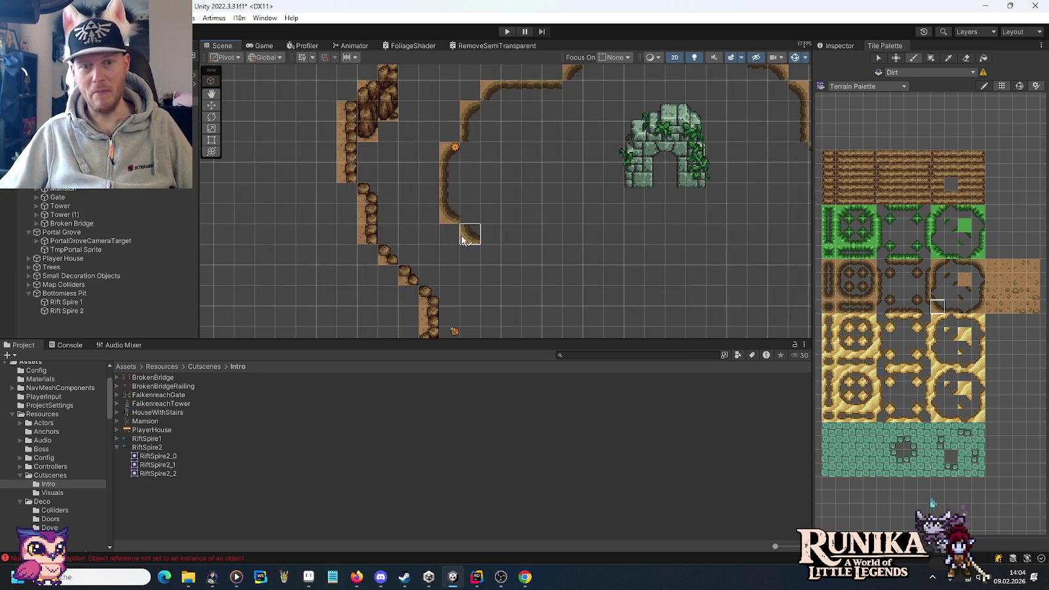
# Step: Paint alternating curve tiles in a diagonal run heading down-right
pyautogui.click(490, 255)
pyautogui.click(951, 307)
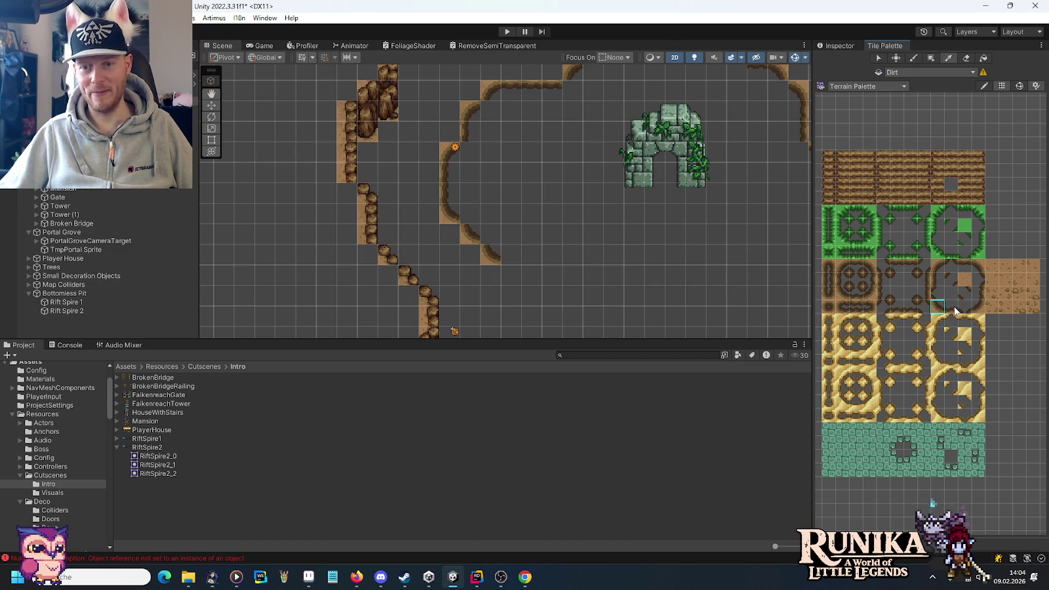
pyautogui.click(511, 256)
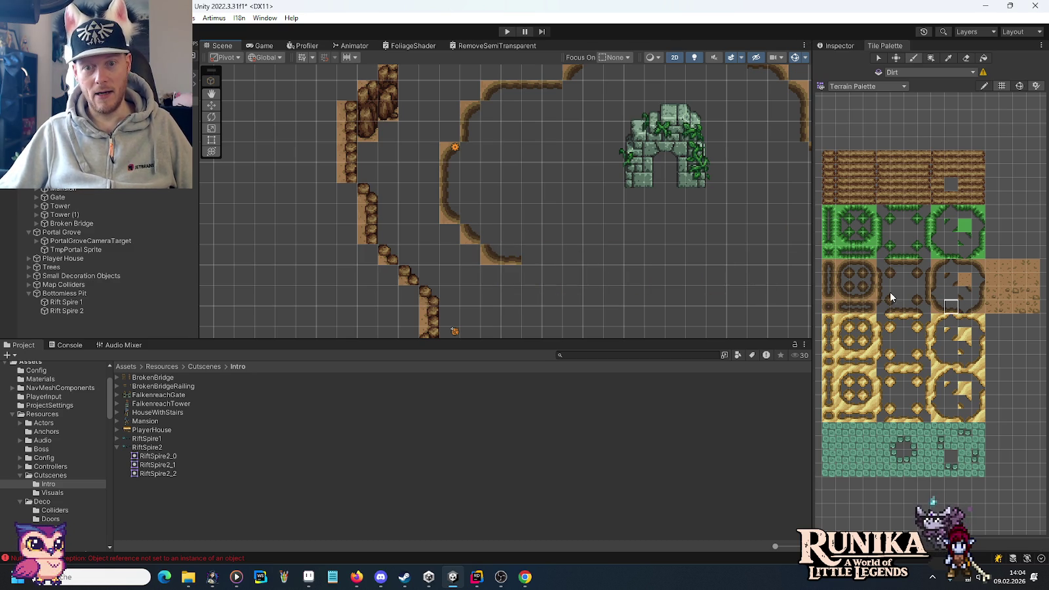
pyautogui.click(939, 307)
pyautogui.click(531, 275)
pyautogui.click(558, 301)
# Step: Add horizontal dirt-edge tiles along the bottom, extending the run to the right
pyautogui.click(951, 306)
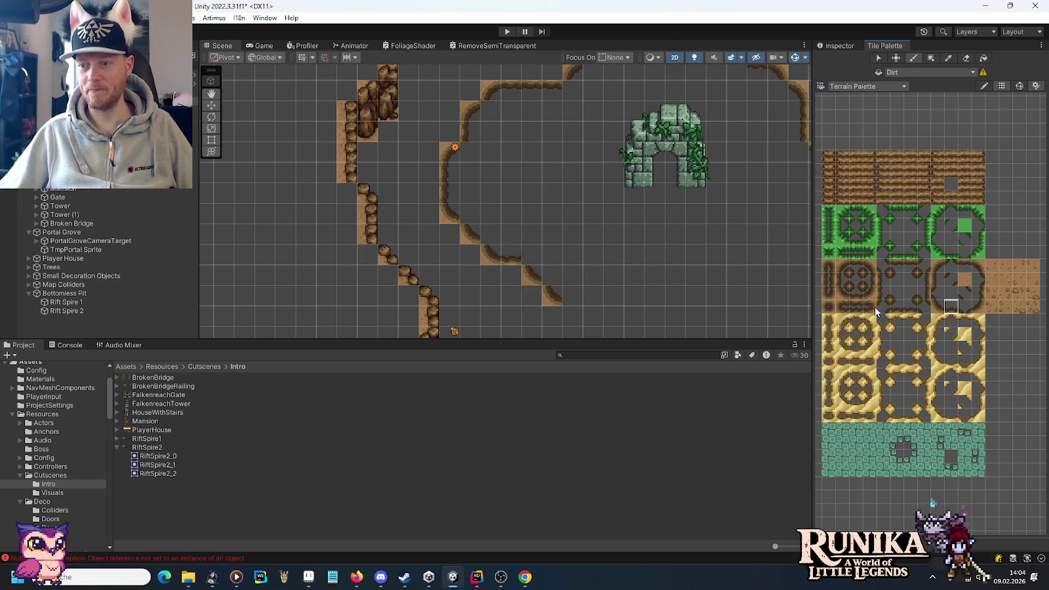
pyautogui.click(571, 296)
pyautogui.click(592, 296)
pyautogui.hscroll(3, 567, 281)
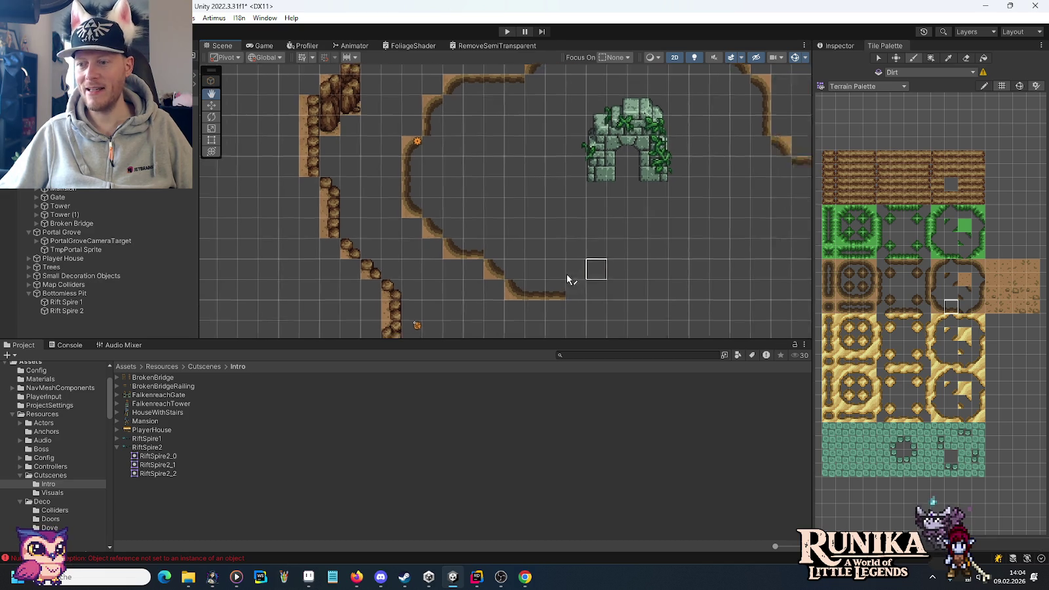
pyautogui.click(976, 307)
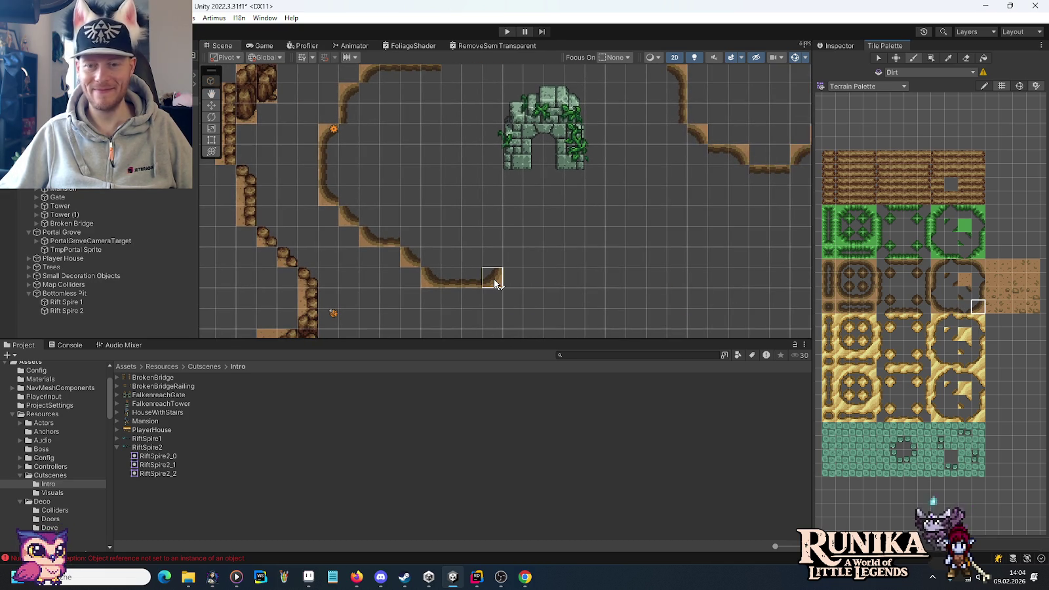
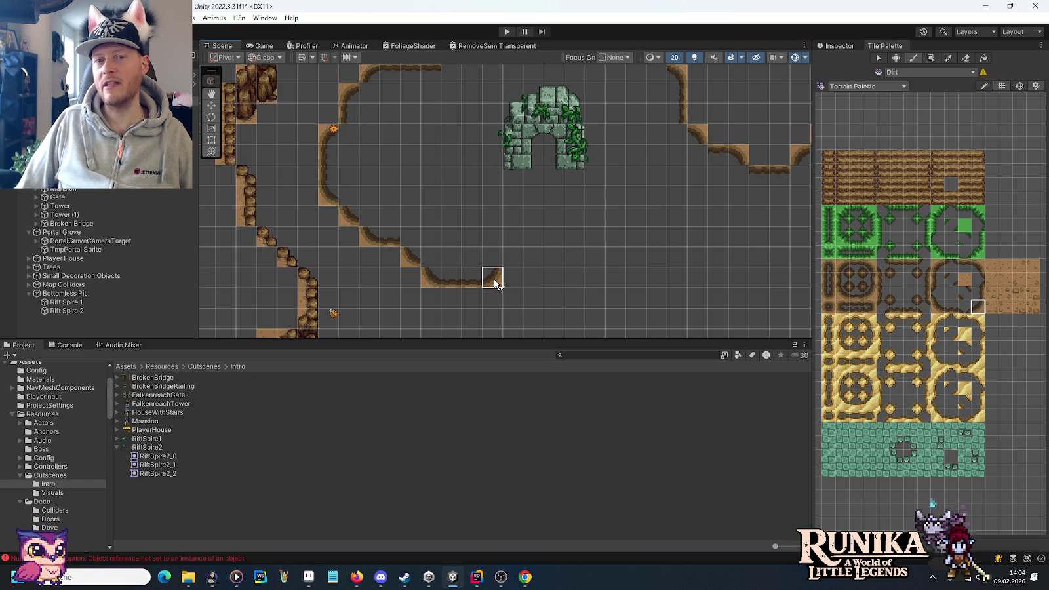
# Step: Complete the dirt curve and extend its edge east, stepping down into a dip
pyautogui.click(495, 283)
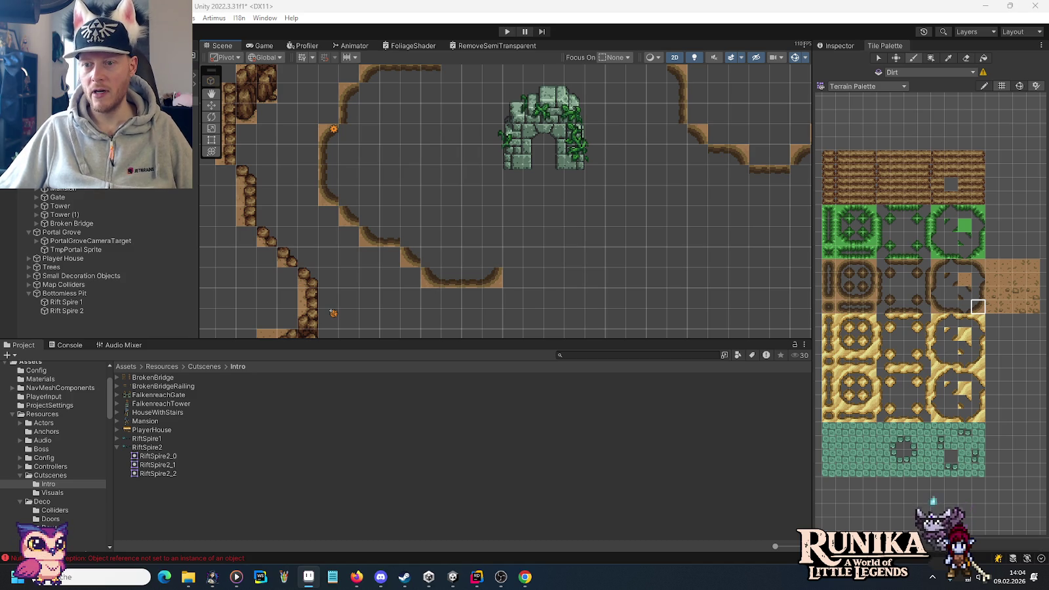
pyautogui.click(951, 308)
pyautogui.moveTo(513, 264); pyautogui.dragTo(534, 263)
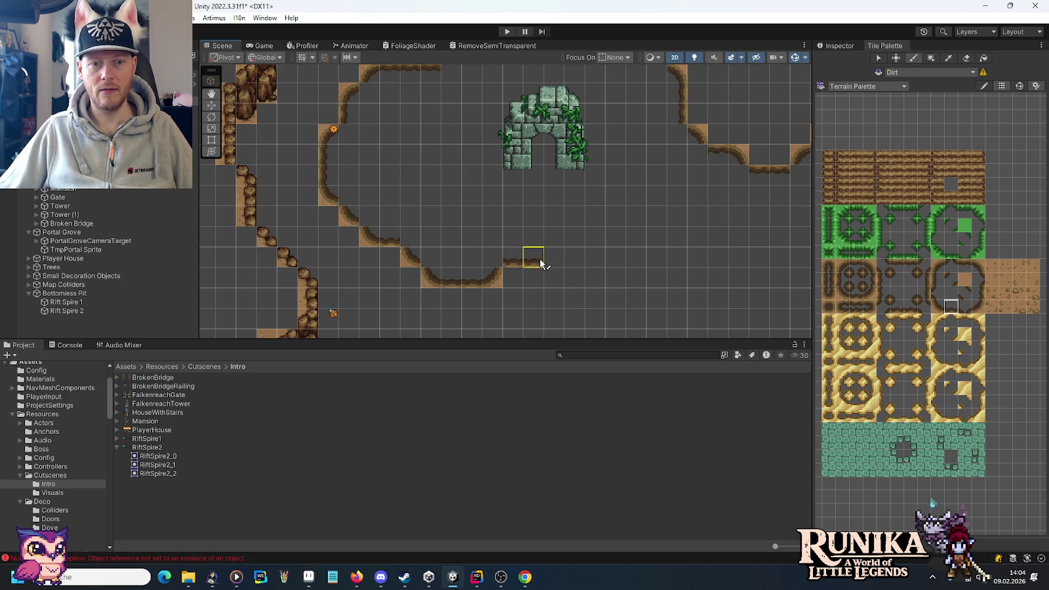
pyautogui.click(552, 265)
pyautogui.click(937, 306)
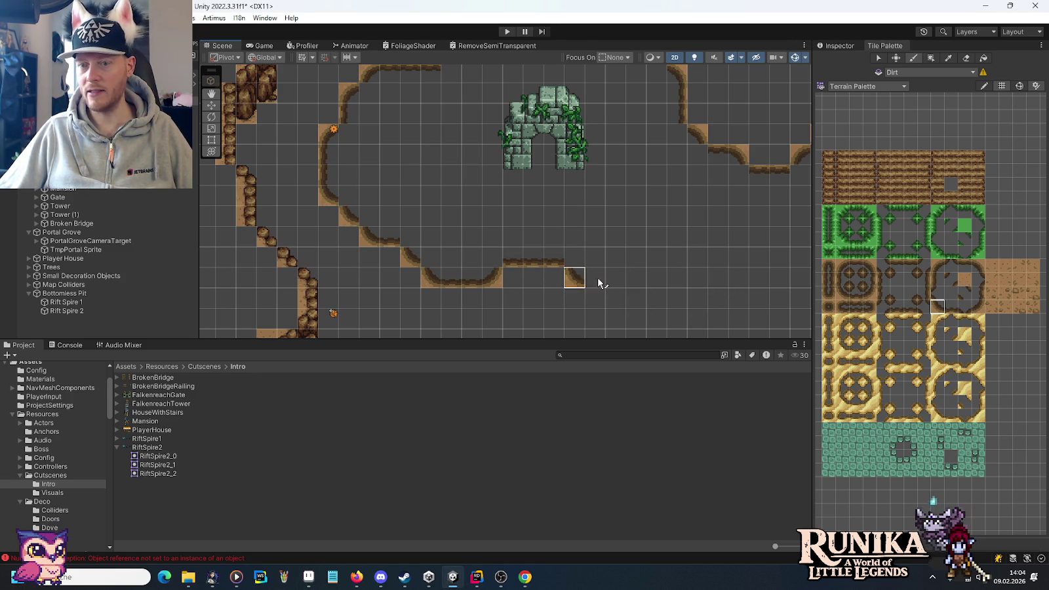
pyautogui.click(937, 280)
pyautogui.click(595, 299)
# Step: Paint rising dirt edge tiles climbing back up out of the dip
pyautogui.click(937, 306)
pyautogui.click(976, 308)
pyautogui.click(625, 316)
pyautogui.click(634, 303)
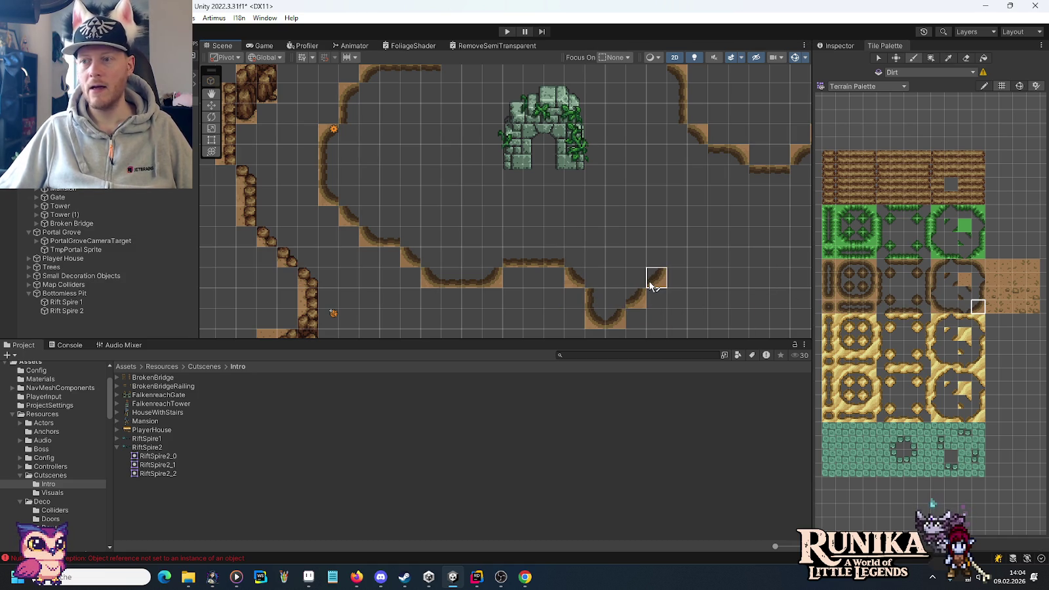
pyautogui.click(650, 285)
# Step: Place a dirt corner tile at the top of the rise and begin the edge beyond it
pyautogui.click(980, 269)
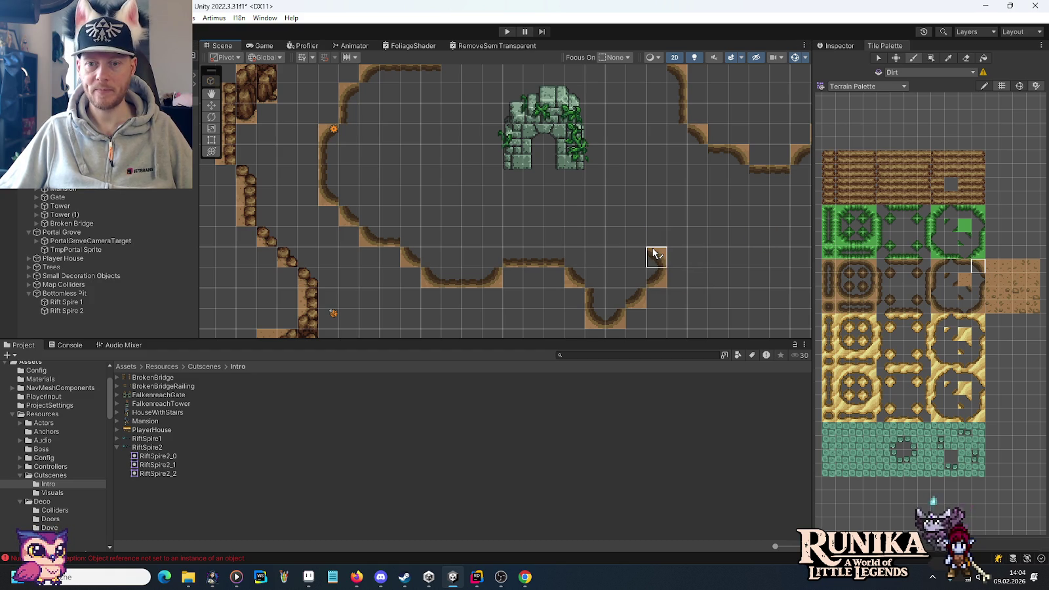
pyautogui.click(978, 293)
pyautogui.click(950, 306)
pyautogui.click(656, 217)
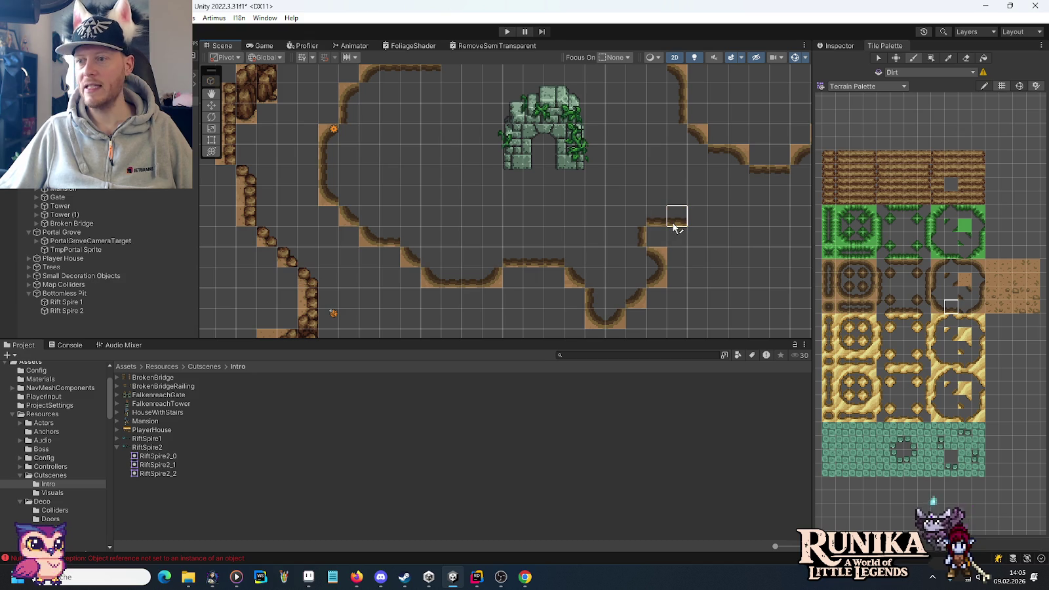
pyautogui.click(935, 308)
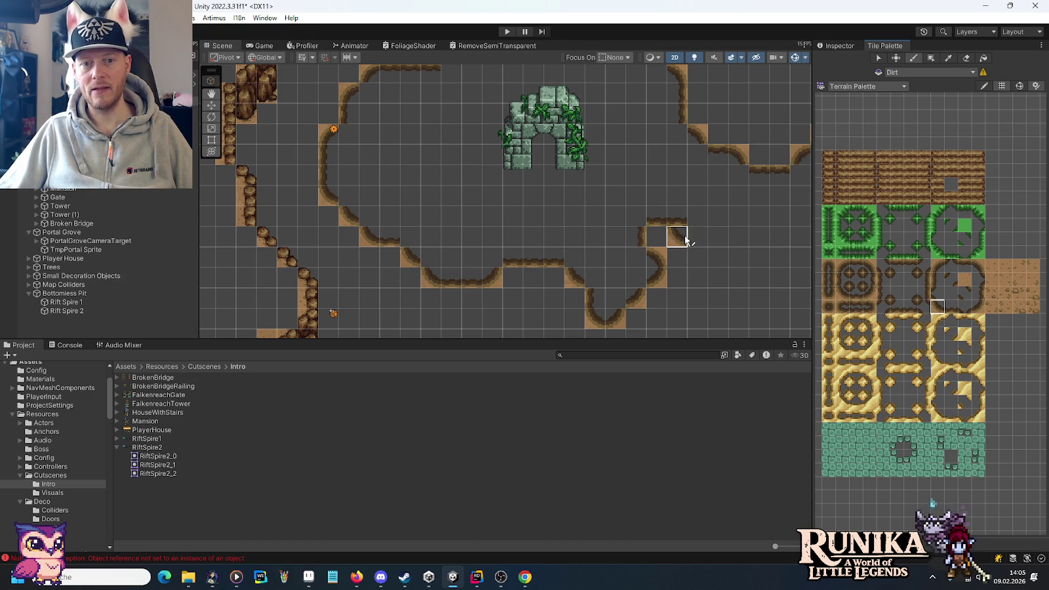
pyautogui.click(697, 238)
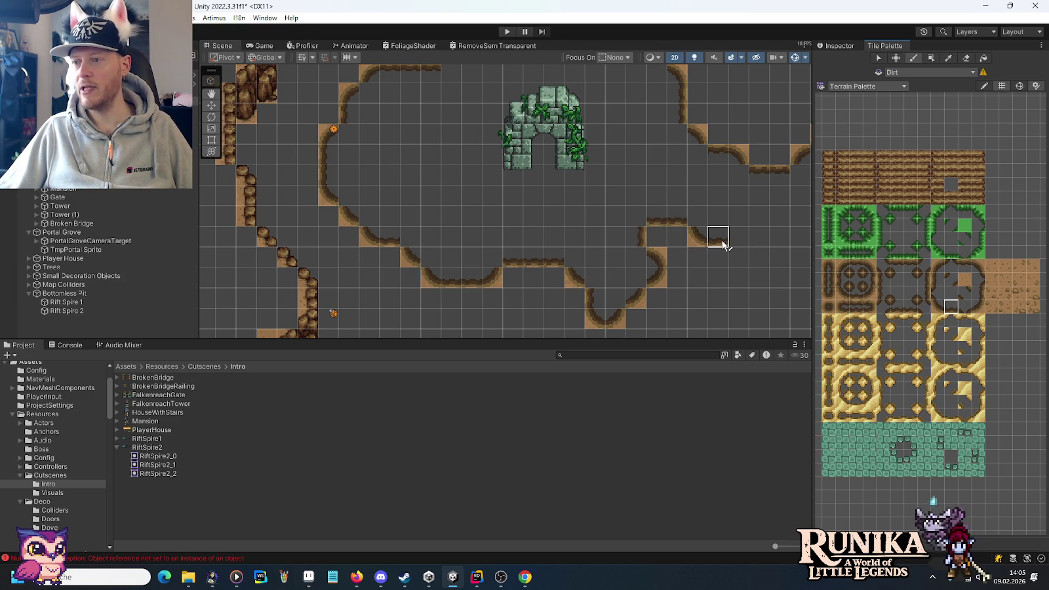
# Step: Paint rows of straight dirt edge tiles carrying the path toward the map's right side
pyautogui.moveTo(727, 245); pyautogui.dragTo(745, 243)
pyautogui.click(936, 308)
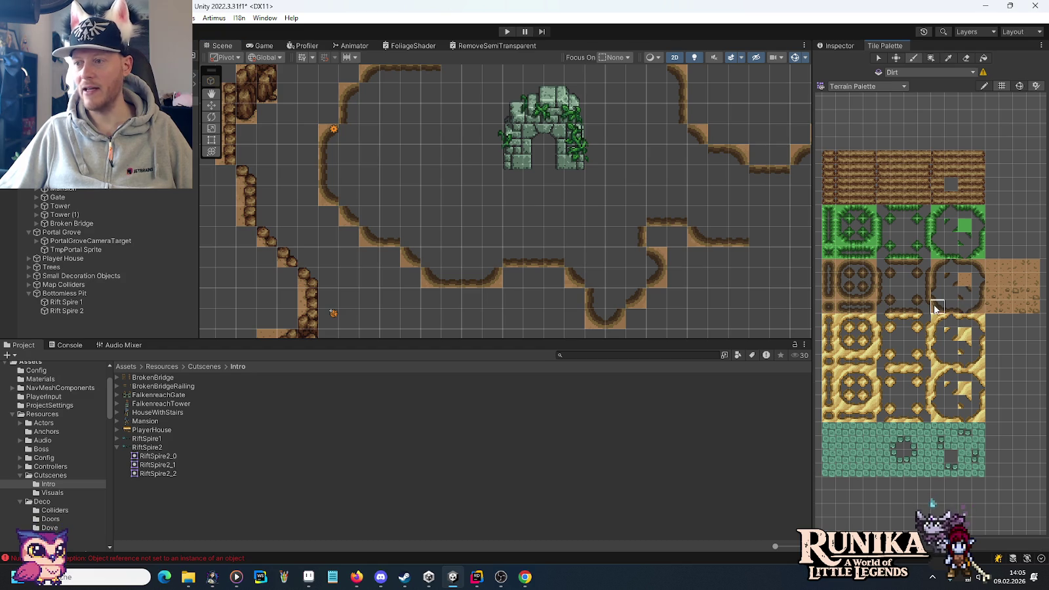
pyautogui.moveTo(756, 257); pyautogui.dragTo(779, 278)
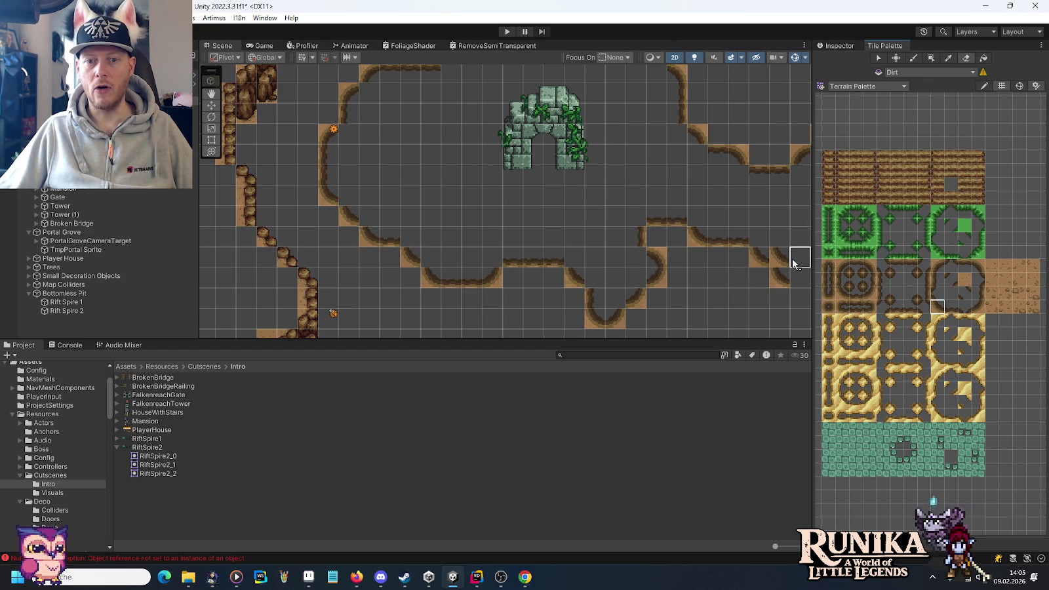
pyautogui.click(937, 308)
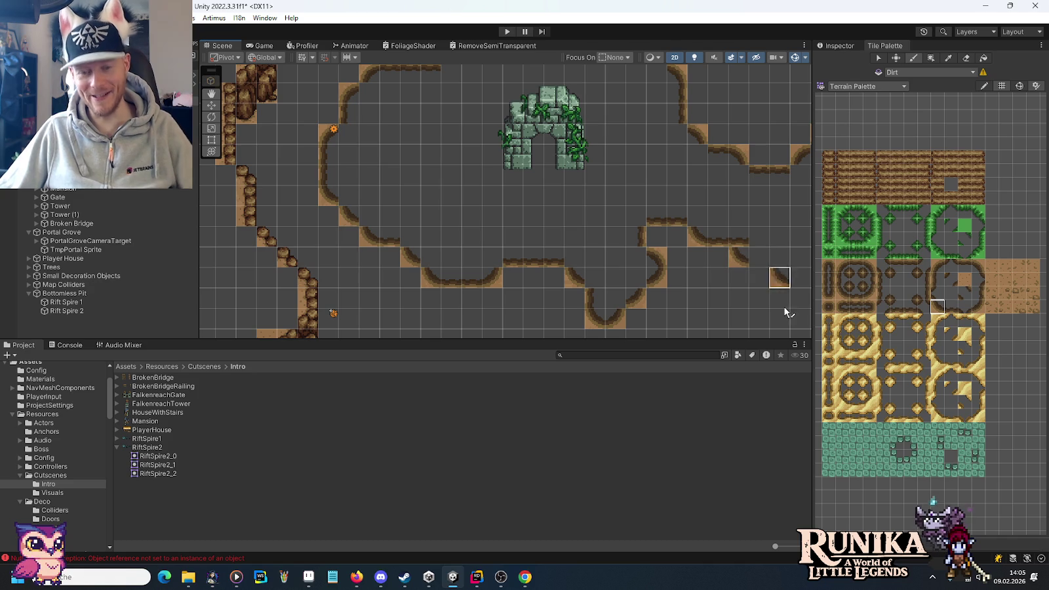
pyautogui.moveTo(751, 282)
pyautogui.mouseDown()
pyautogui.moveTo(485, 221)
pyautogui.moveTo(564, 221)
pyautogui.mouseUp()
# Step: Paint straight dirt edge tiles running diagonally down from the path's end
pyautogui.click(951, 308)
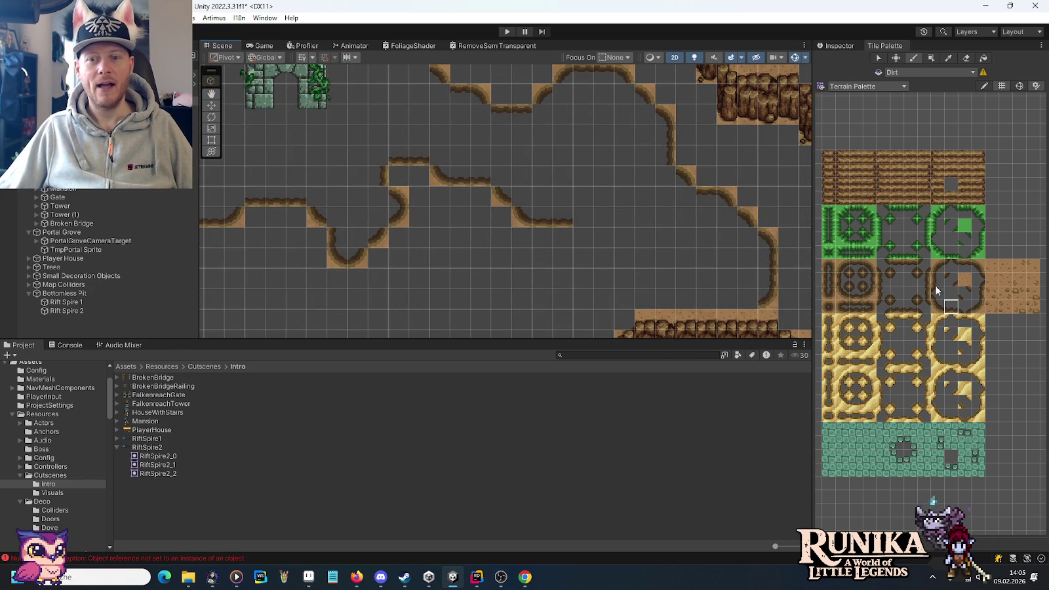
pyautogui.click(937, 307)
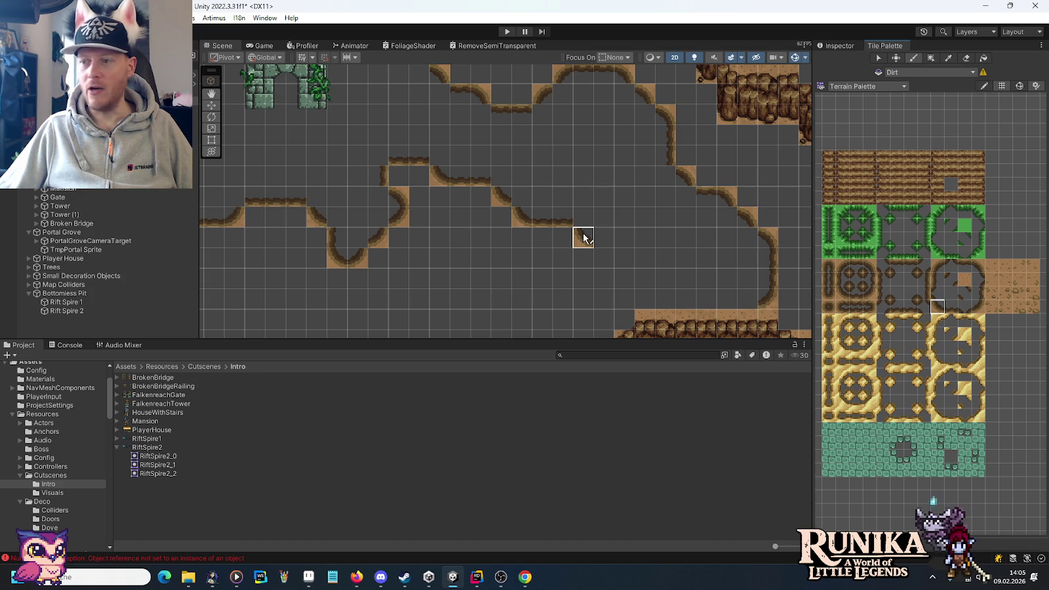
pyautogui.moveTo(583, 238); pyautogui.dragTo(599, 253)
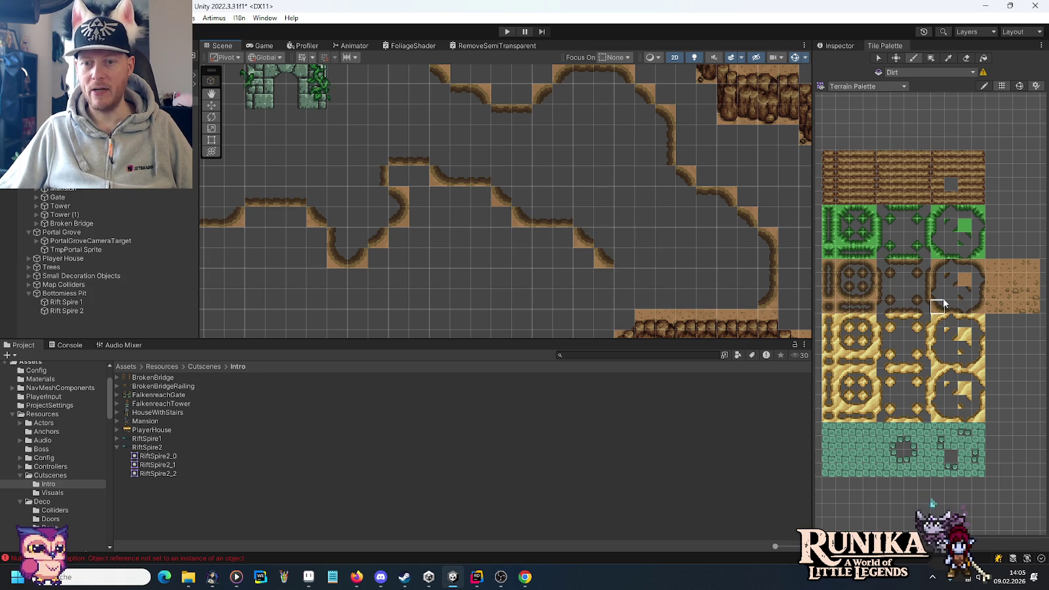
pyautogui.click(625, 259)
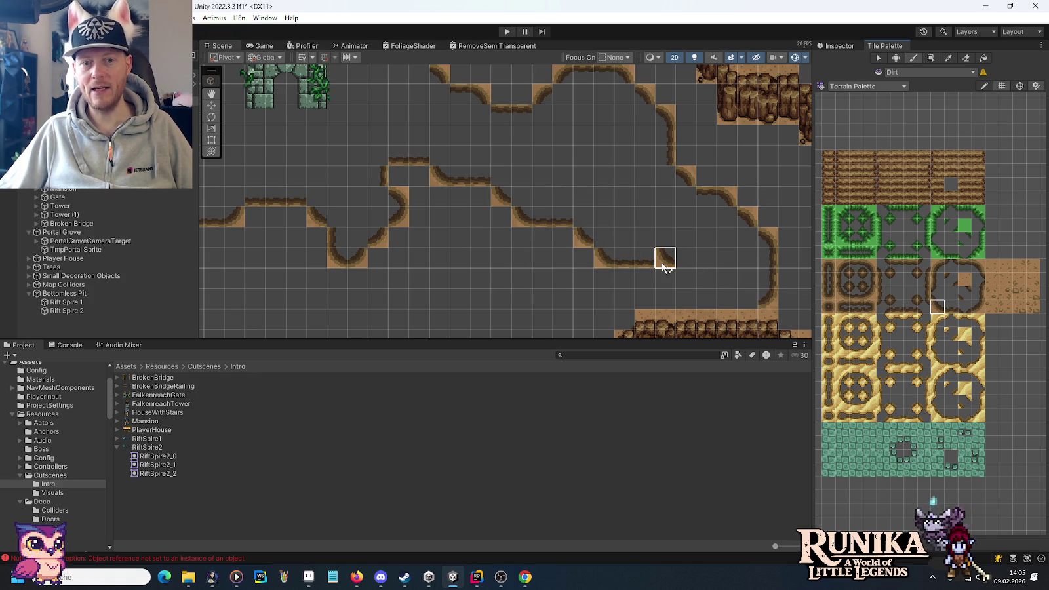
pyautogui.click(664, 275)
pyautogui.click(939, 281)
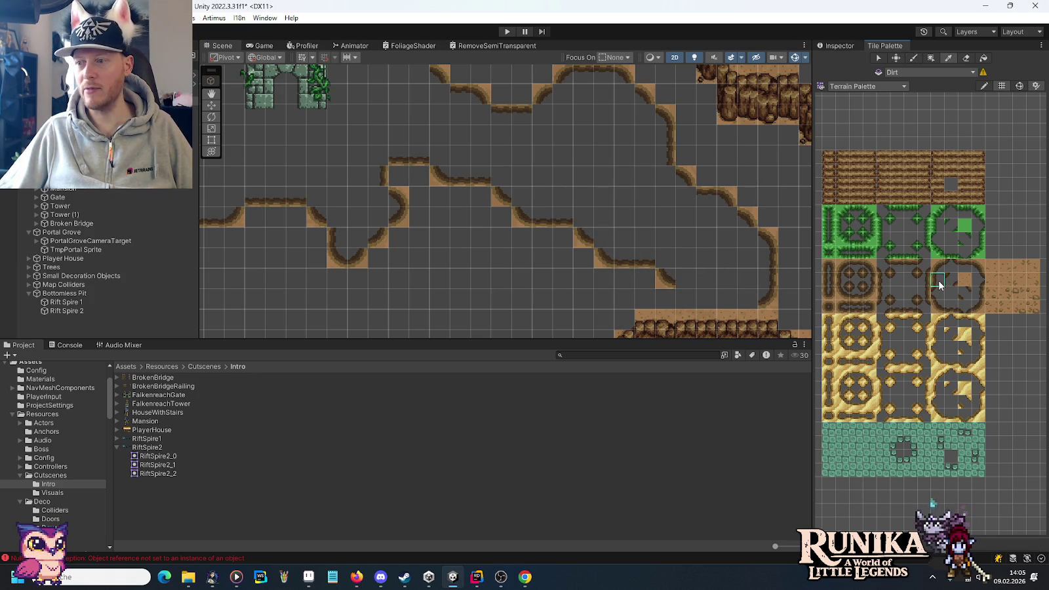
# Step: Survey the cliff, water and ruined-arch area while picking another dirt tile
pyautogui.moveTo(621, 255); pyautogui.dragTo(555, 145)
pyautogui.moveTo(432, 169); pyautogui.dragTo(475, 252)
pyautogui.click(909, 295)
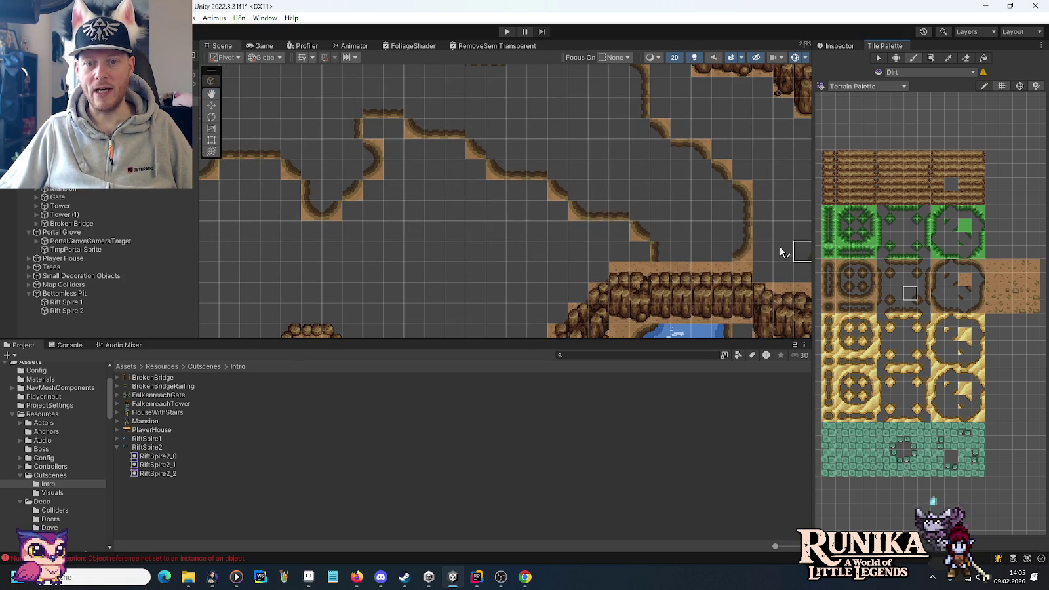
pyautogui.moveTo(598, 187); pyautogui.dragTo(792, 217)
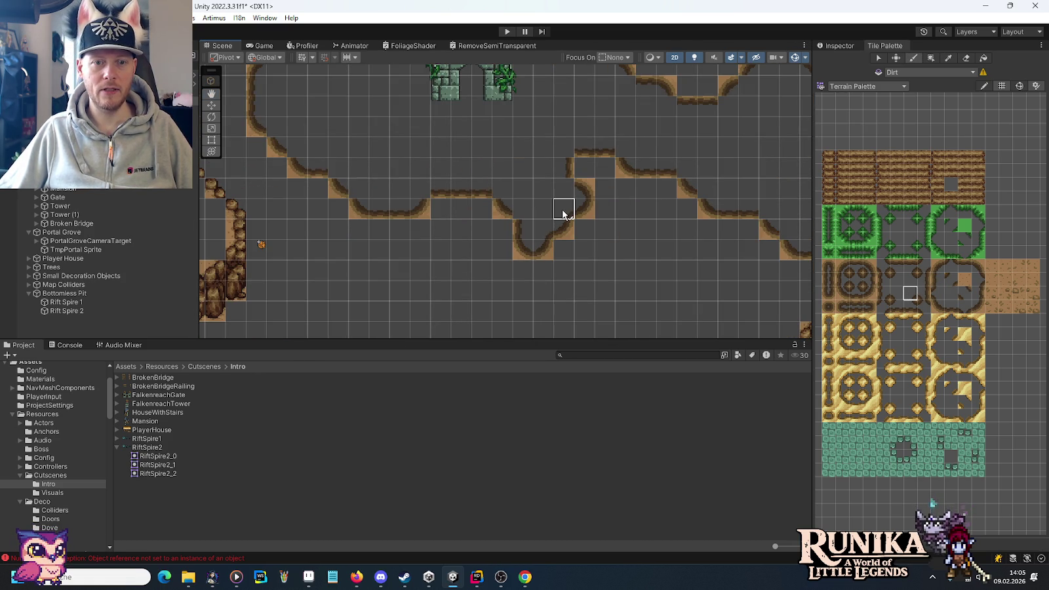
pyautogui.moveTo(511, 148); pyautogui.dragTo(537, 160)
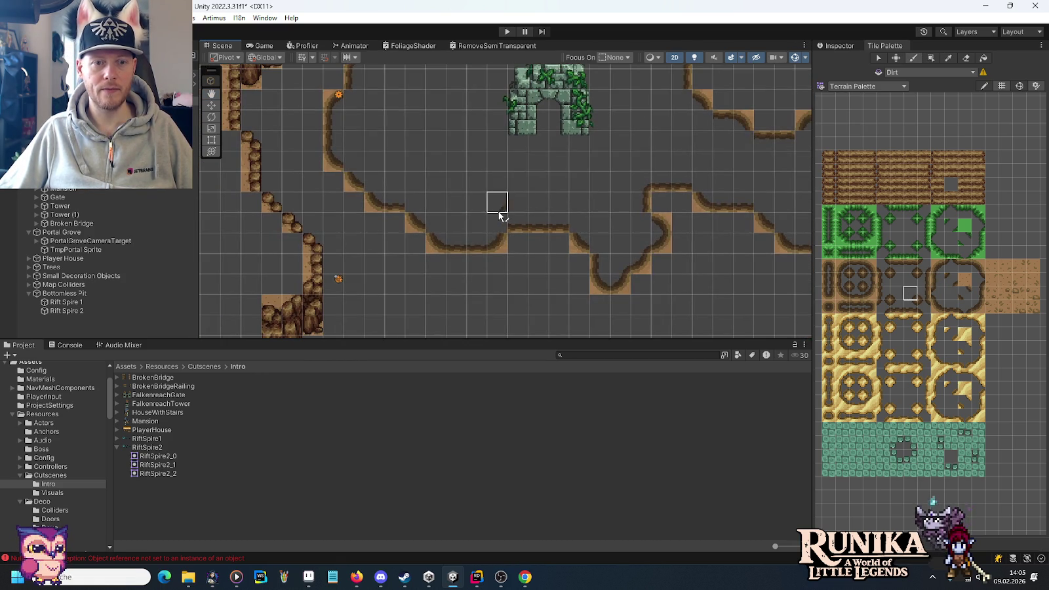
pyautogui.moveTo(458, 143); pyautogui.dragTo(470, 264)
pyautogui.click(896, 294)
pyautogui.moveTo(548, 262); pyautogui.dragTo(636, 198)
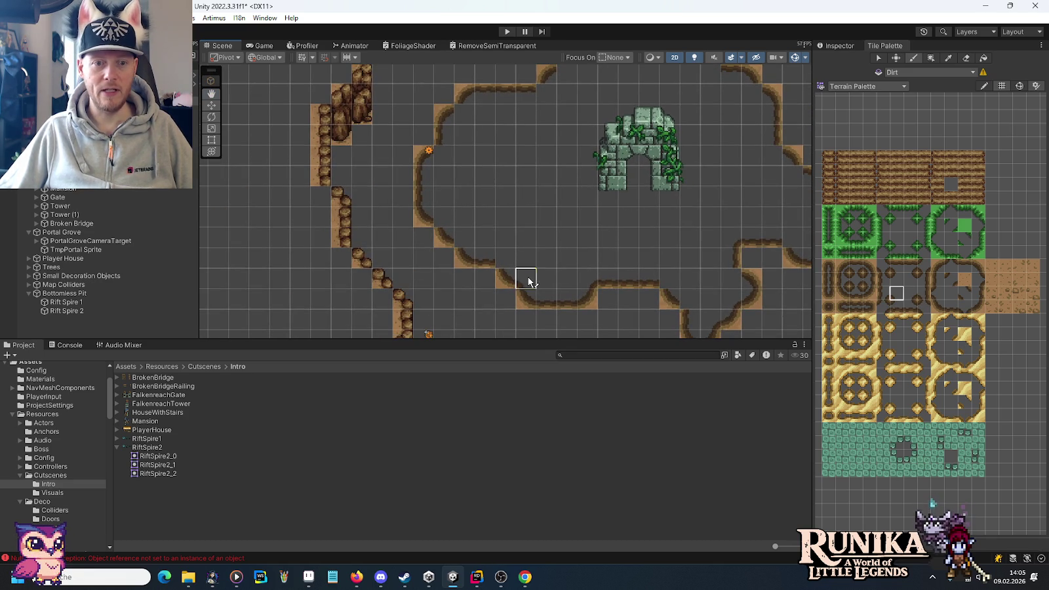
# Step: Pan around the mossy arch and rocky cliffs to review the dirt path borders
pyautogui.moveTo(699, 233); pyautogui.dragTo(497, 184)
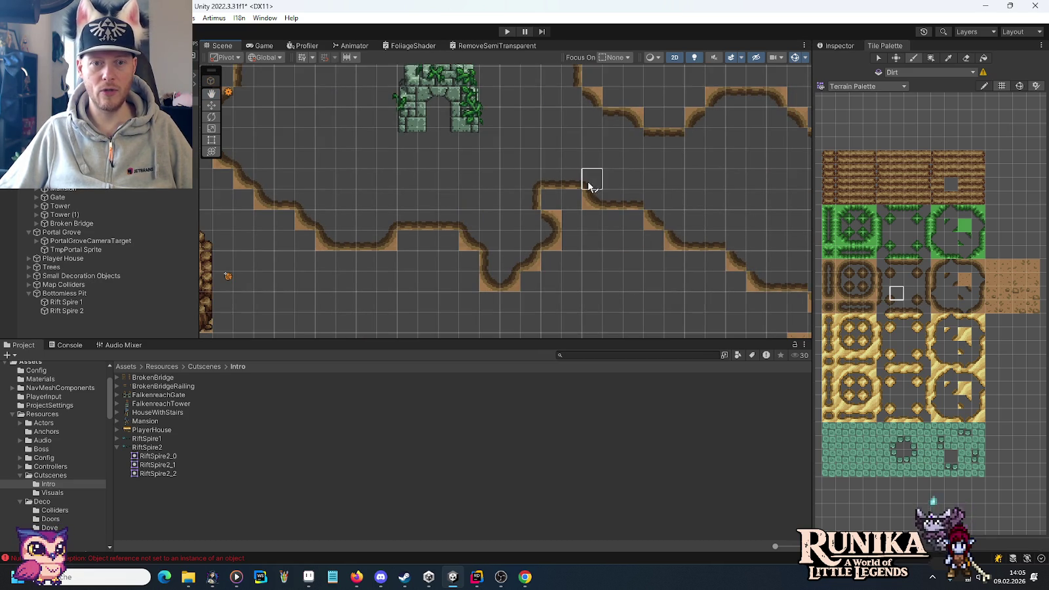
pyautogui.moveTo(729, 242); pyautogui.dragTo(578, 213)
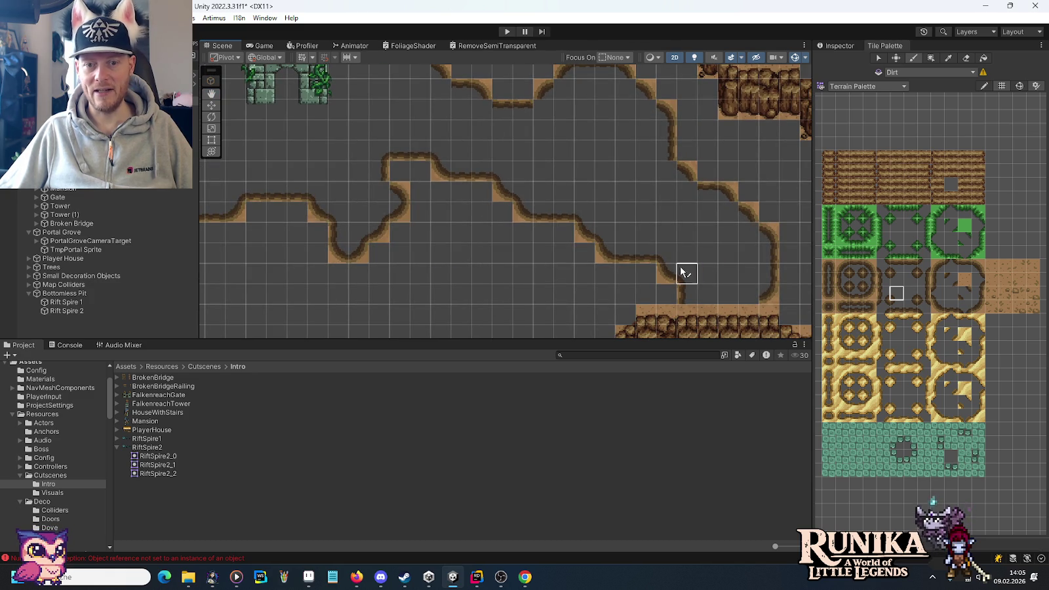
pyautogui.moveTo(438, 152)
pyautogui.mouseDown()
pyautogui.moveTo(479, 168)
pyautogui.moveTo(518, 165)
pyautogui.moveTo(459, 176)
pyautogui.mouseUp()
pyautogui.moveTo(561, 164); pyautogui.dragTo(599, 206)
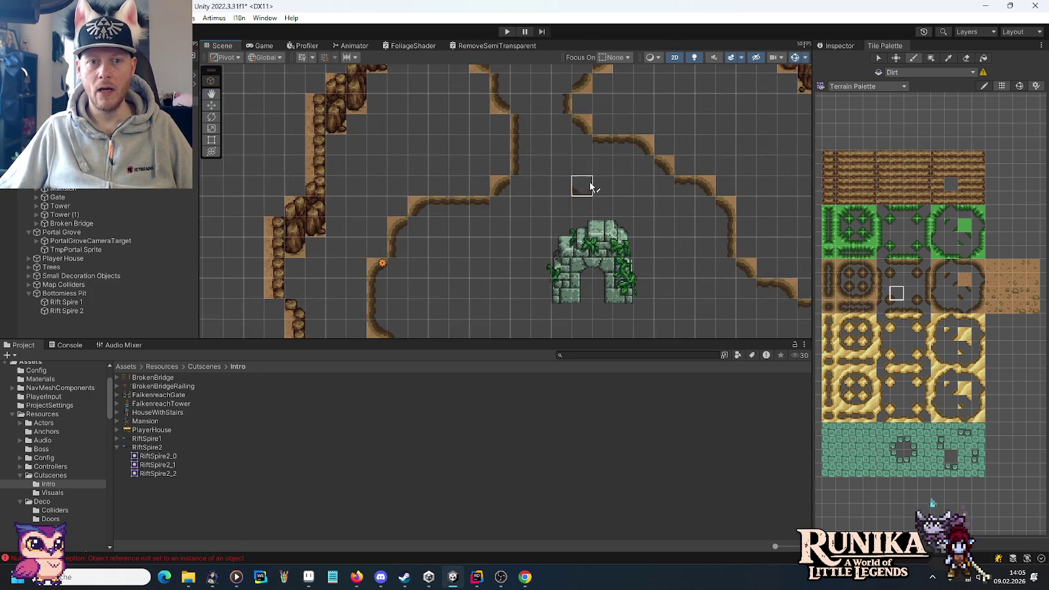
pyautogui.moveTo(544, 253); pyautogui.dragTo(554, 167)
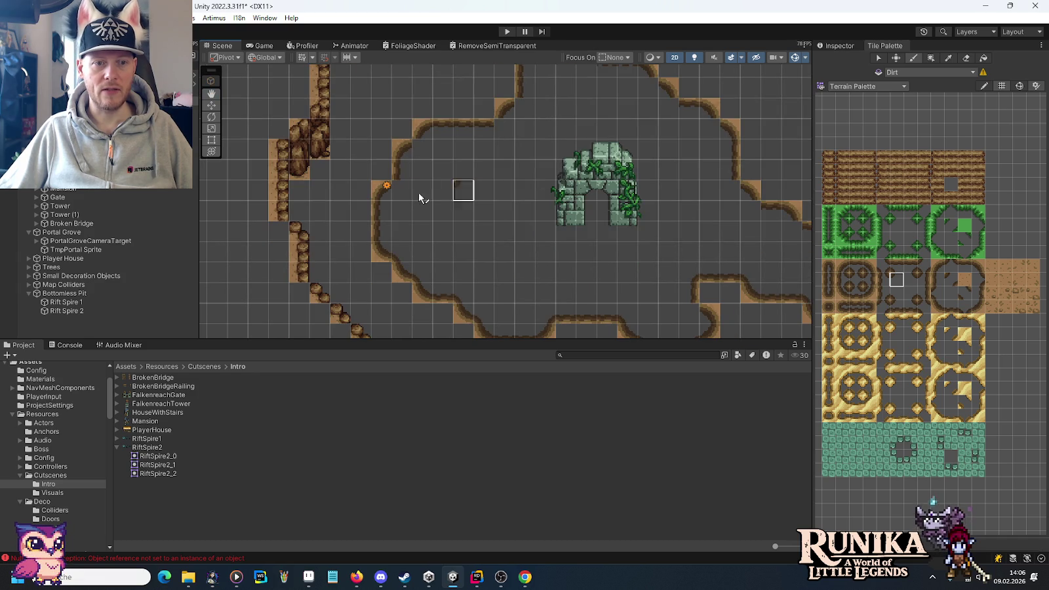
pyautogui.moveTo(568, 95)
pyautogui.mouseDown()
pyautogui.moveTo(534, 194)
pyautogui.moveTo(496, 188)
pyautogui.mouseUp()
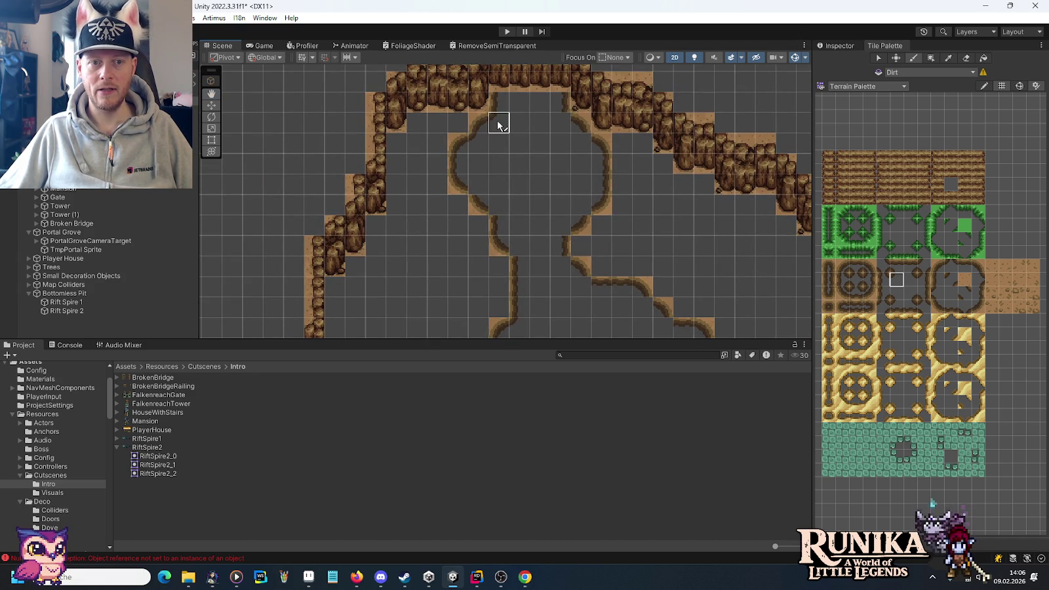
pyautogui.moveTo(683, 265); pyautogui.dragTo(522, 110)
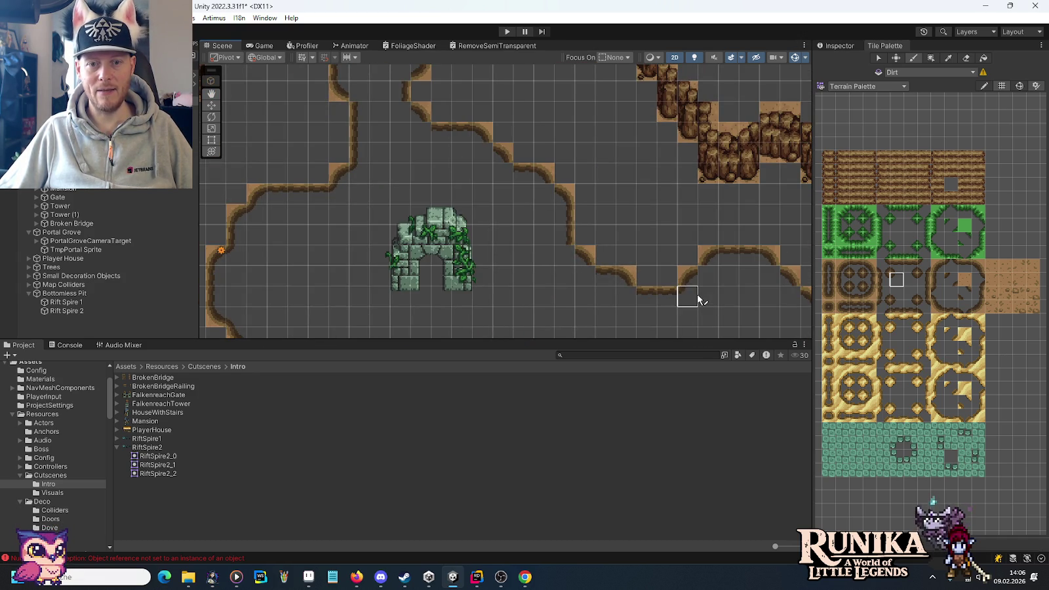
pyautogui.moveTo(728, 276); pyautogui.dragTo(500, 192)
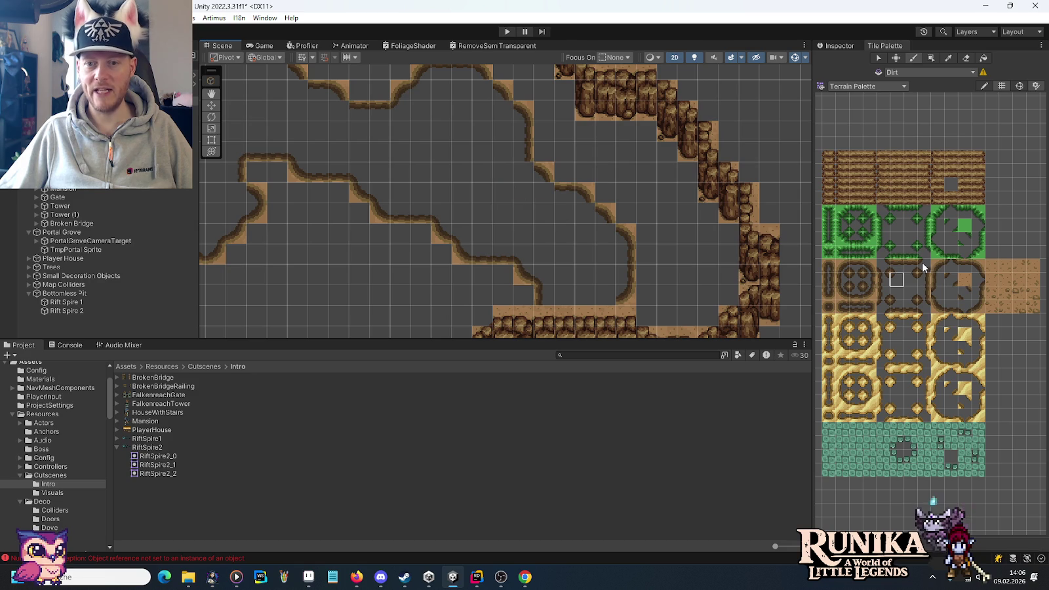
# Step: Pick a dirt tile and review the central paths around the mossy arch
pyautogui.click(911, 280)
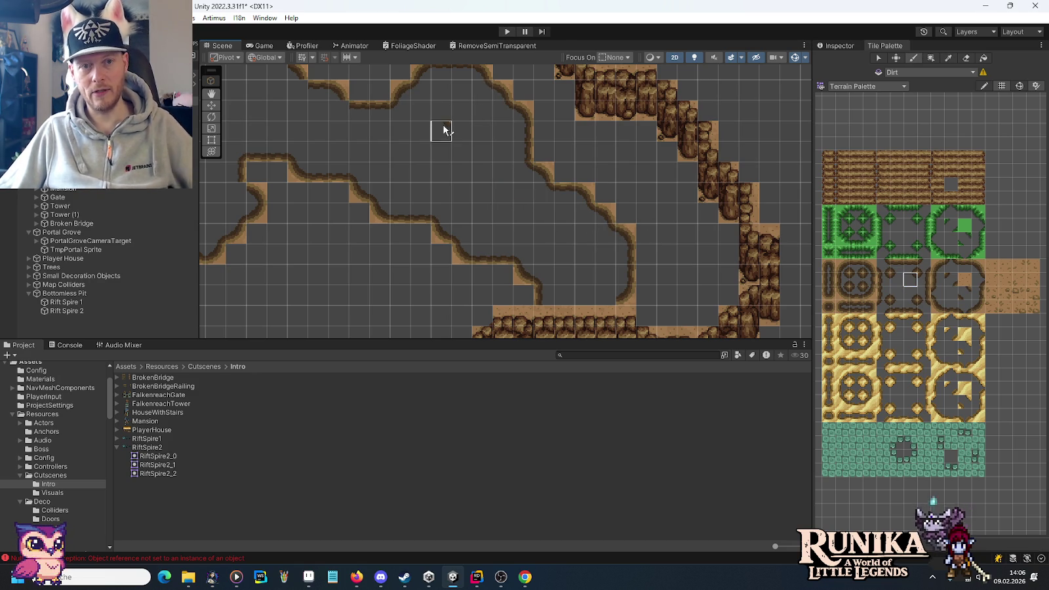
pyautogui.moveTo(440, 129); pyautogui.dragTo(660, 182)
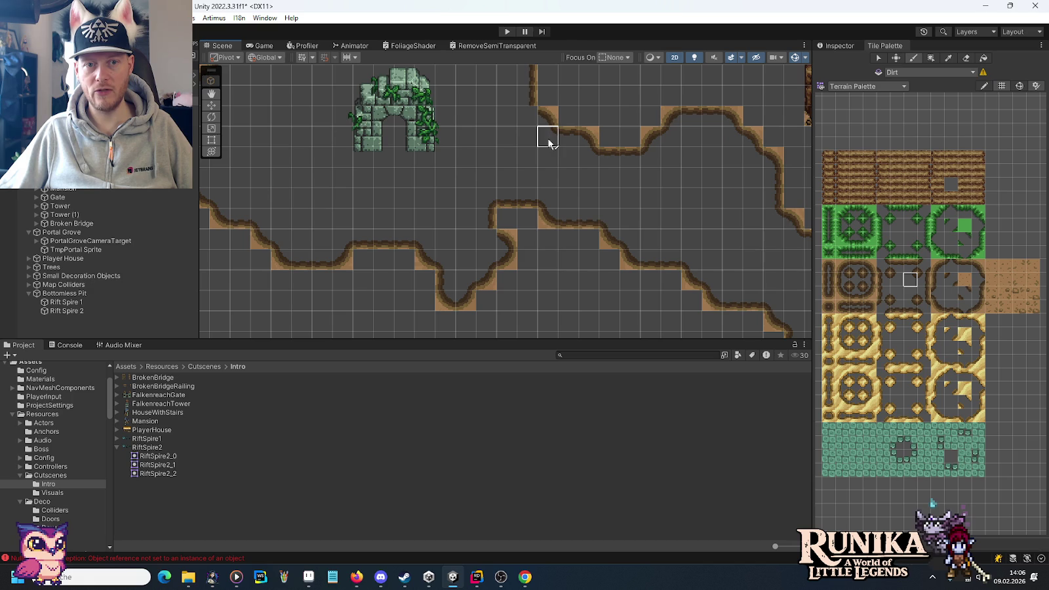
pyautogui.moveTo(501, 117)
pyautogui.mouseDown()
pyautogui.moveTo(515, 131)
pyautogui.moveTo(625, 145)
pyautogui.mouseUp()
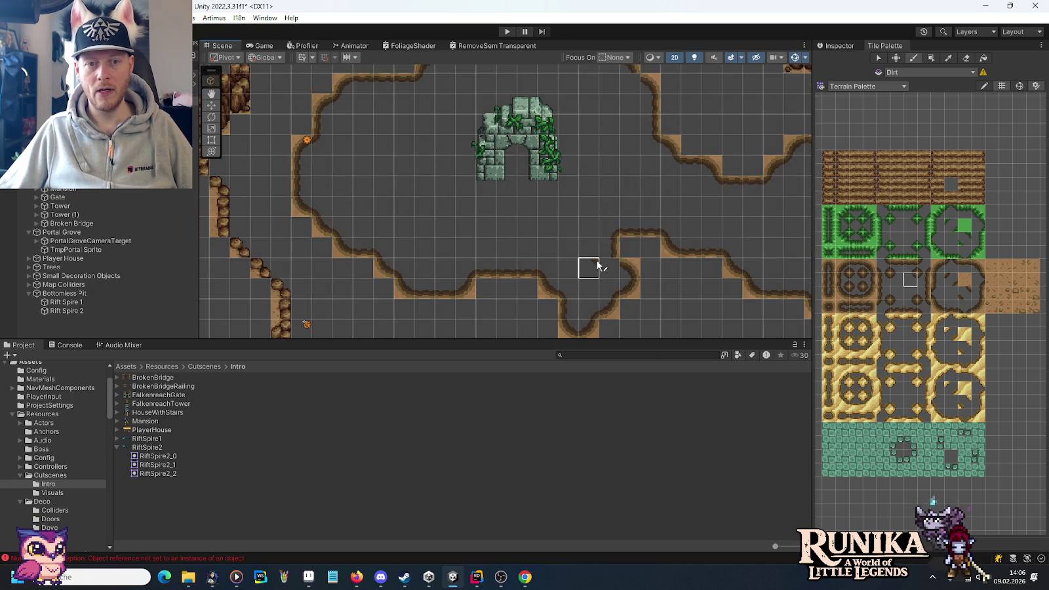
pyautogui.moveTo(669, 243)
pyautogui.mouseDown()
pyautogui.moveTo(535, 175)
pyautogui.moveTo(580, 194)
pyautogui.mouseUp()
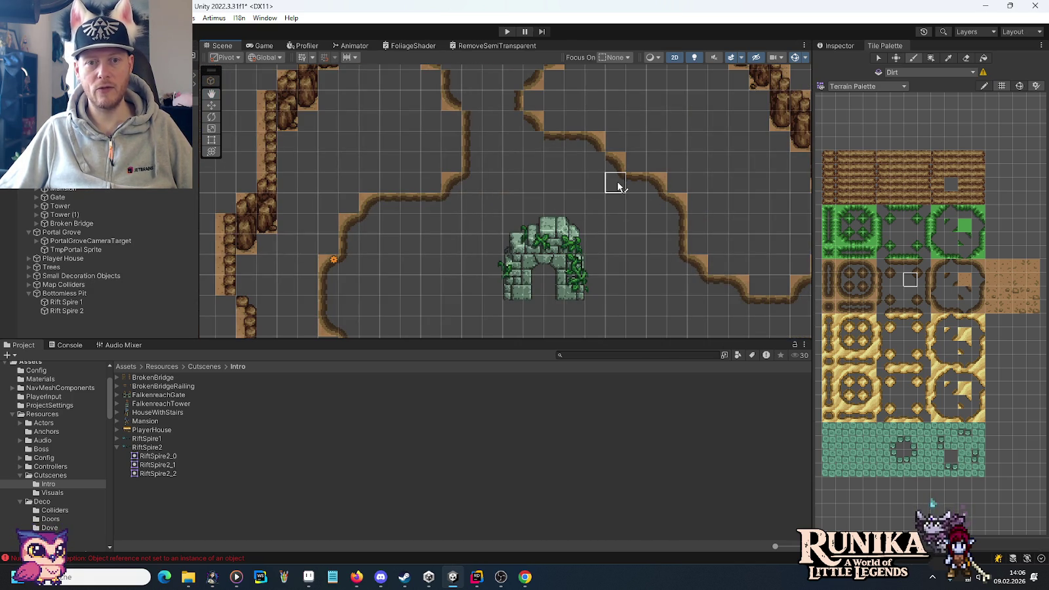
pyautogui.moveTo(534, 128); pyautogui.dragTo(533, 258)
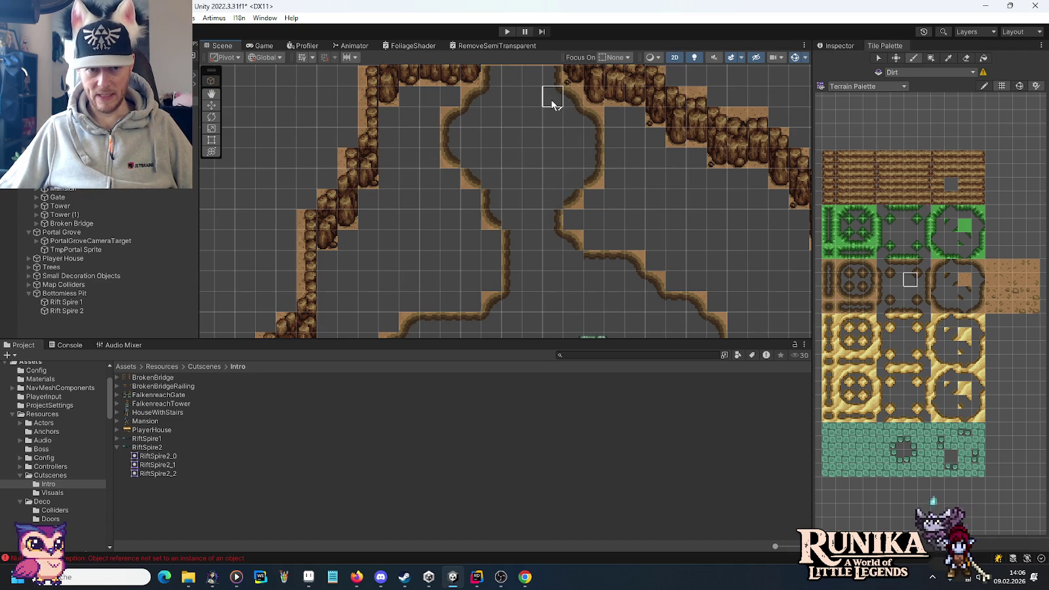
# Step: Try several dirt edge tiles, then switch to Aseprite
pyautogui.click(896, 293)
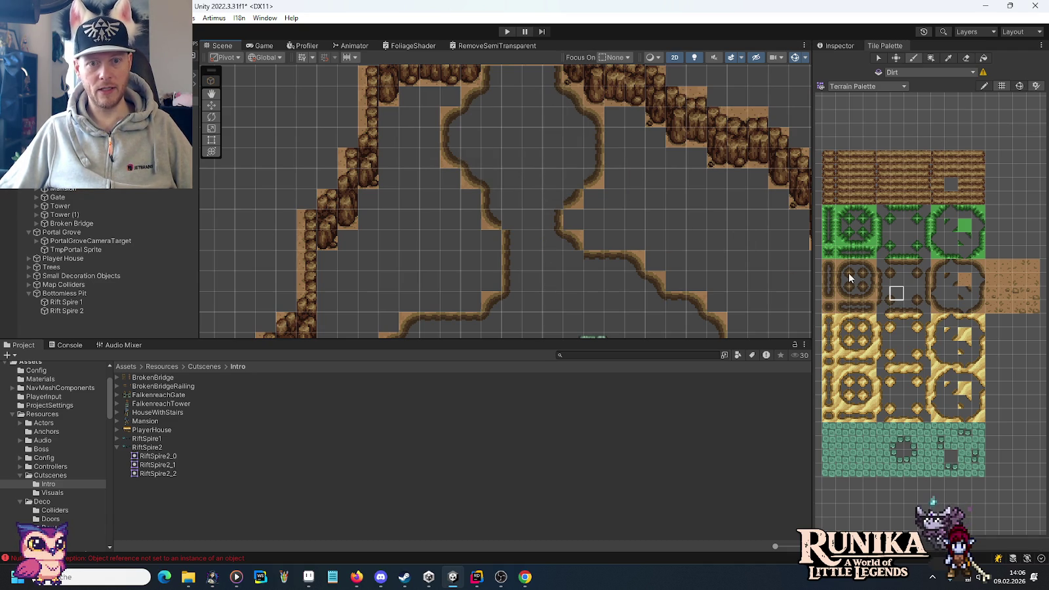
pyautogui.click(915, 294)
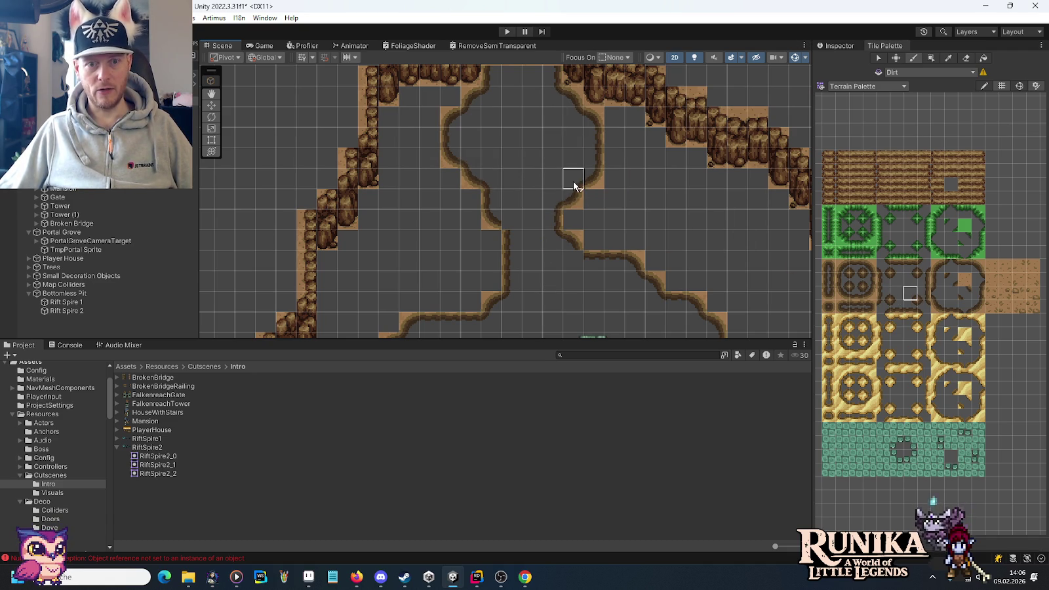
pyautogui.click(904, 281)
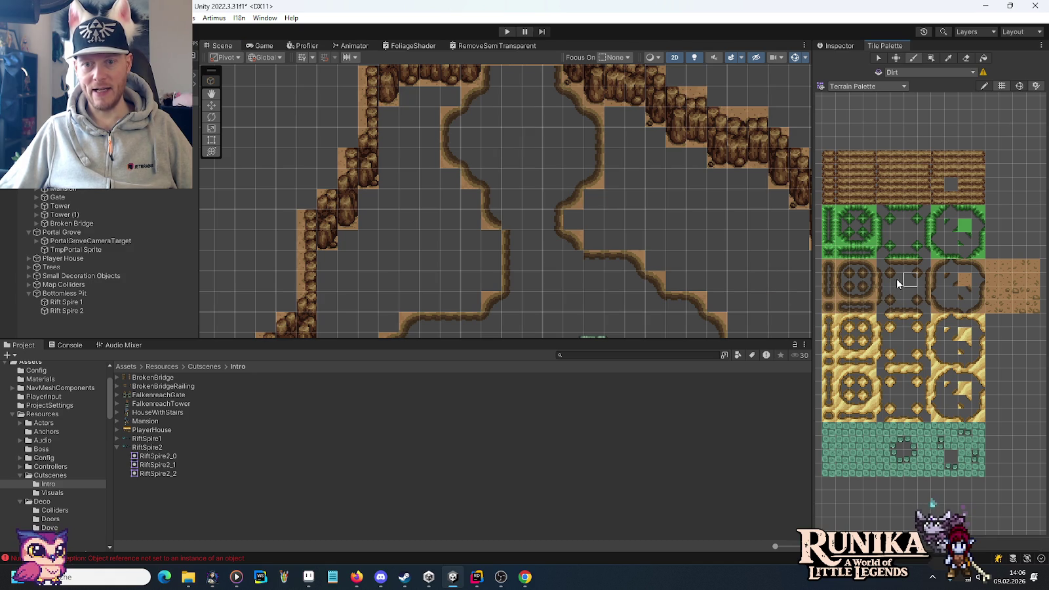
pyautogui.click(897, 295)
pyautogui.moveTo(528, 157); pyautogui.dragTo(557, 217)
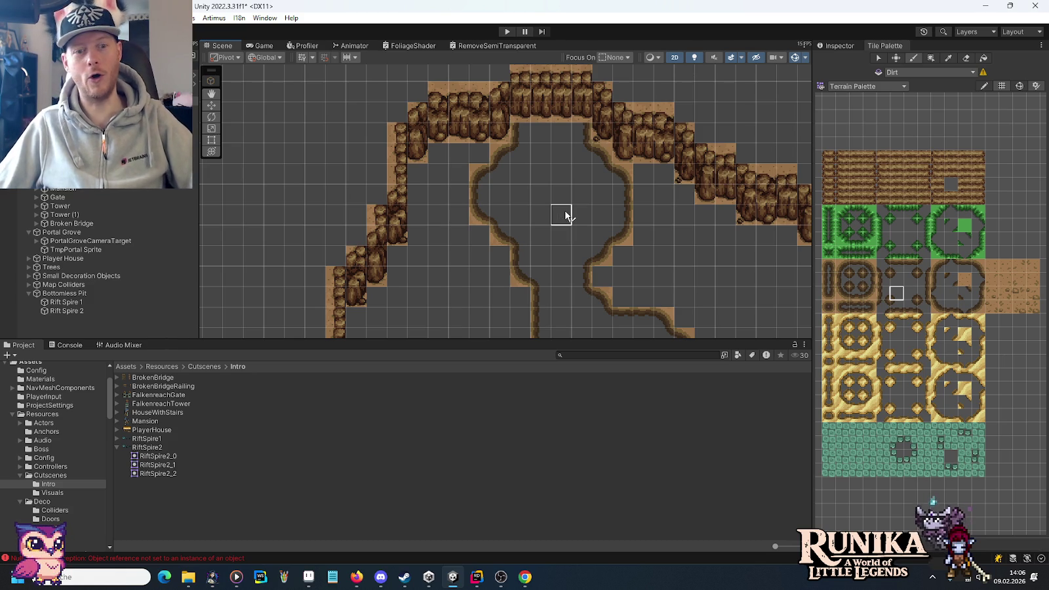
pyautogui.click(309, 577)
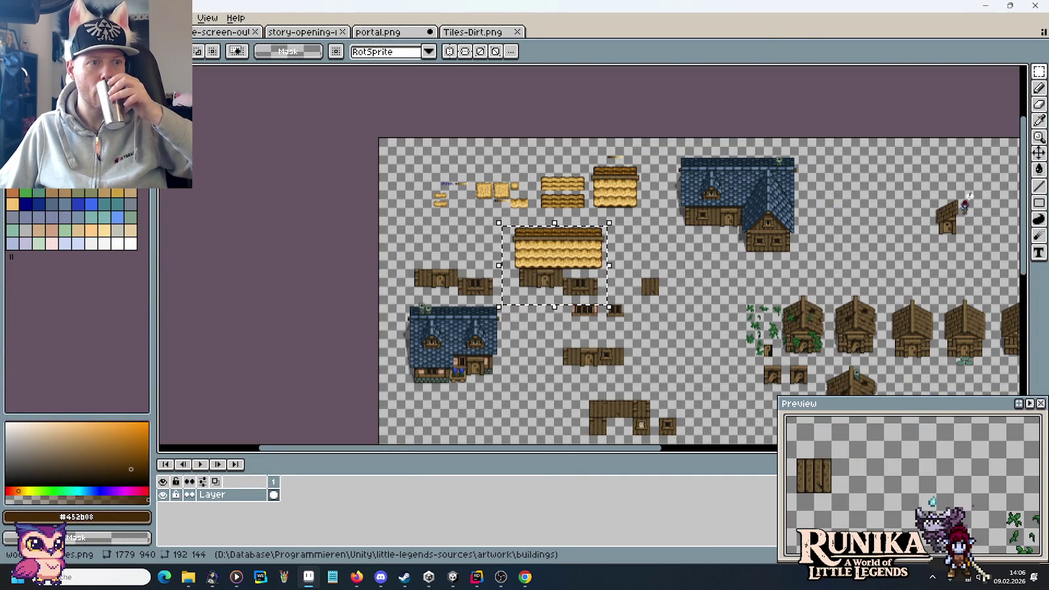
# Step: Open ulan-mor-houses.png from the artwork > buildings folder
pyautogui.hotkey('ctrl', 'o')
pyautogui.click(558, 123)
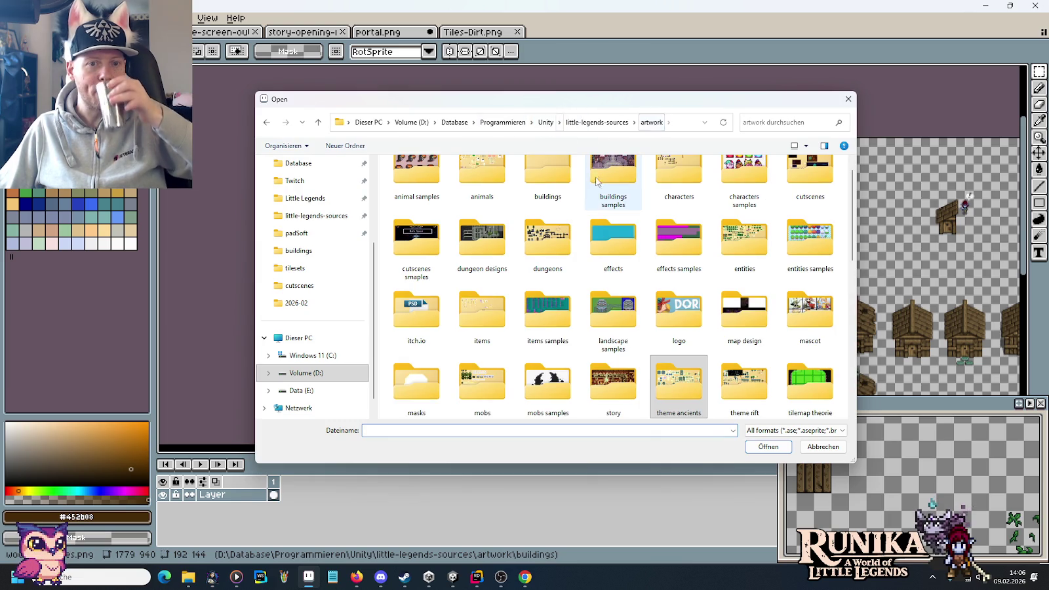
pyautogui.doubleClick(549, 187)
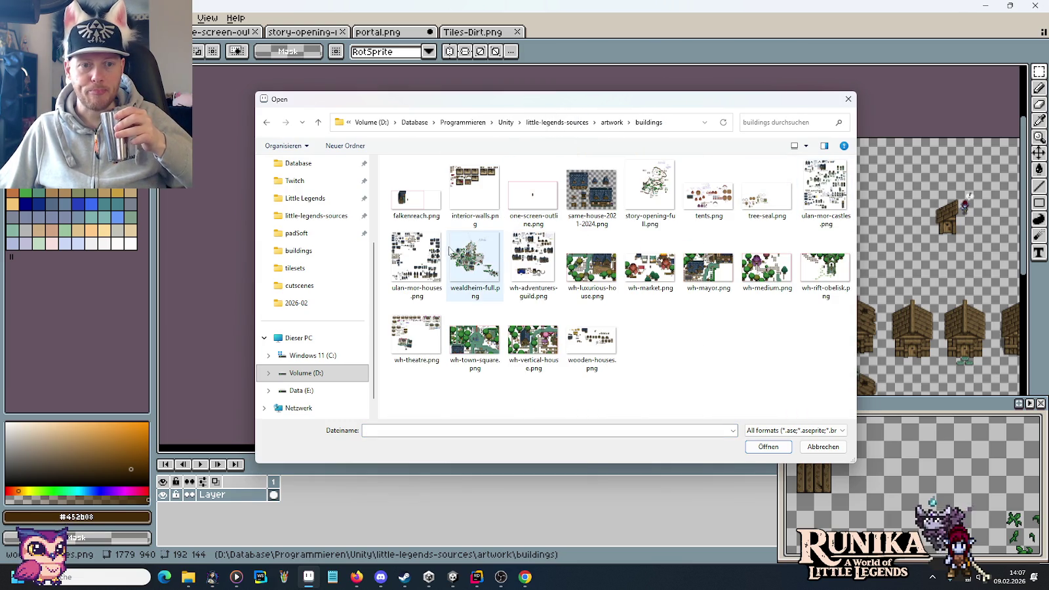
pyautogui.doubleClick(436, 295)
# Step: Zoom in and pan across the sheet to the large houses and upper row of buildings
pyautogui.scroll(4, 436, 304)
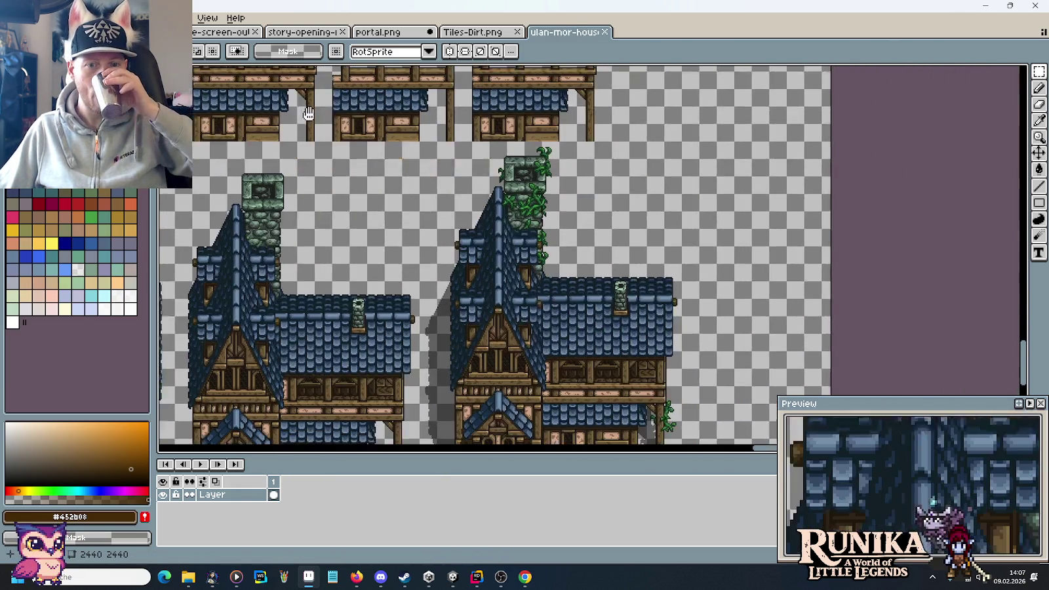
pyautogui.moveTo(436, 304)
pyautogui.mouseDown()
pyautogui.moveTo(515, 234)
pyautogui.moveTo(493, 160)
pyautogui.mouseUp()
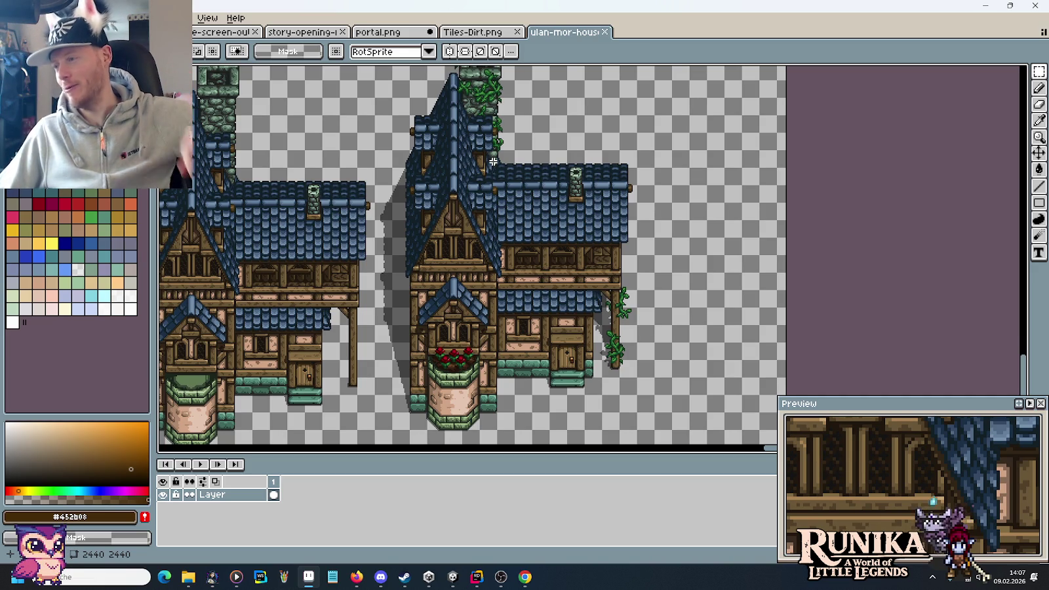
pyautogui.scroll(3, 551, 367)
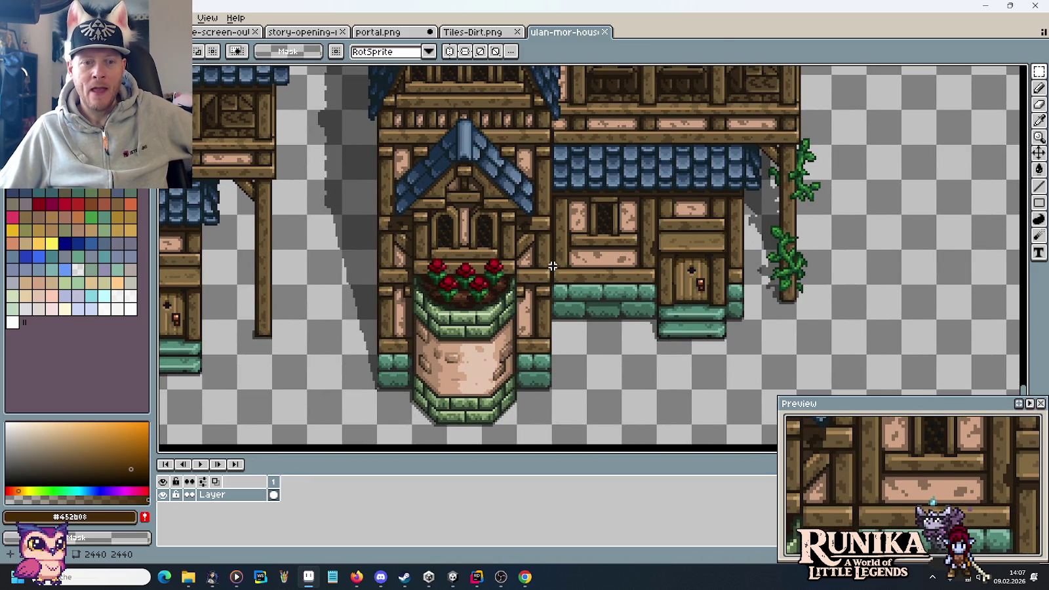
pyautogui.scroll(3, 605, 211)
pyautogui.hscroll(-4, 605, 211)
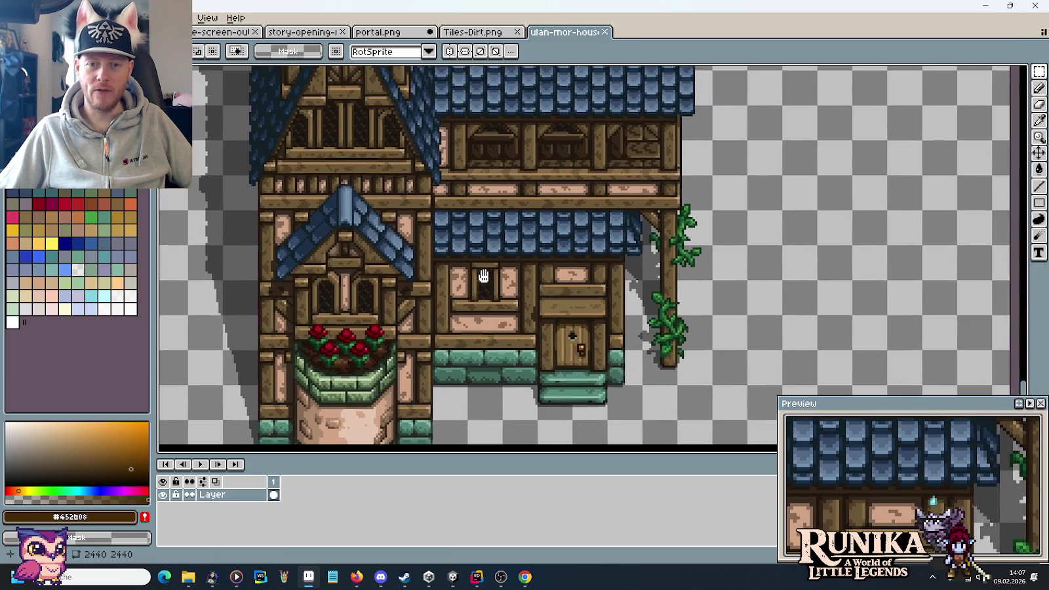
pyautogui.scroll(5, 564, 190)
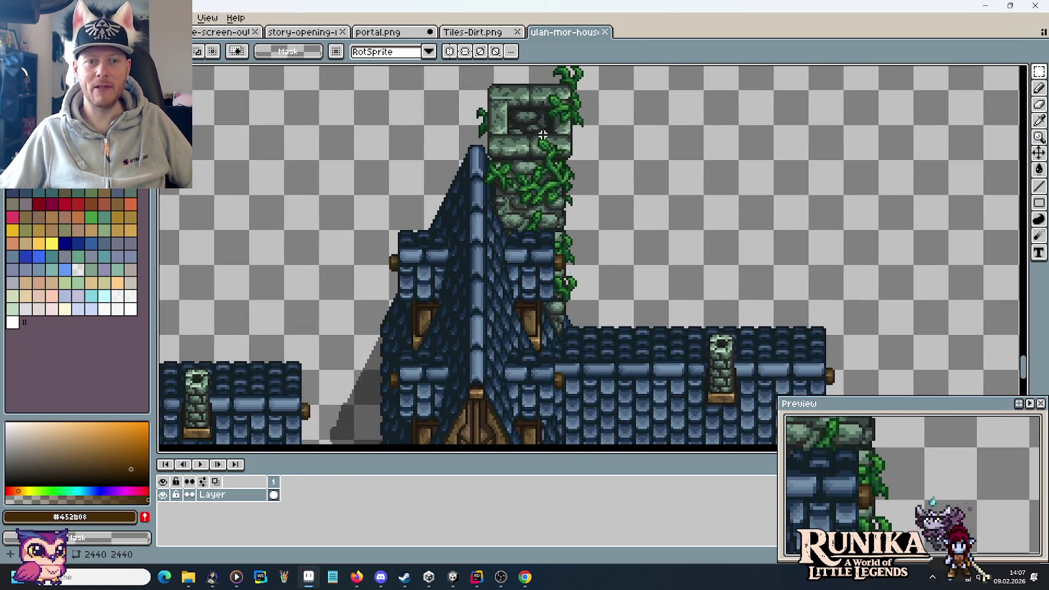
pyautogui.moveTo(543, 134); pyautogui.dragTo(548, 182)
pyautogui.scroll(-5, 519, 345)
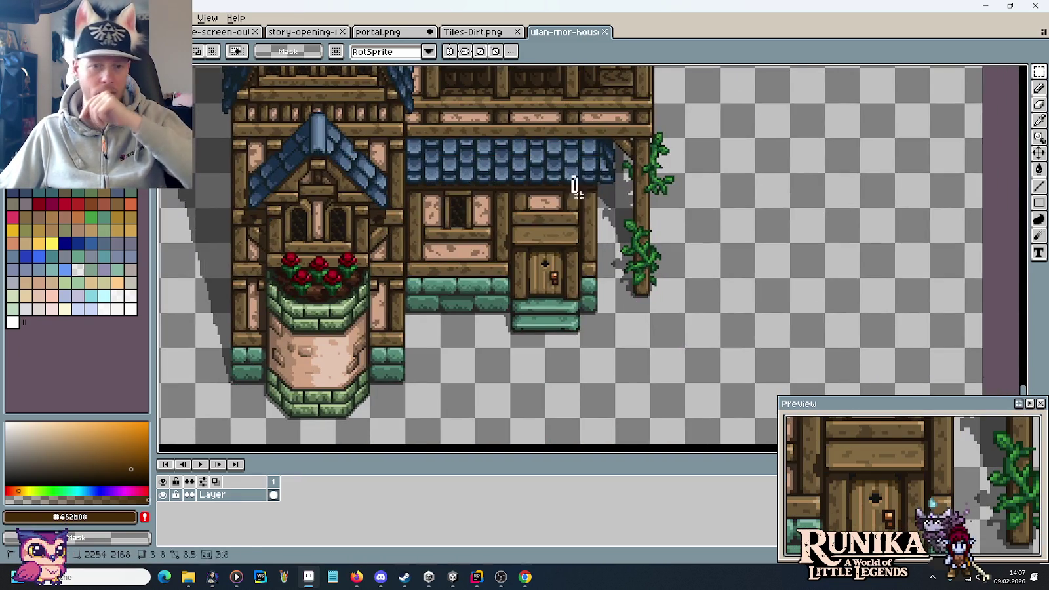
# Step: Select regions around the house edges, ending with a 112×32 strip beside the door house
pyautogui.moveTo(571, 176)
pyautogui.mouseDown()
pyautogui.moveTo(613, 302)
pyautogui.moveTo(614, 336)
pyautogui.mouseUp()
pyautogui.hscroll(-6, 604, 338)
pyautogui.moveTo(417, 137); pyautogui.dragTo(477, 328)
pyautogui.hscroll(5, 622, 289)
pyautogui.scroll(-2, 621, 289)
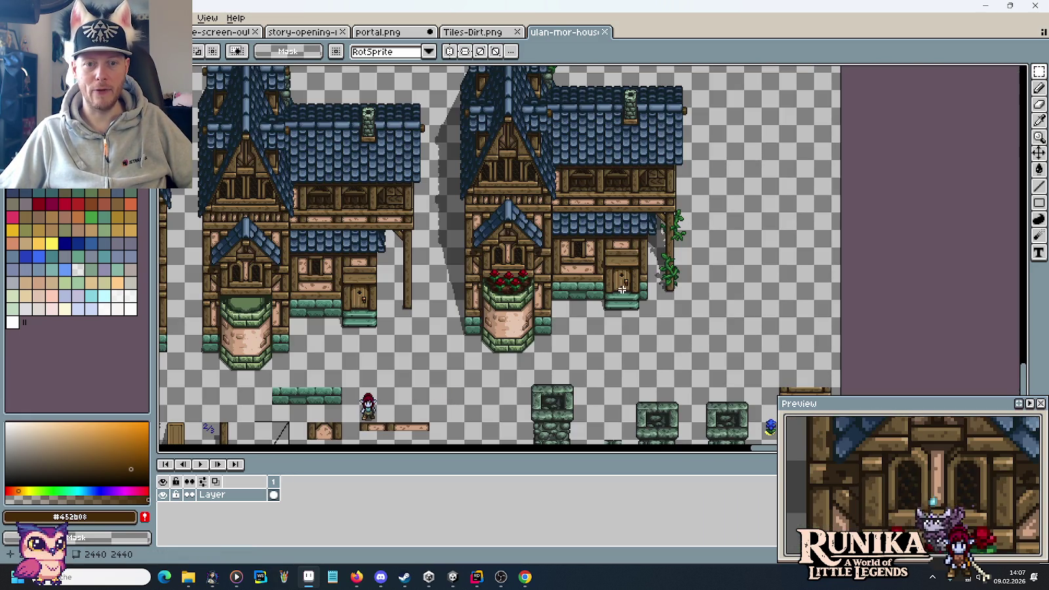
pyautogui.moveTo(580, 241); pyautogui.dragTo(553, 328)
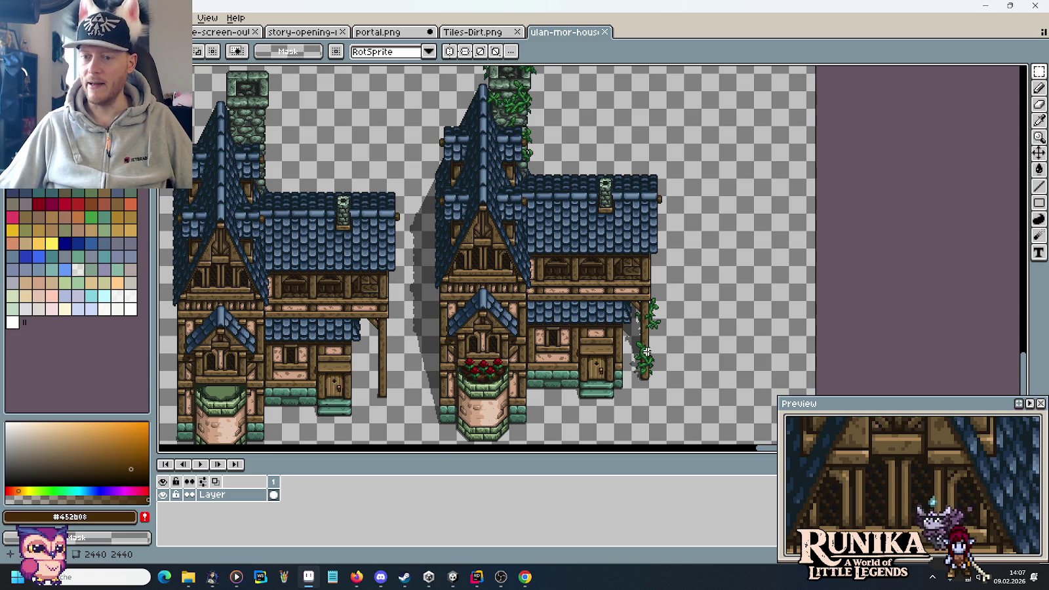
pyautogui.moveTo(604, 347); pyautogui.dragTo(611, 200)
pyautogui.moveTo(606, 227); pyautogui.dragTo(609, 257)
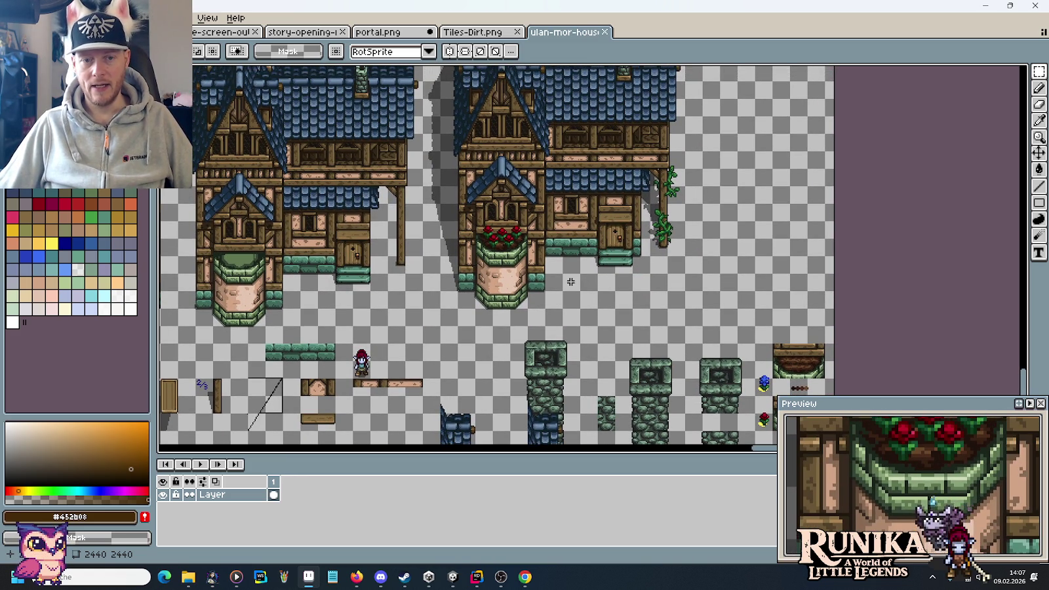
pyautogui.moveTo(557, 284); pyautogui.dragTo(653, 266)
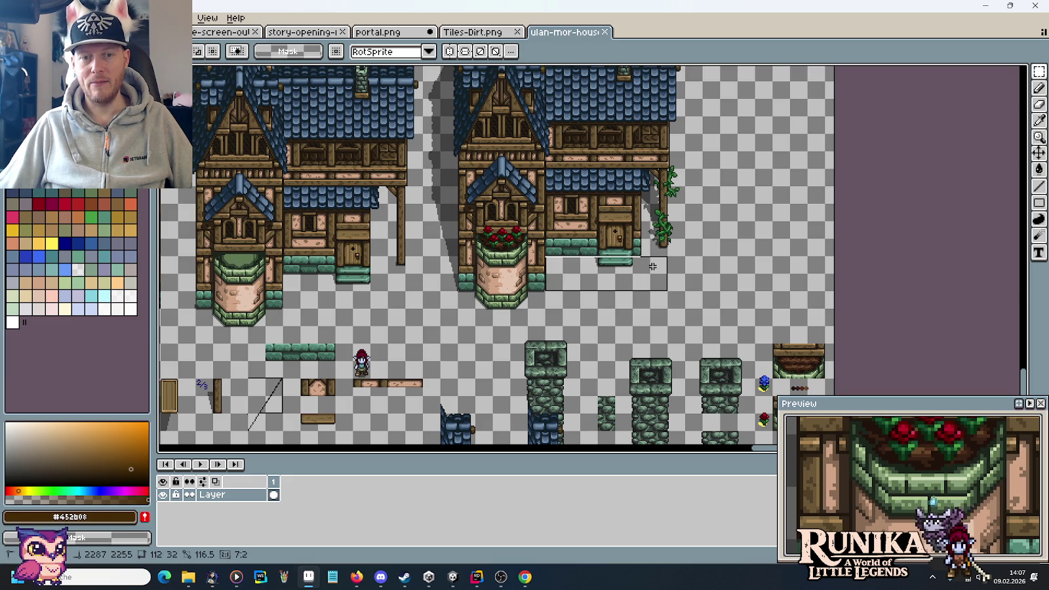
# Step: Select the 64×16 base of the flower tower, then clear the selection
pyautogui.click(652, 266)
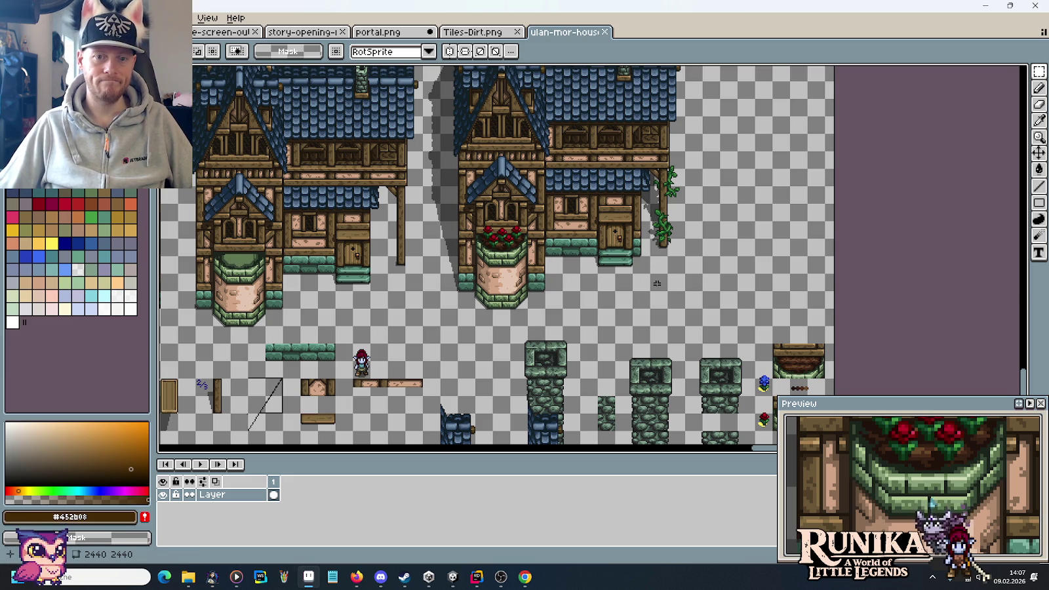
pyautogui.click(464, 297)
pyautogui.moveTo(464, 297); pyautogui.dragTo(518, 304)
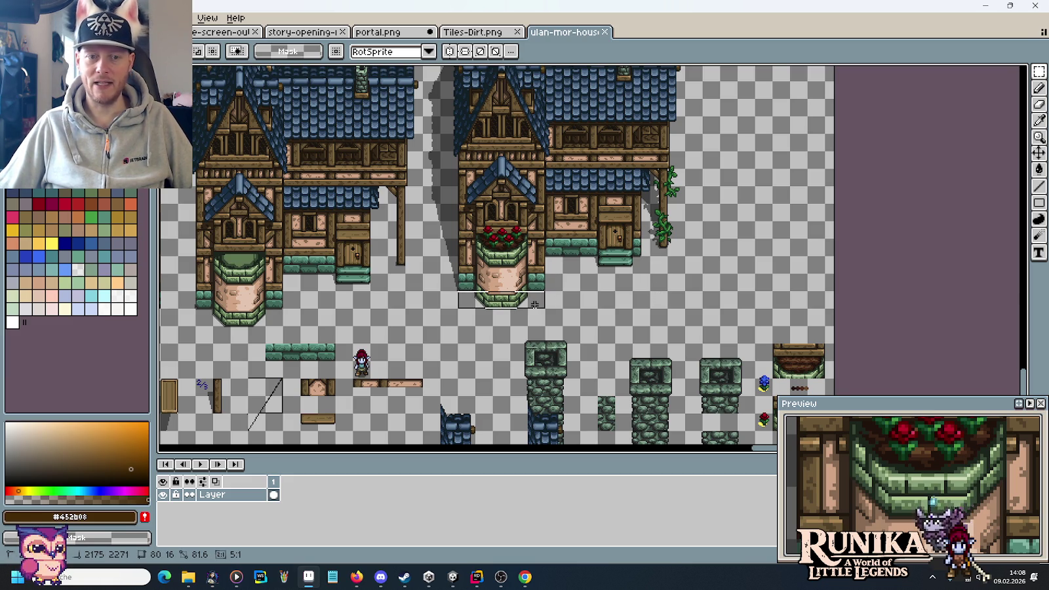
pyautogui.click(554, 295)
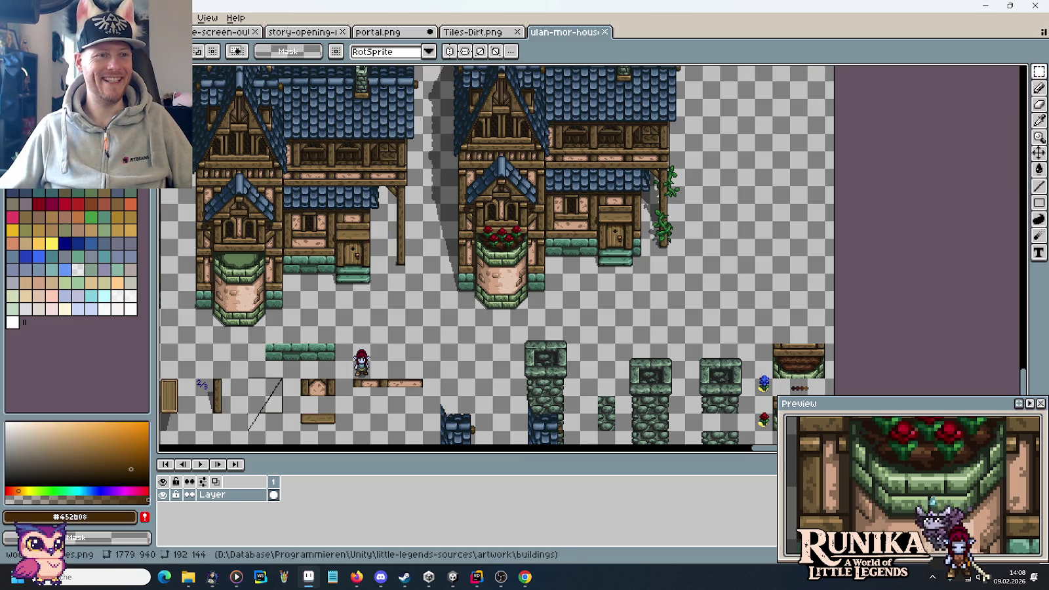
# Step: Show story-opening-full.png centred on the portal ruin and shrink the Aseprite window
pyautogui.click(305, 34)
pyautogui.moveTo(617, 128)
pyautogui.mouseDown()
pyautogui.moveTo(675, 321)
pyautogui.moveTo(669, 262)
pyautogui.mouseUp()
pyautogui.moveTo(404, 13); pyautogui.dragTo(410, 70)
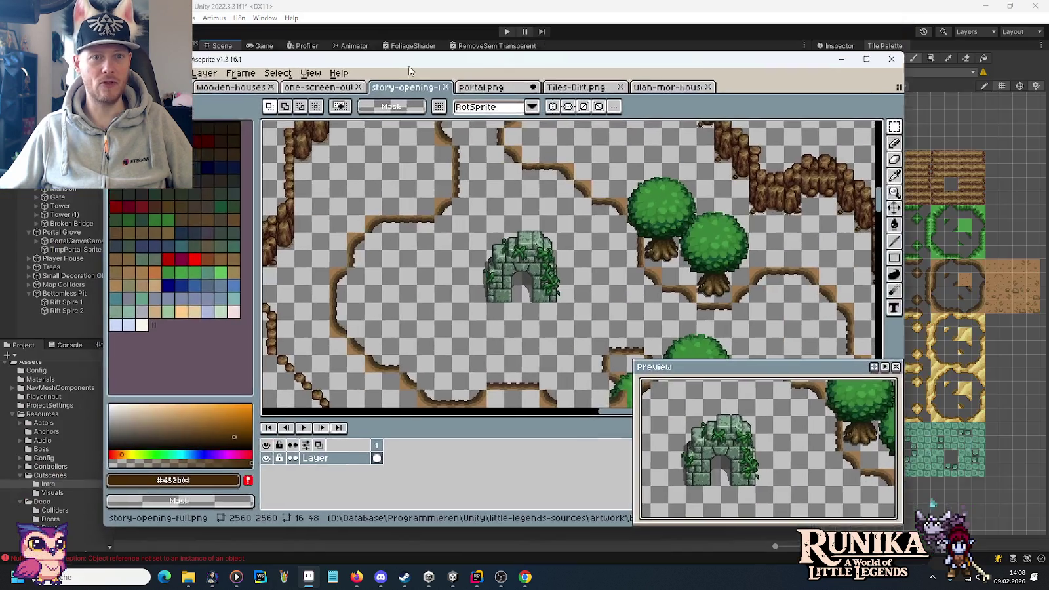
# Step: Bring Unity back to the front, pan the scene and pick the neighbouring dirt tile
pyautogui.click(841, 58)
pyautogui.press('Down')
pyautogui.press('Right')
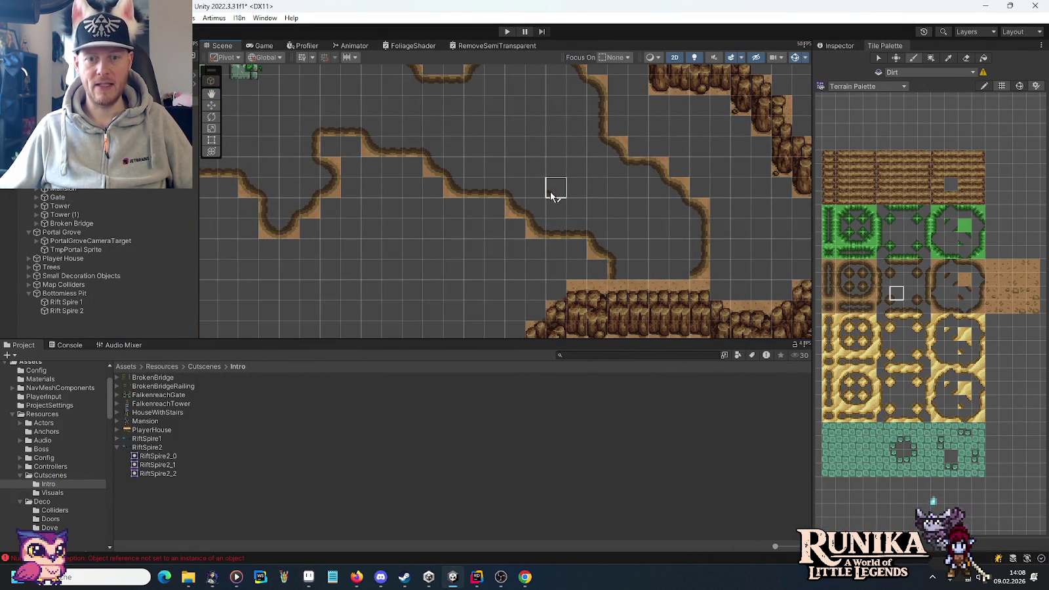
pyautogui.click(913, 295)
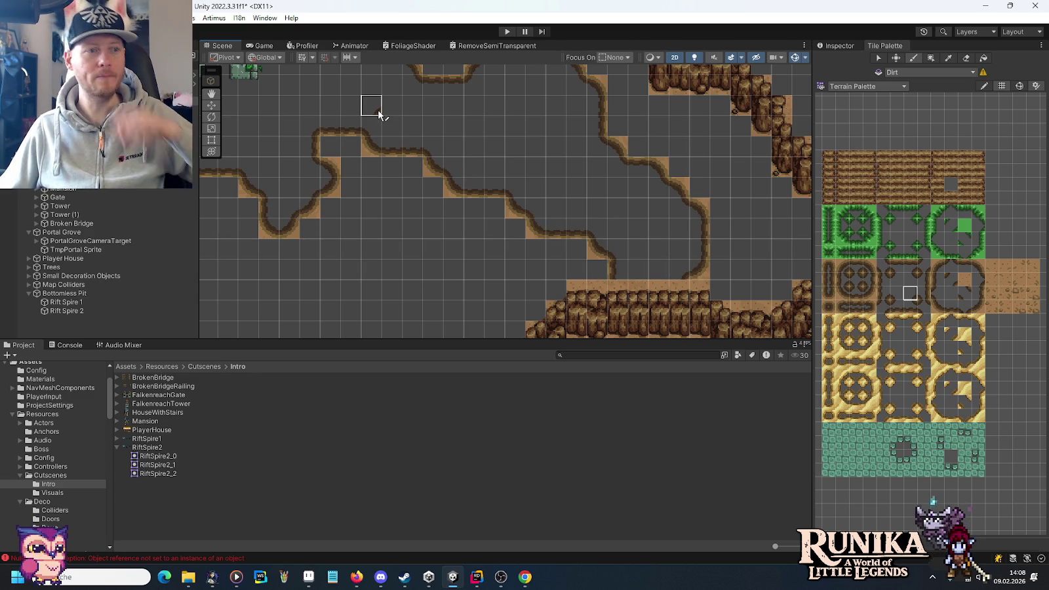
# Step: Set the active tilemap to Grass and reposition the Scene view
pyautogui.click(925, 72)
pyautogui.click(896, 87)
pyautogui.click(895, 86)
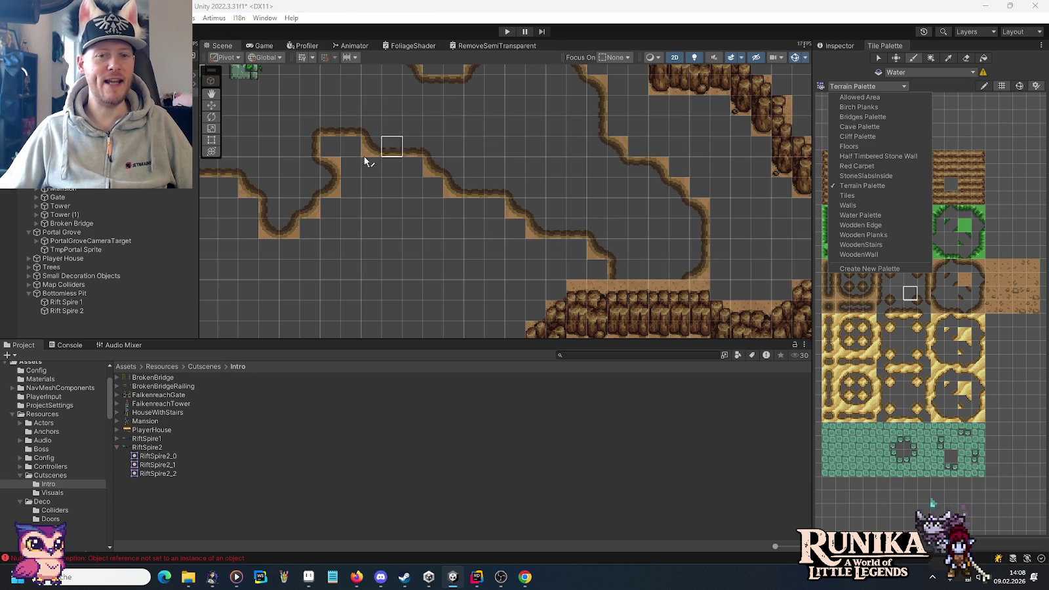
pyautogui.moveTo(714, 148)
pyautogui.mouseDown()
pyautogui.moveTo(538, 248)
pyautogui.moveTo(518, 178)
pyautogui.moveTo(520, 134)
pyautogui.mouseUp()
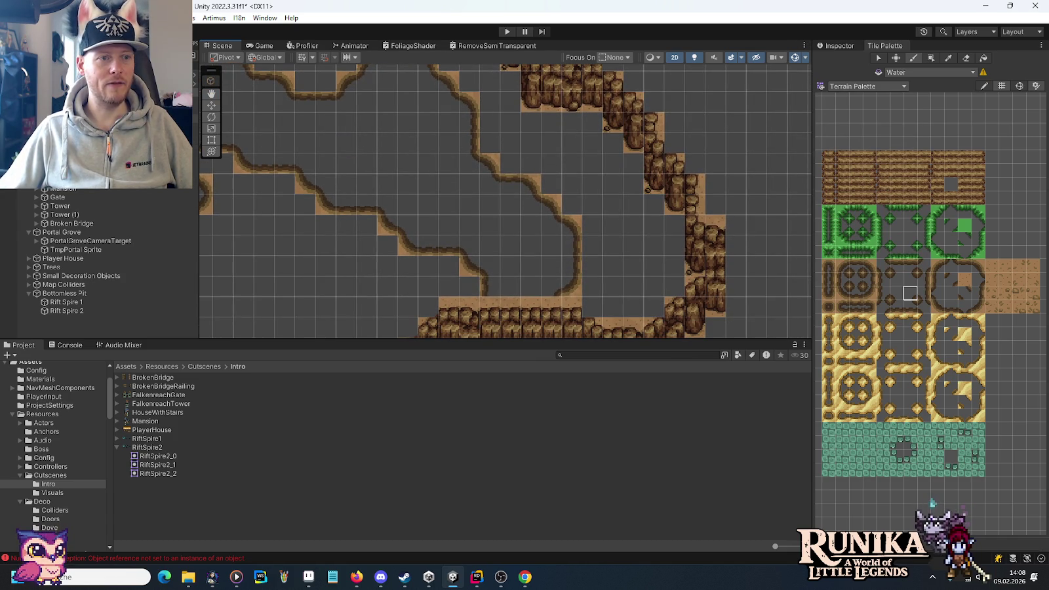
pyautogui.scroll(-2, 595, 185)
pyautogui.scroll(2, 634, 166)
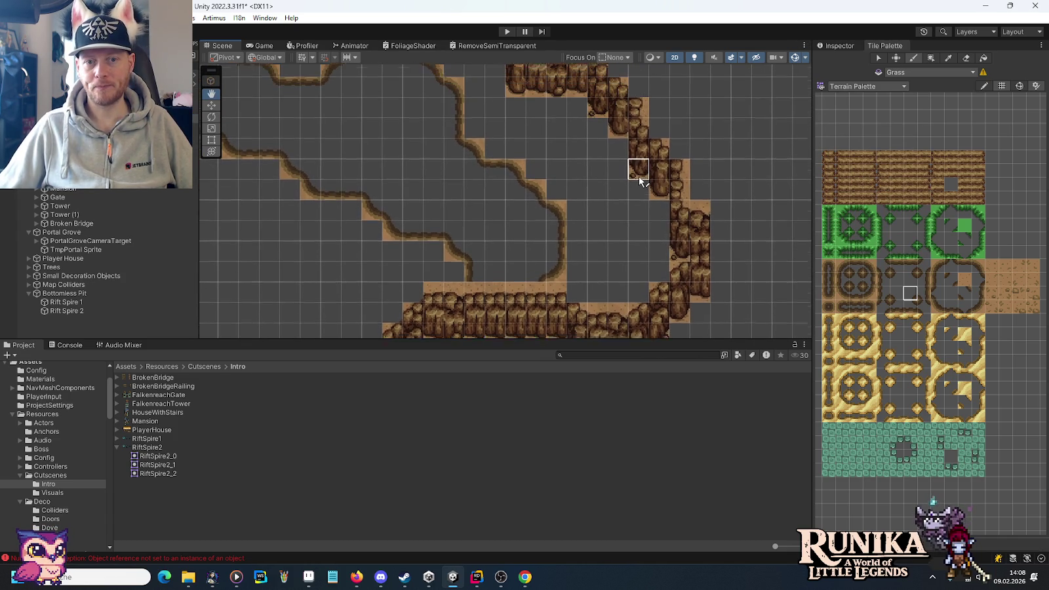
pyautogui.scroll(3, 634, 218)
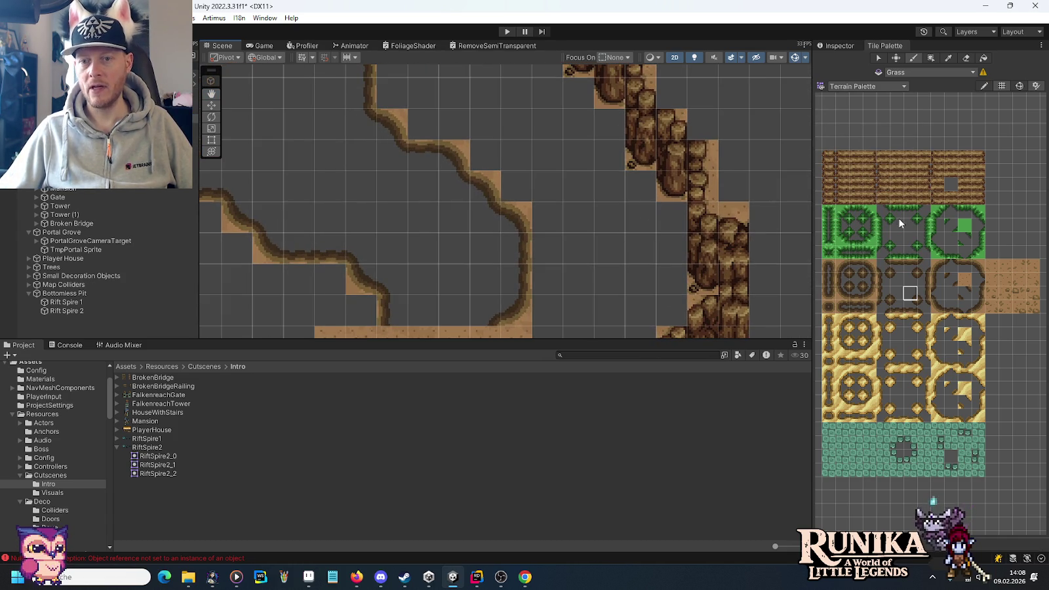
pyautogui.press('Up')
pyautogui.press('Left')
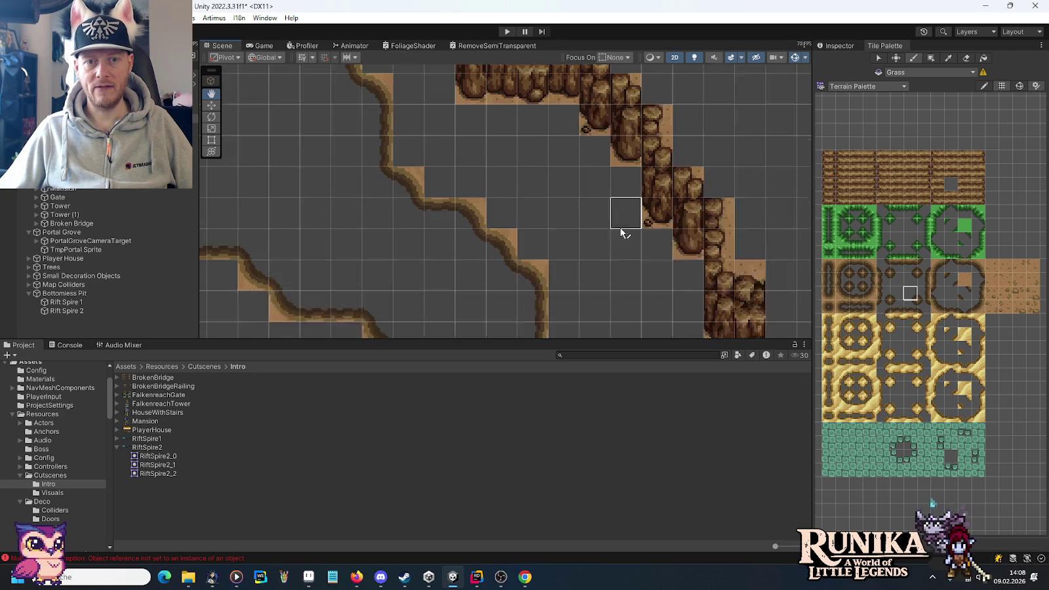
pyautogui.press('Down')
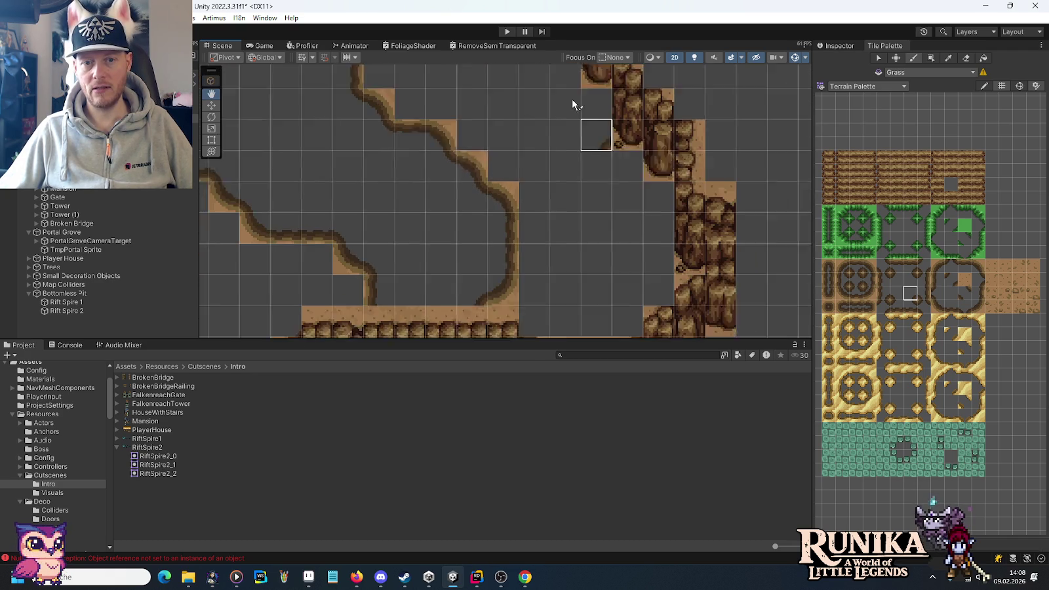
# Step: Paint grass corner tiles and a diagonal line of grass below the cliffs
pyautogui.click(937, 253)
pyautogui.click(611, 166)
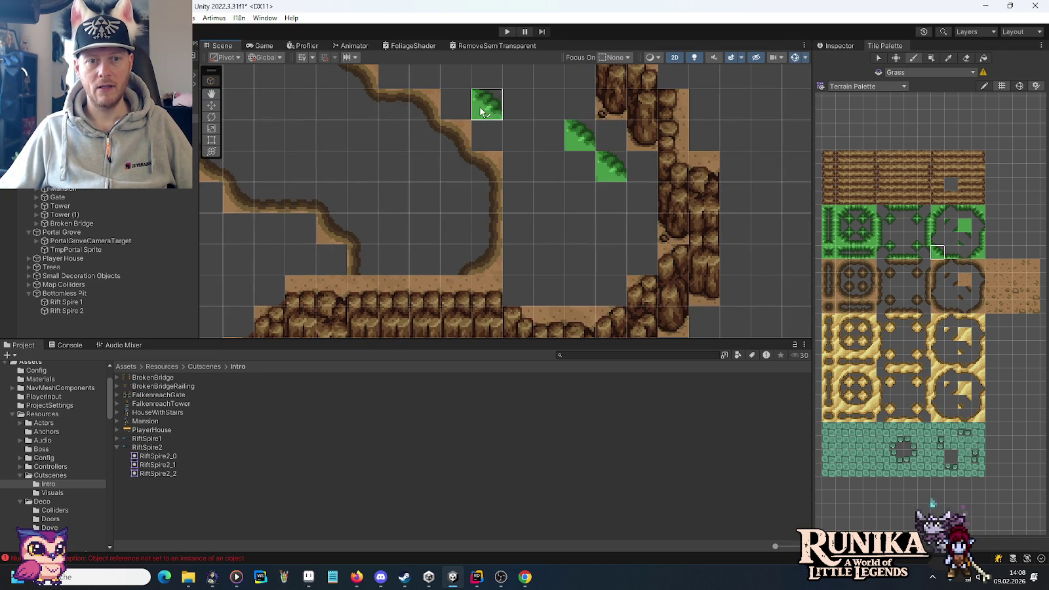
pyautogui.moveTo(488, 109); pyautogui.dragTo(520, 240)
pyautogui.click(580, 207)
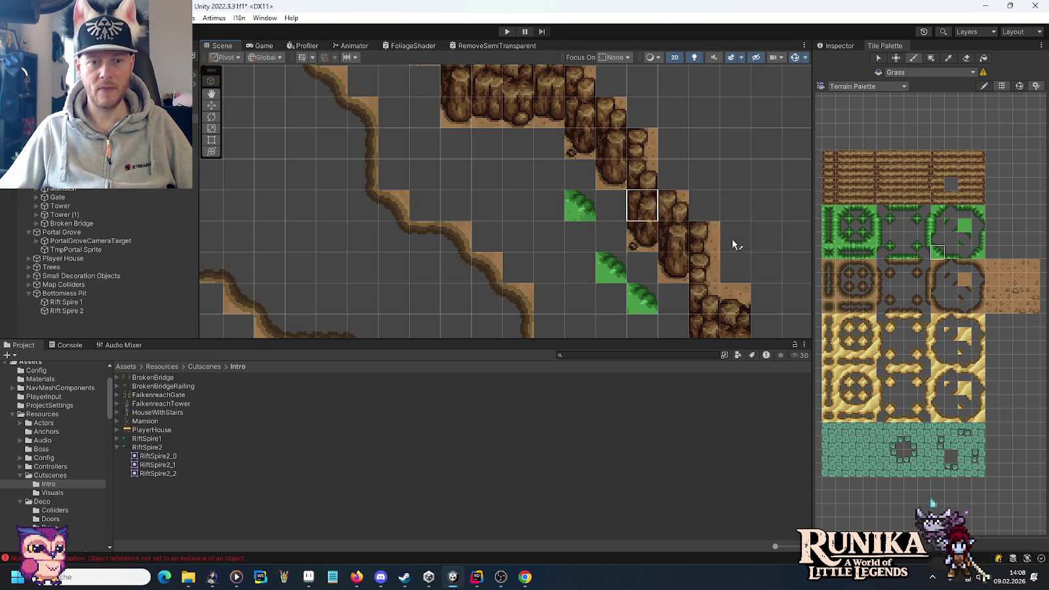
pyautogui.click(978, 212)
pyautogui.click(549, 267)
pyautogui.click(518, 236)
pyautogui.click(475, 204)
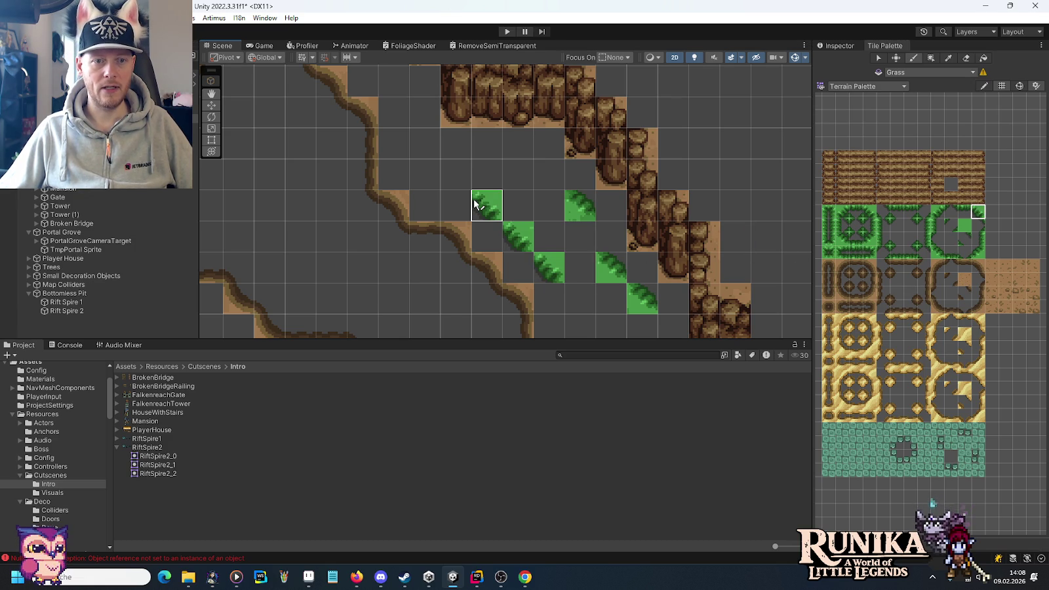
pyautogui.moveTo(481, 174); pyautogui.dragTo(571, 270)
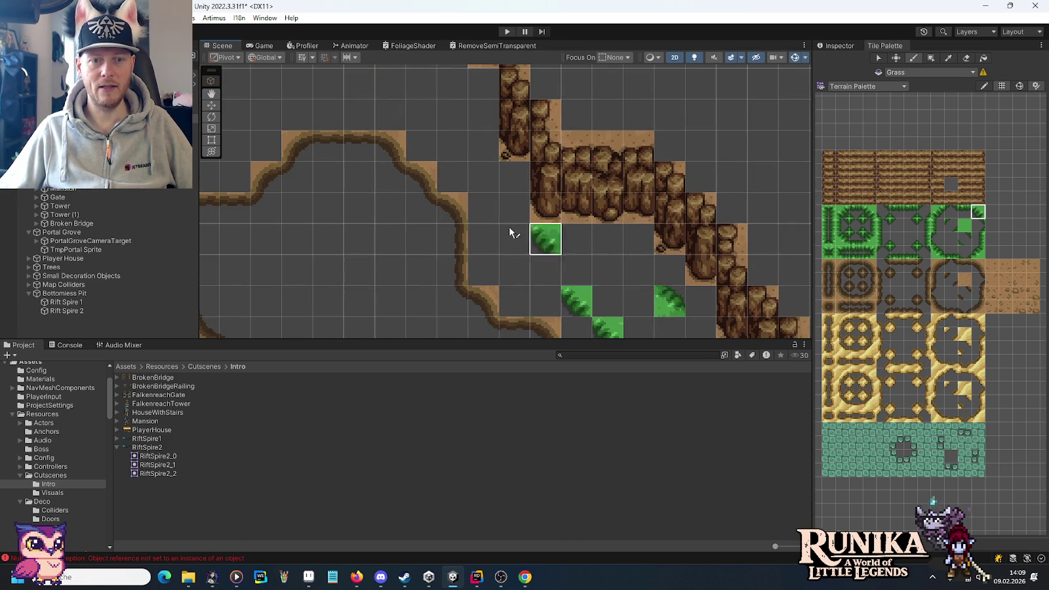
# Step: Add grass tiles and edge pieces beside the diagonal grass line
pyautogui.click(977, 251)
pyautogui.click(547, 246)
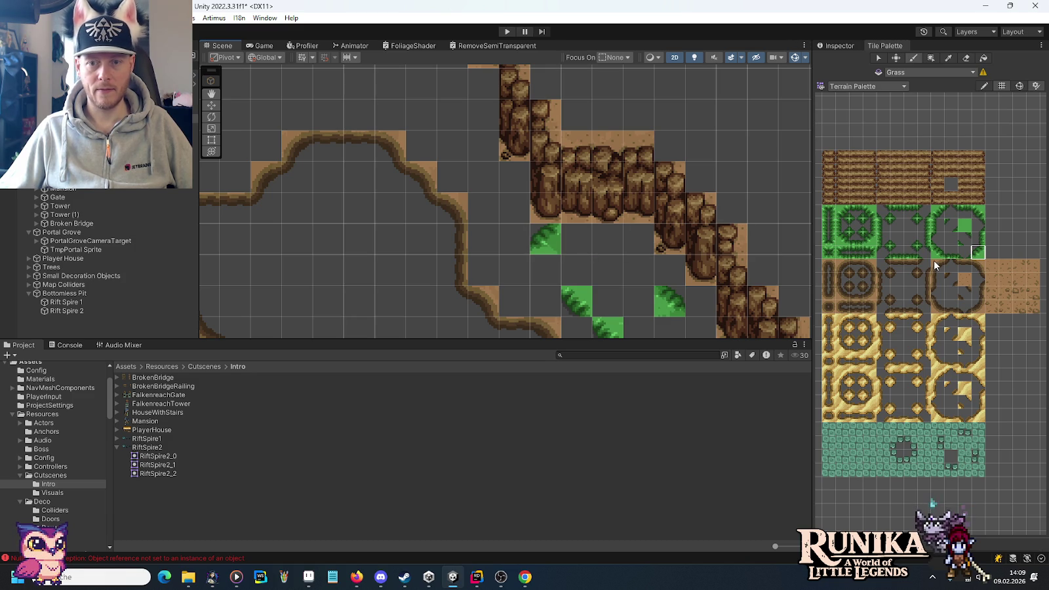
pyautogui.click(971, 212)
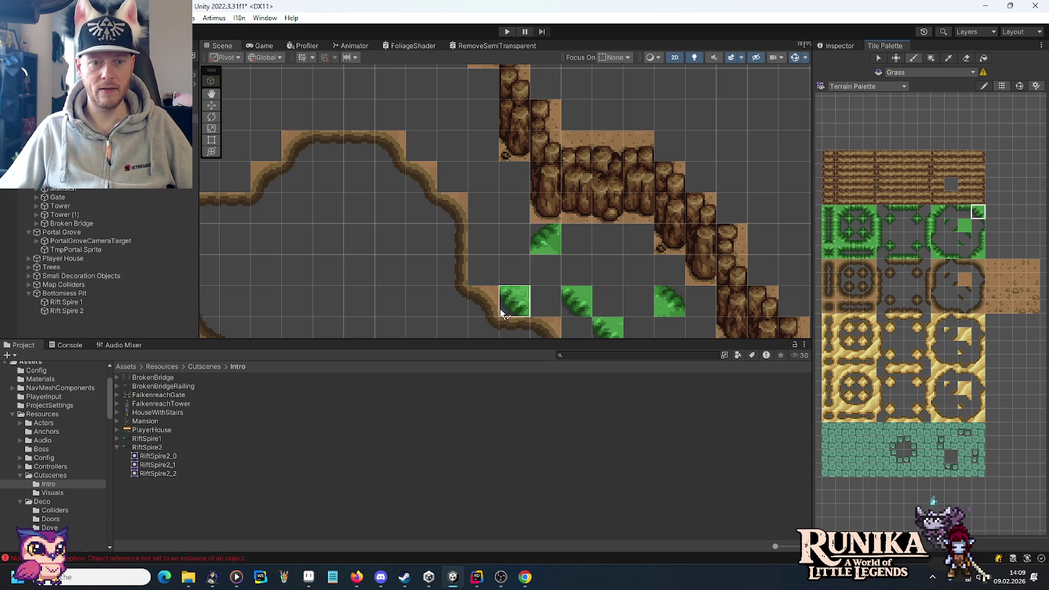
pyautogui.click(549, 282)
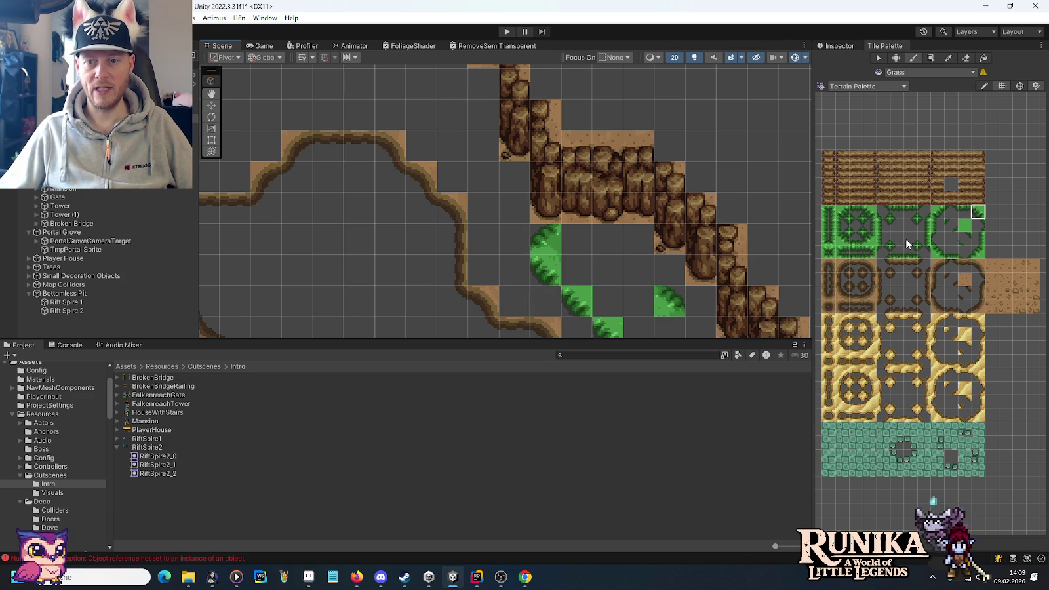
pyautogui.click(514, 239)
pyautogui.click(910, 225)
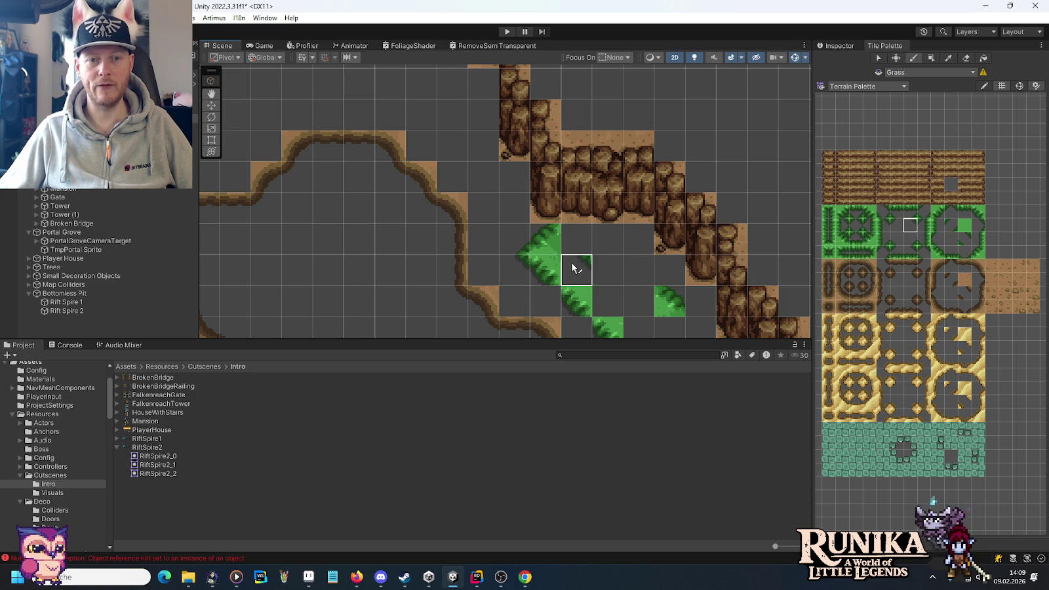
# Step: Paint grass strip tiles, undo a plain-grass repaint, and continue grass down-right
pyautogui.click(950, 252)
pyautogui.click(606, 247)
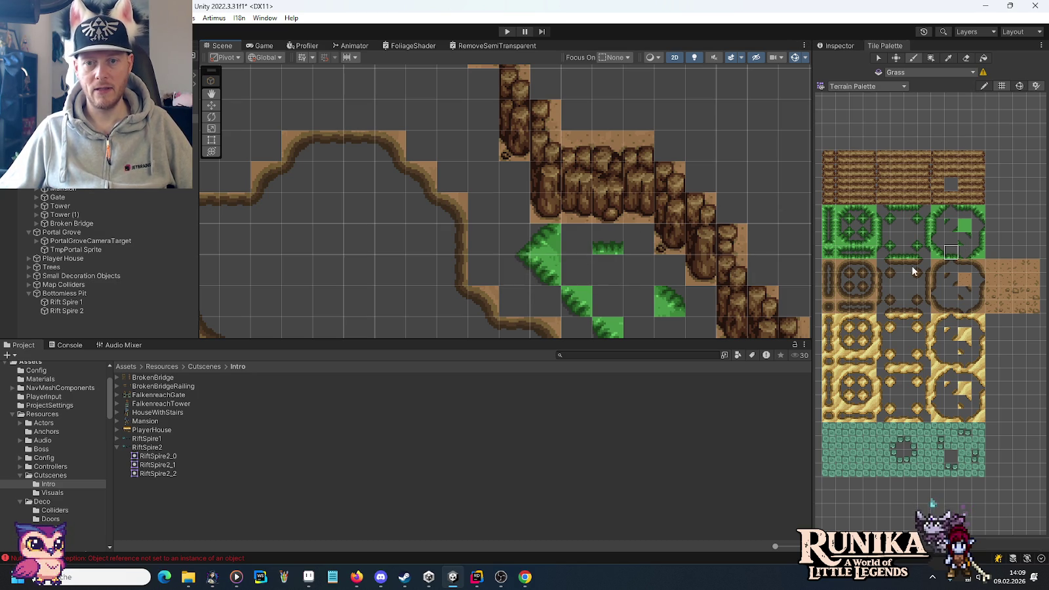
pyautogui.click(896, 240)
pyautogui.click(607, 240)
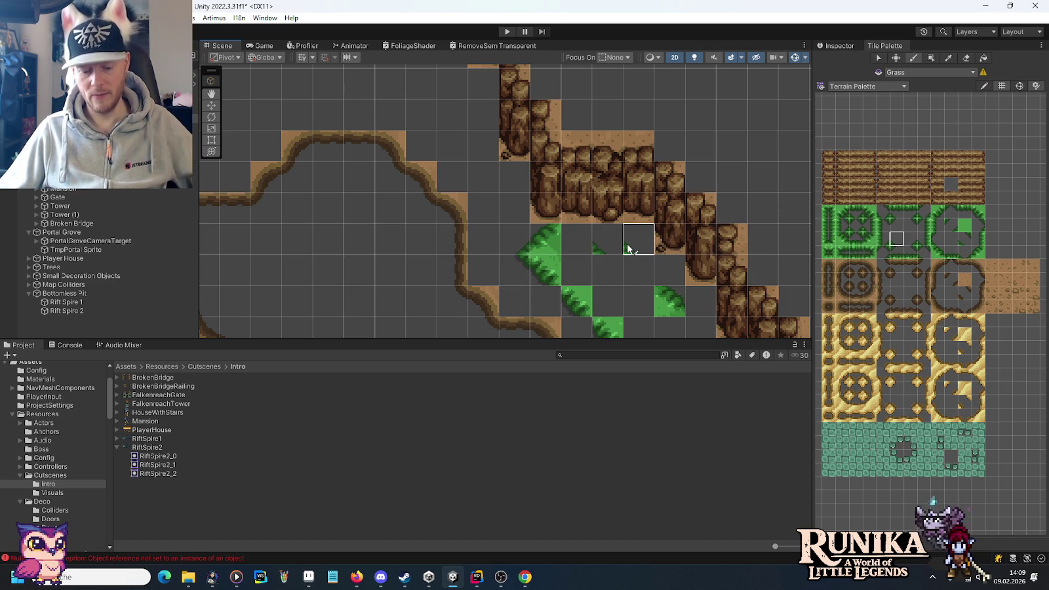
pyautogui.hotkey('ctrl', 'z')
pyautogui.click(938, 251)
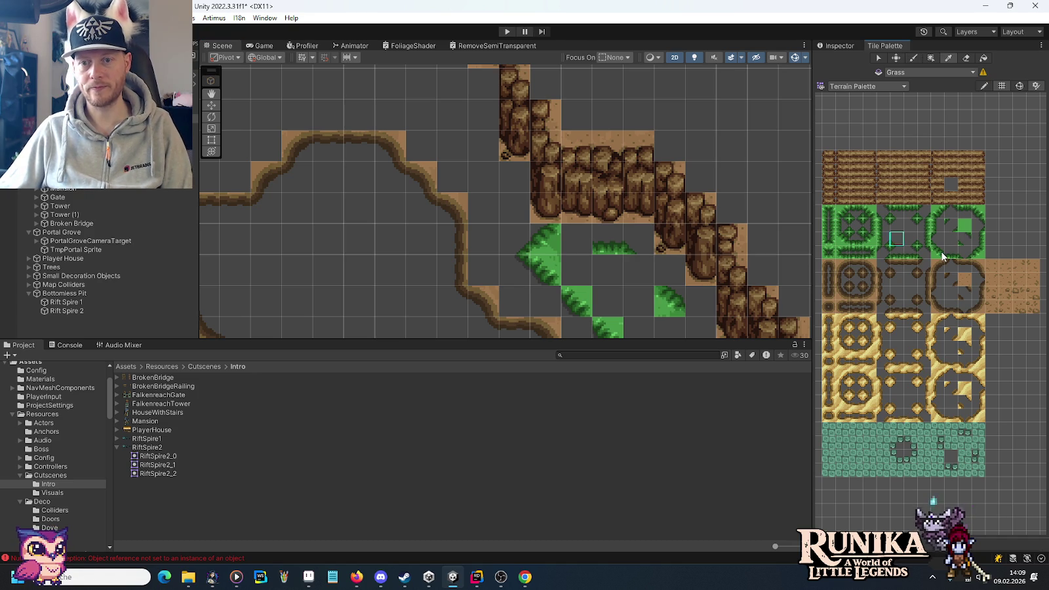
pyautogui.click(636, 277)
pyautogui.moveTo(639, 297); pyautogui.dragTo(647, 235)
pyautogui.click(896, 238)
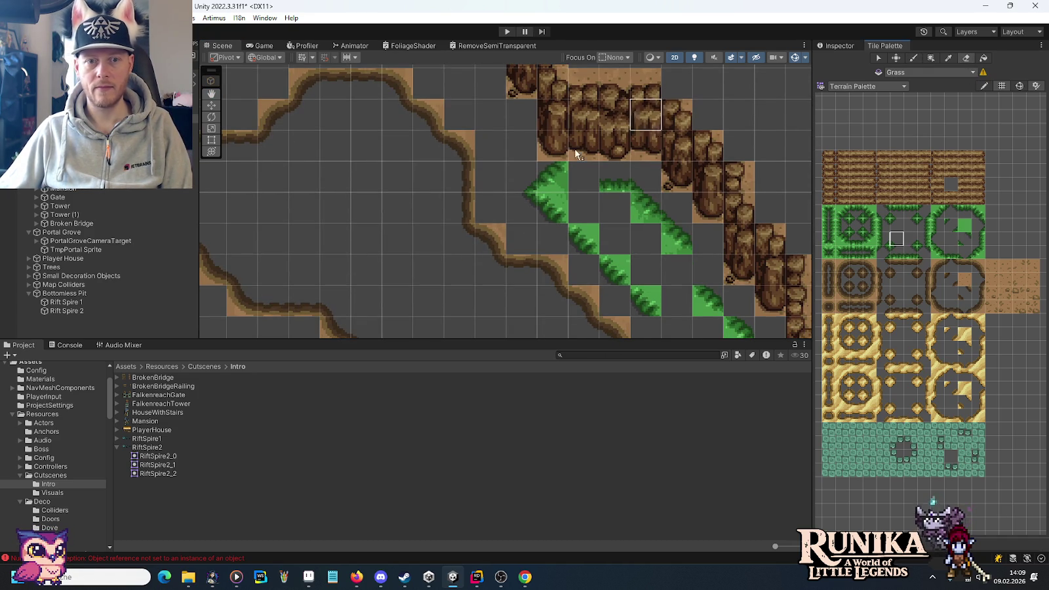
# Step: Paint grass edge tiles along the left side and top of the patch
pyautogui.click(550, 180)
pyautogui.click(910, 226)
pyautogui.click(583, 239)
pyautogui.click(565, 244)
pyautogui.click(979, 242)
pyautogui.click(553, 210)
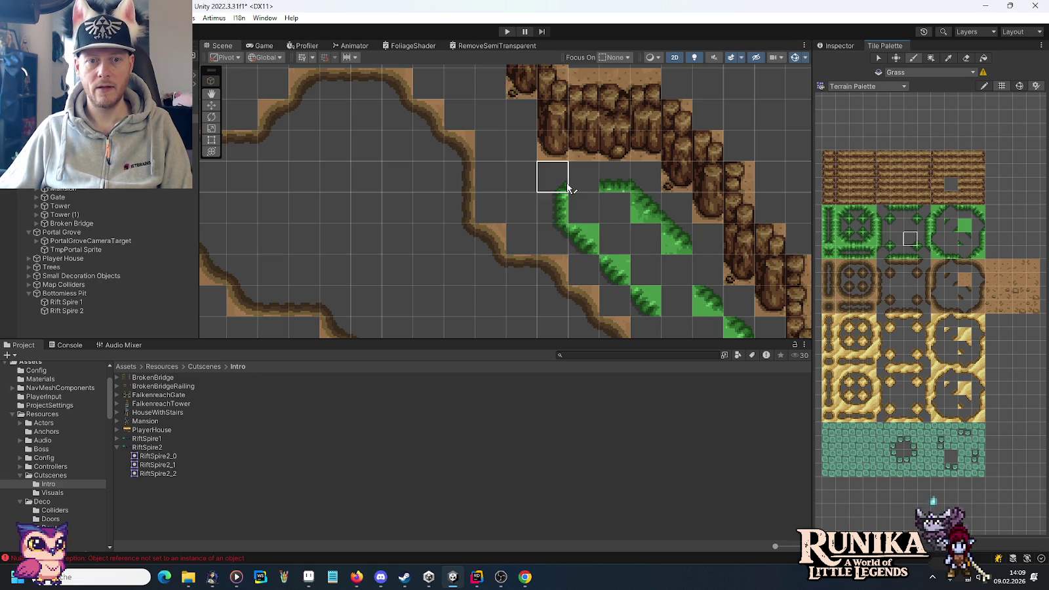
pyautogui.click(946, 252)
pyautogui.click(584, 178)
# Step: Paint grass tiles beside the cliffs and a vertical grass edge up the left column
pyautogui.press('Down')
pyautogui.press('Right')
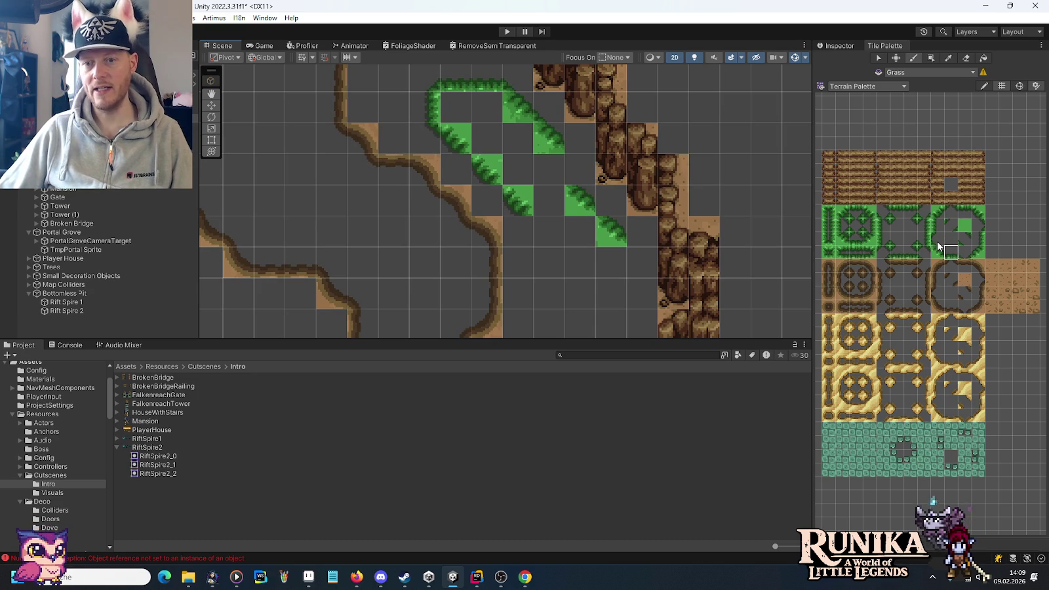
pyautogui.click(898, 243)
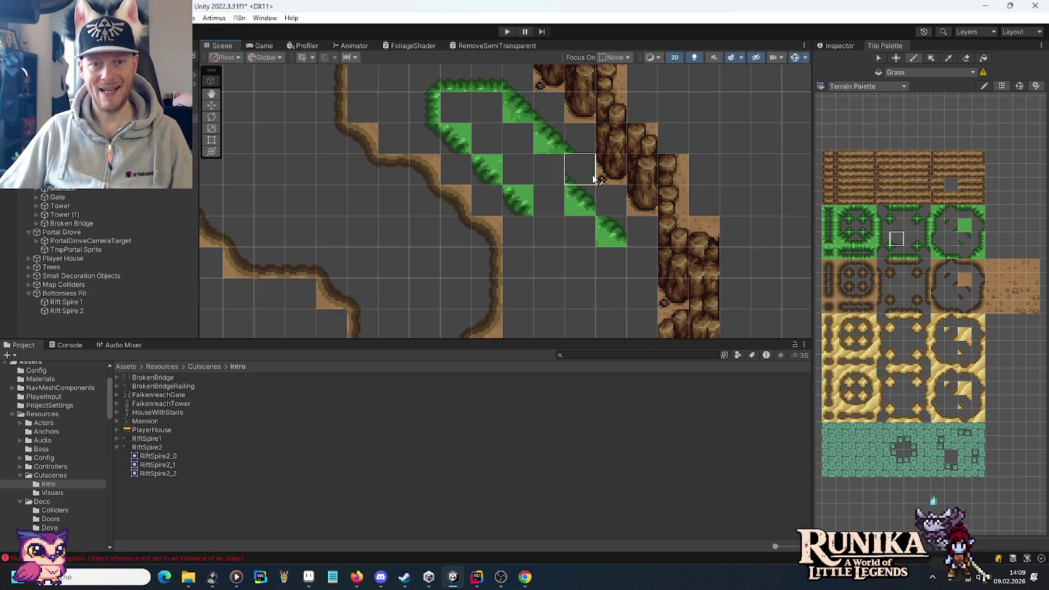
pyautogui.moveTo(611, 260); pyautogui.dragTo(652, 196)
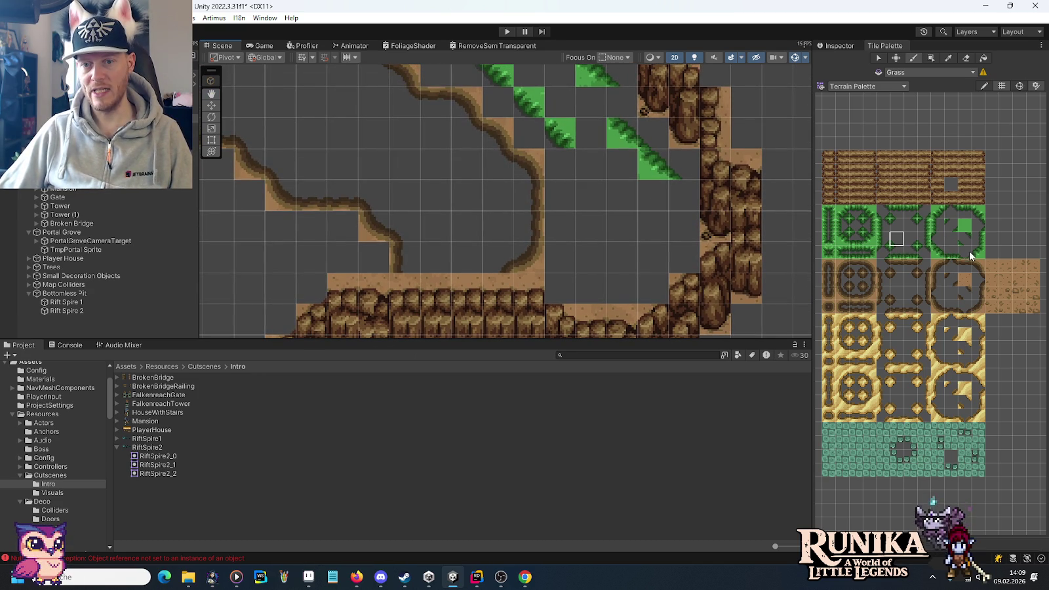
pyautogui.click(656, 259)
pyautogui.click(977, 211)
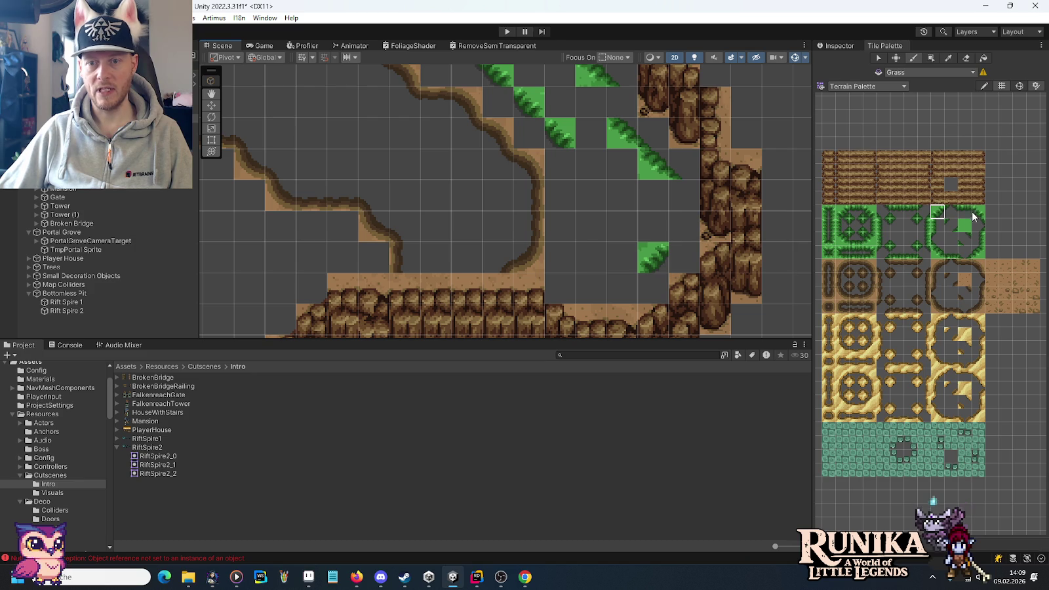
pyautogui.click(977, 238)
pyautogui.moveTo(565, 222); pyautogui.dragTo(567, 159)
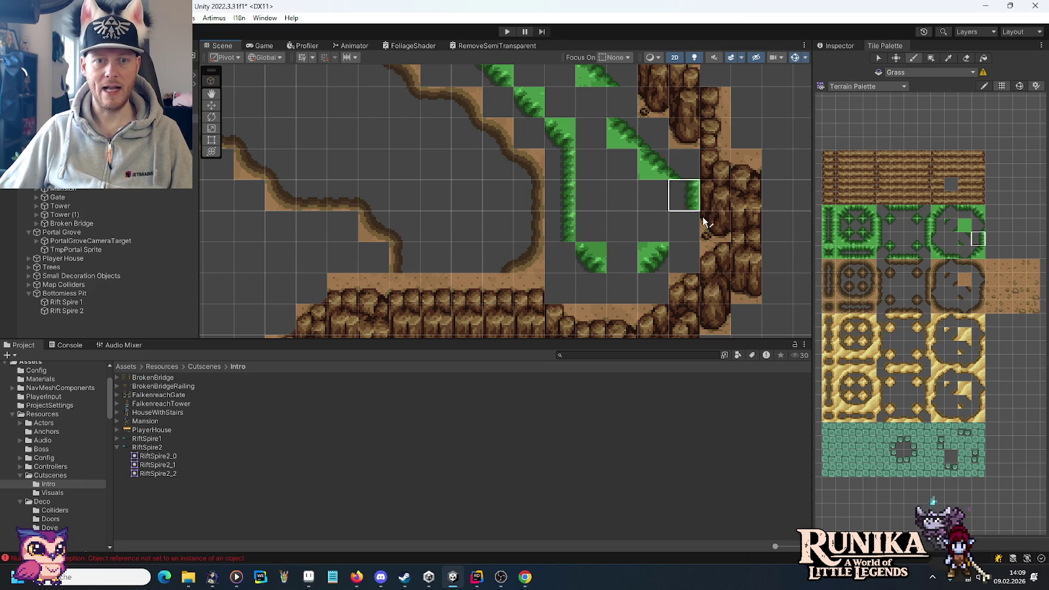
# Step: Add grass corner and bottom-edge tiles, plus two edge tiles down the right side
pyautogui.click(910, 227)
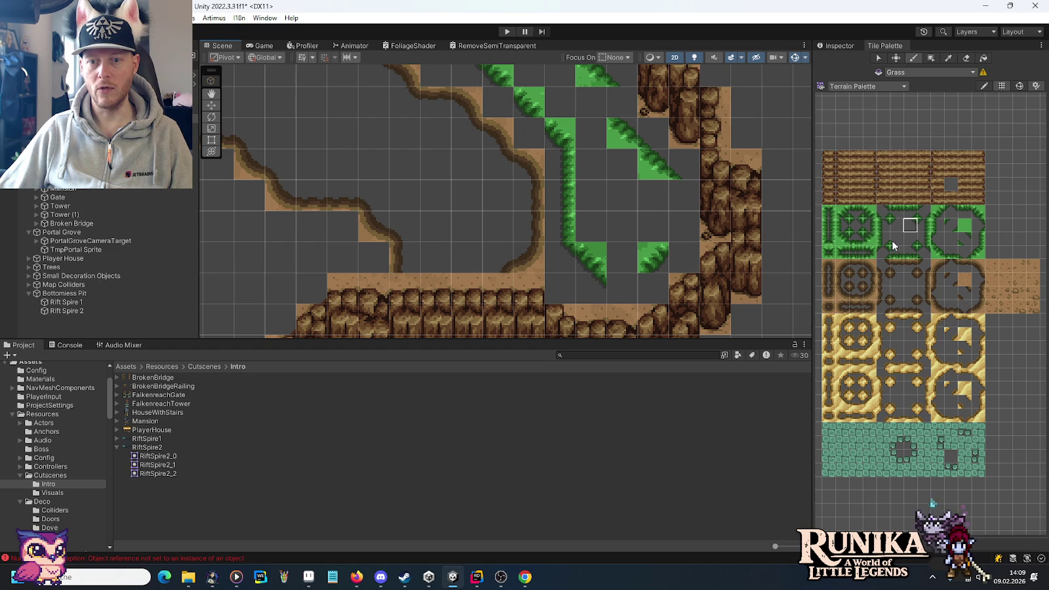
pyautogui.click(965, 212)
pyautogui.click(620, 287)
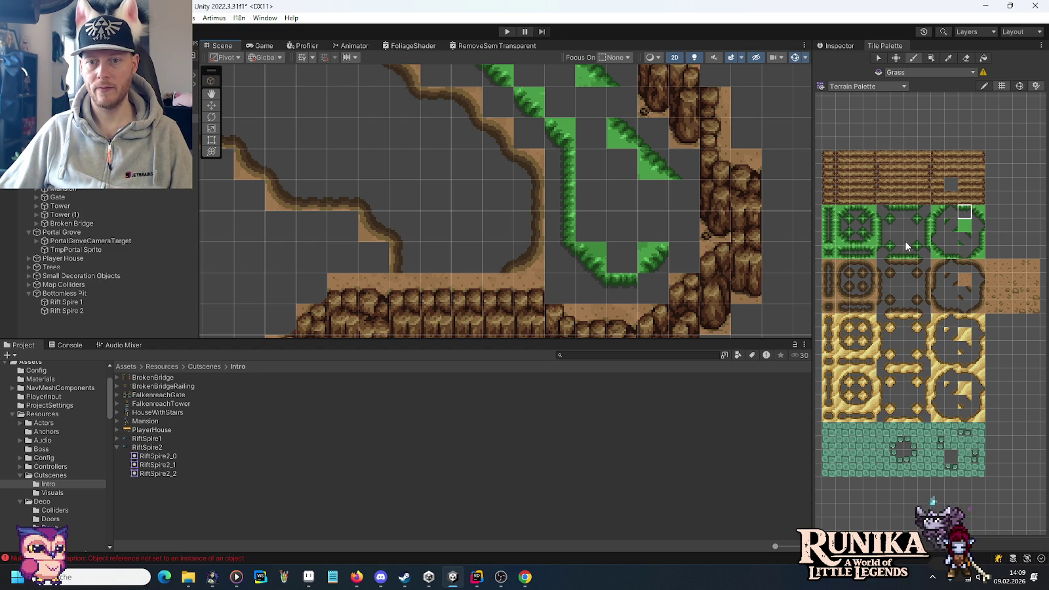
pyautogui.click(685, 257)
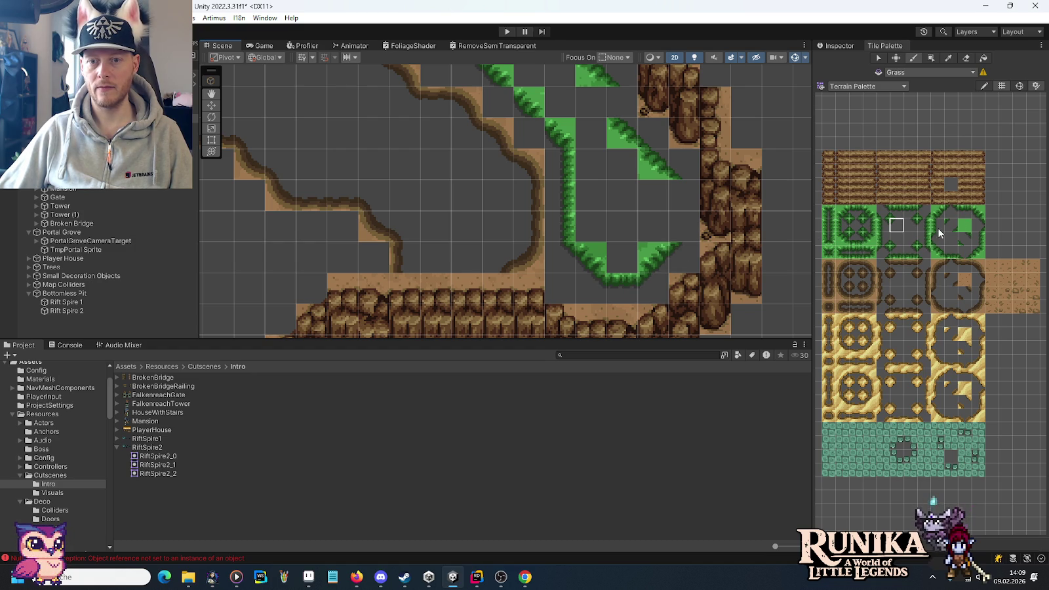
pyautogui.moveTo(685, 227); pyautogui.dragTo(685, 195)
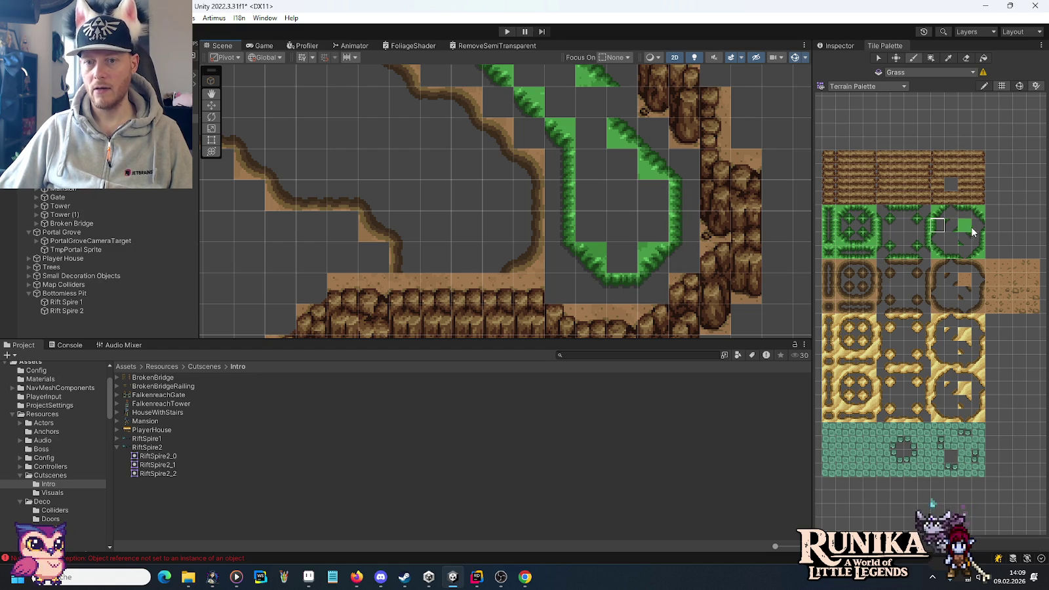
pyautogui.moveTo(628, 241)
pyautogui.mouseDown()
pyautogui.moveTo(630, 197)
pyautogui.moveTo(641, 230)
pyautogui.mouseUp()
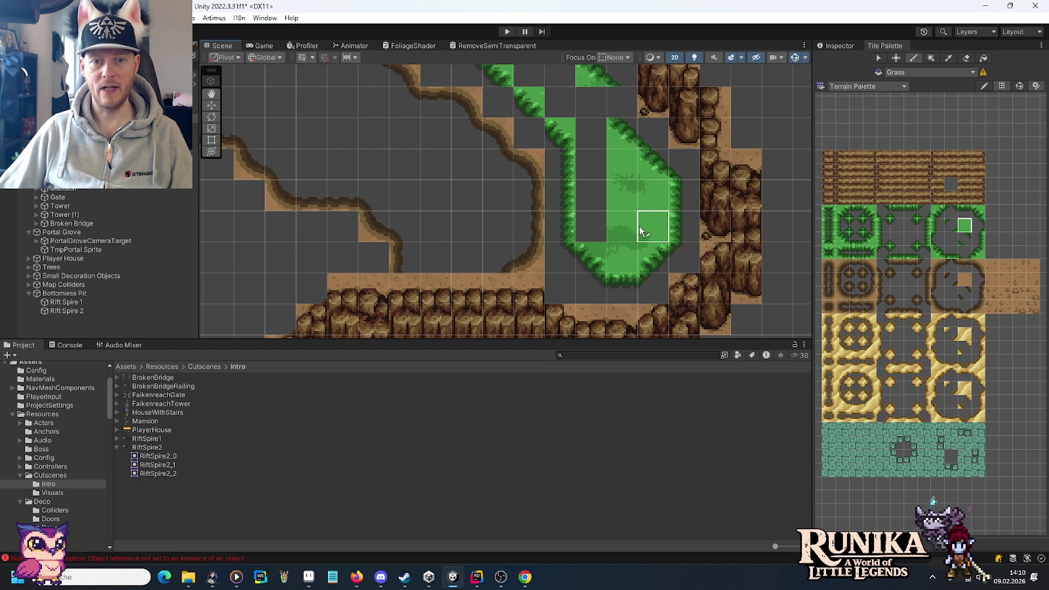
# Step: Fill the empty cells inside the patch with the solid grass tile
pyautogui.moveTo(586, 140); pyautogui.dragTo(617, 232)
pyautogui.click(937, 225)
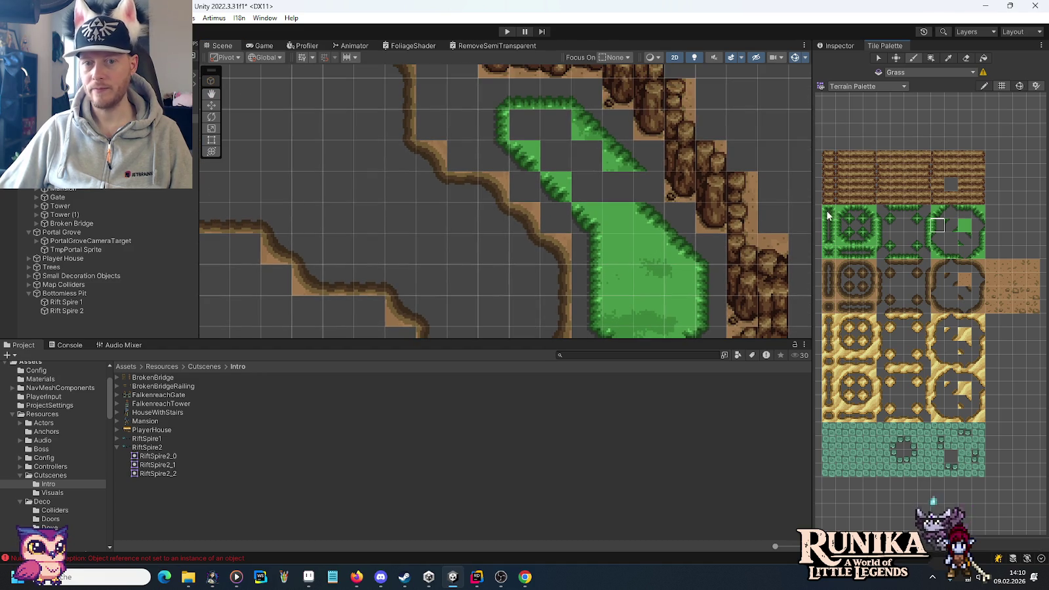
pyautogui.click(964, 228)
pyautogui.moveTo(618, 187)
pyautogui.mouseDown()
pyautogui.moveTo(586, 180)
pyautogui.moveTo(525, 124)
pyautogui.mouseUp()
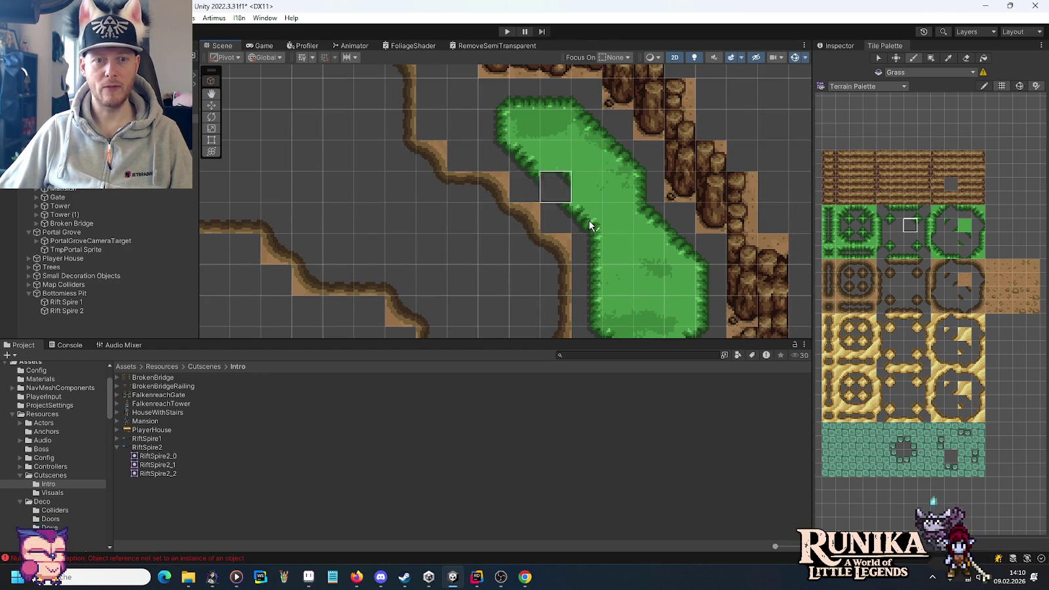
# Step: Zoom out and pan across the map to review the patch and the stone ruins
pyautogui.scroll(-5, 655, 257)
pyautogui.scroll(-1, 657, 261)
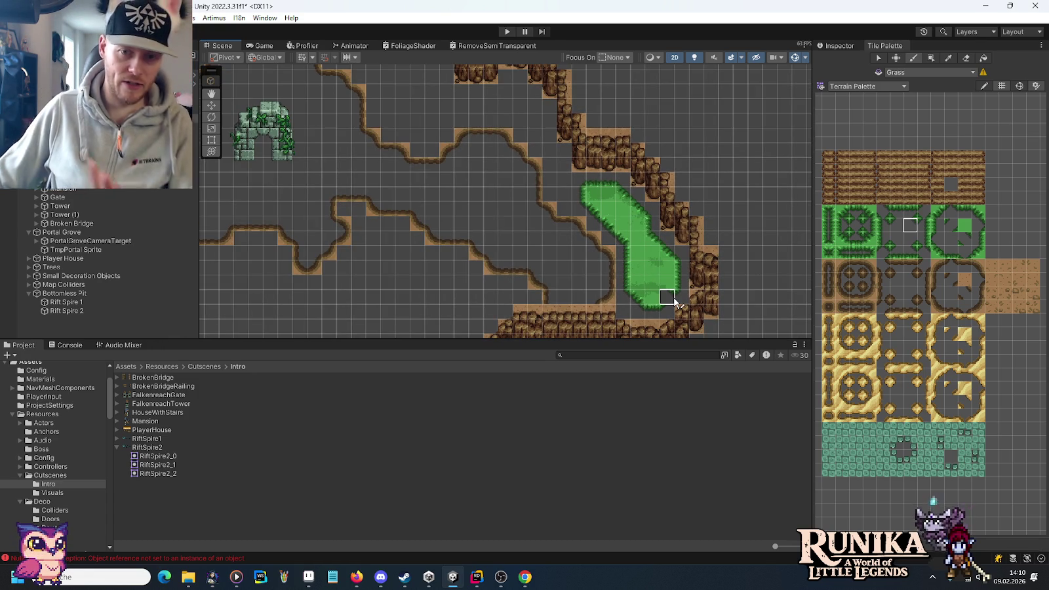
pyautogui.moveTo(649, 282)
pyautogui.mouseDown()
pyautogui.moveTo(632, 205)
pyautogui.moveTo(498, 136)
pyautogui.moveTo(603, 225)
pyautogui.moveTo(649, 239)
pyautogui.mouseUp()
pyautogui.moveTo(607, 75)
pyautogui.mouseDown()
pyautogui.moveTo(637, 188)
pyautogui.moveTo(565, 222)
pyautogui.mouseUp()
pyautogui.scroll(5, 602, 228)
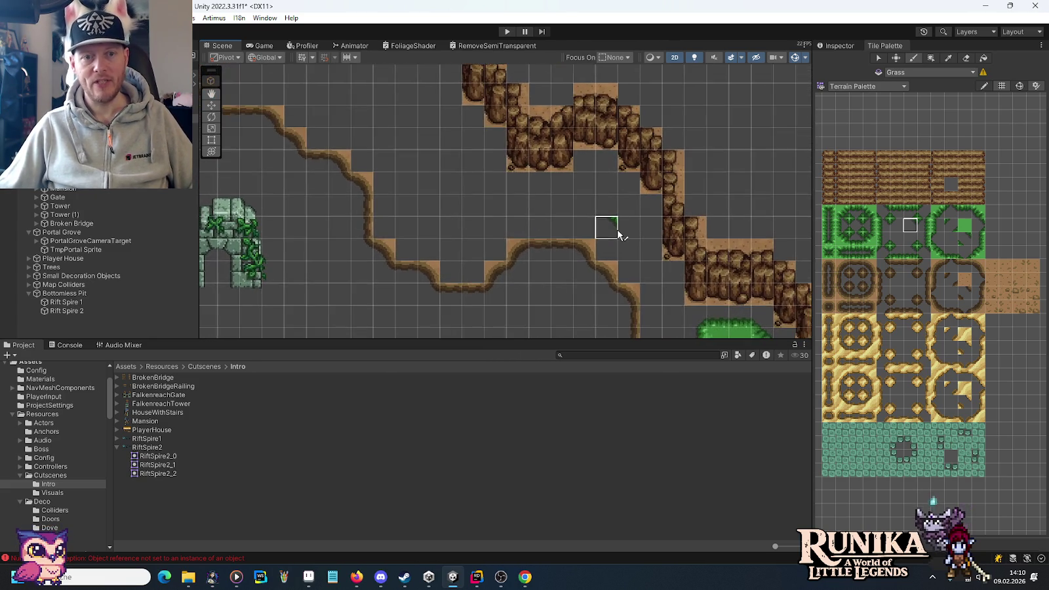
pyautogui.scroll(1, 566, 234)
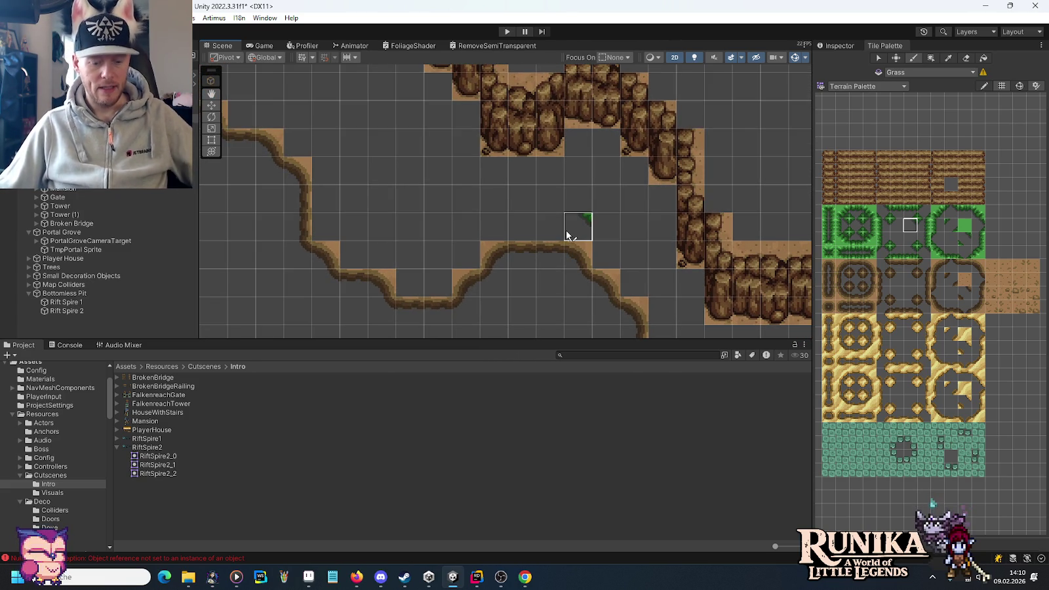
pyautogui.hotkey('alt', 'Tab')
pyautogui.hotkey('alt', 'Tab')
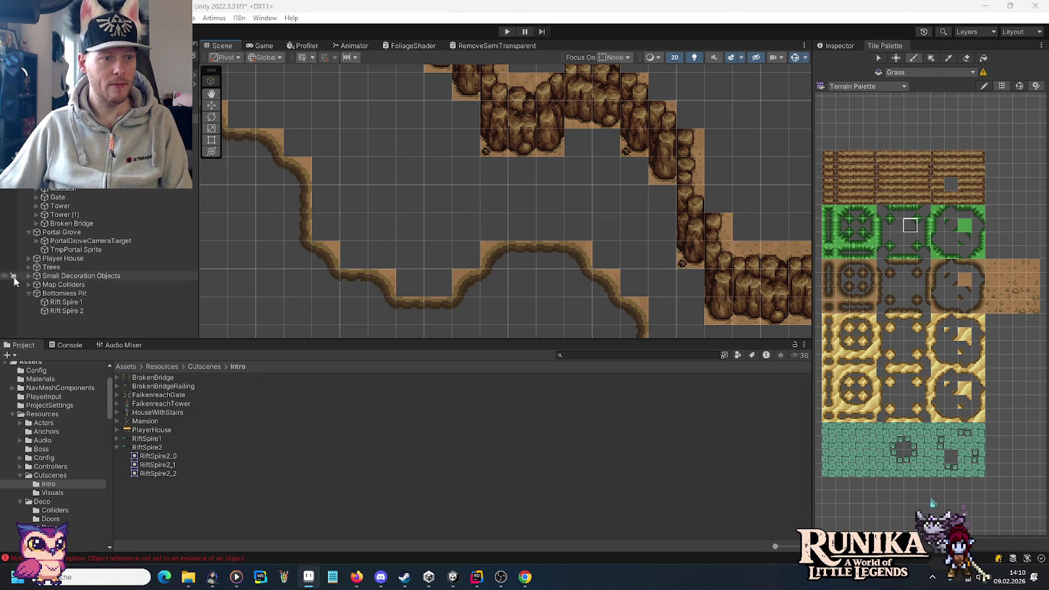
# Step: Select an oak tree, duplicate it and nudge the copy slightly upward
pyautogui.doubleClick(39, 275)
pyautogui.moveTo(415, 158)
pyautogui.mouseDown()
pyautogui.moveTo(550, 46)
pyautogui.moveTo(503, 187)
pyautogui.moveTo(520, 152)
pyautogui.moveTo(478, 240)
pyautogui.moveTo(600, 101)
pyautogui.moveTo(574, 262)
pyautogui.moveTo(594, 112)
pyautogui.mouseUp()
pyautogui.click(478, 240)
pyautogui.hotkey('ctrl', 'd')
pyautogui.moveTo(609, 172); pyautogui.dragTo(600, 231)
pyautogui.scroll(3, 589, 179)
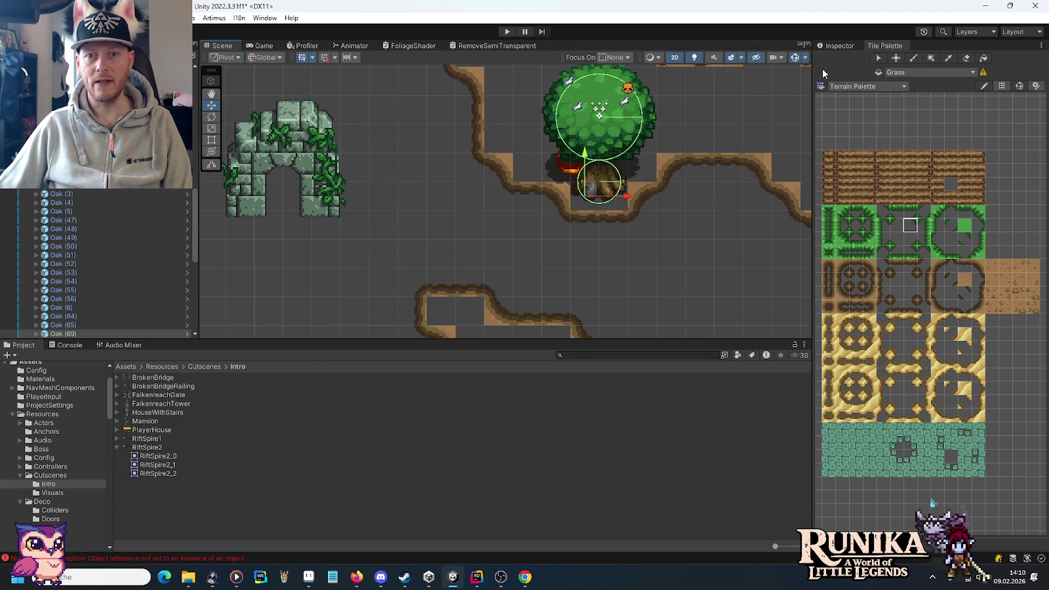
pyautogui.click(825, 47)
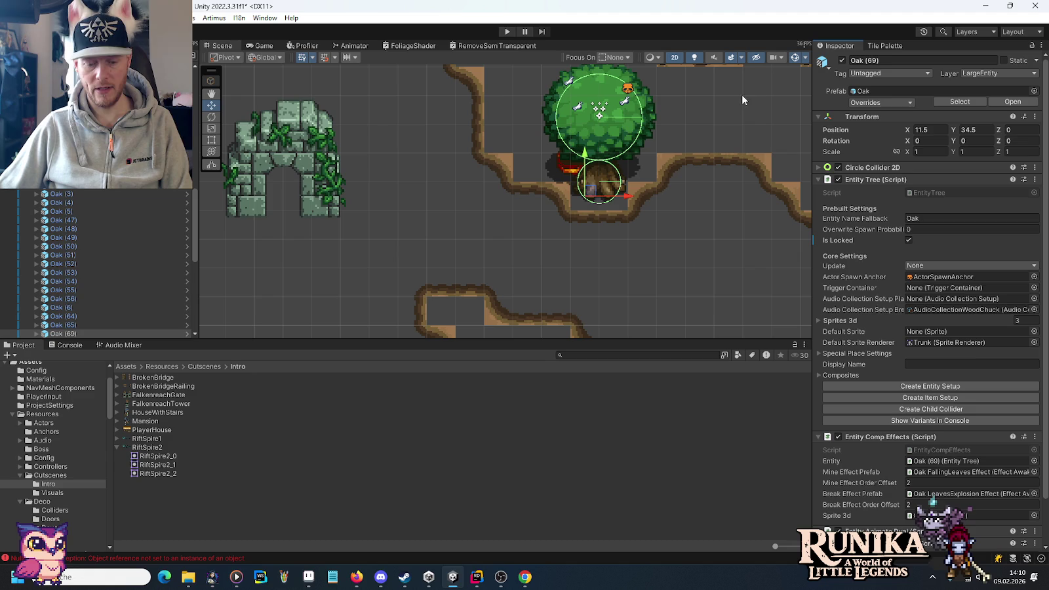
pyautogui.moveTo(591, 192)
pyautogui.mouseDown()
pyautogui.moveTo(591, 102)
pyautogui.moveTo(592, 190)
pyautogui.moveTo(556, 139)
pyautogui.moveTo(518, 117)
pyautogui.moveTo(508, 129)
pyautogui.mouseUp()
# Step: Duplicate the oak again and move the new copies lower down toward the path
pyautogui.hotkey('ctrl', 'd')
pyautogui.scroll(2, 633, 180)
pyautogui.scroll(-2, 633, 180)
pyautogui.scroll(-3, 633, 180)
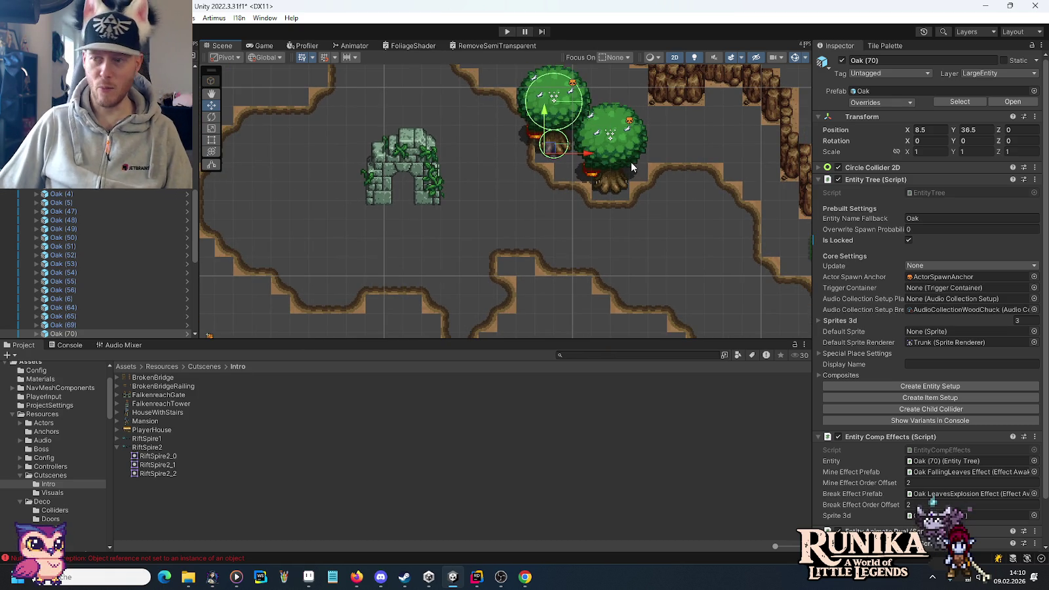
pyautogui.hotkey('alt', 'Tab')
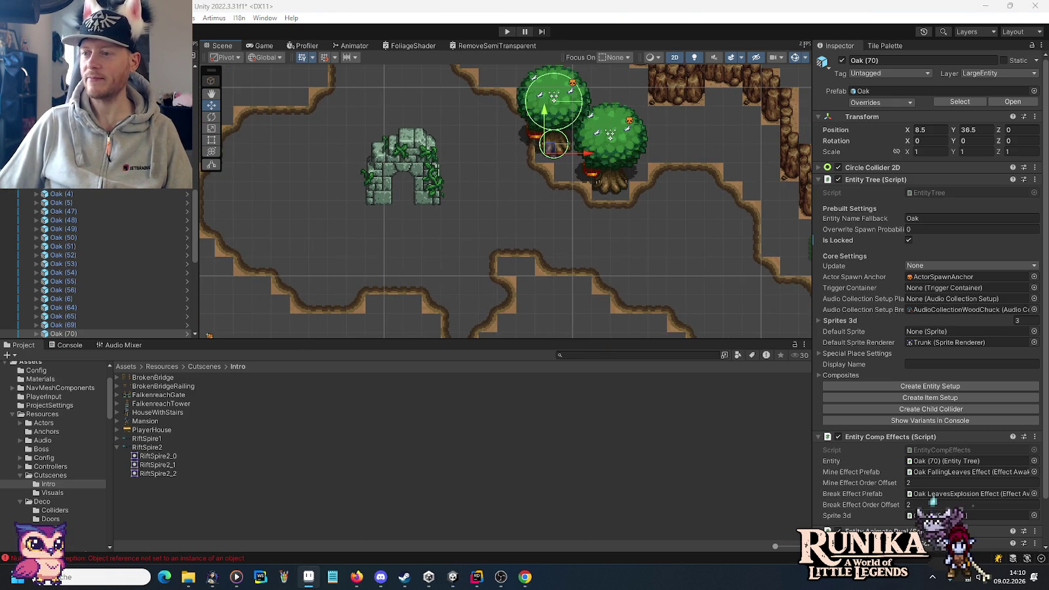
pyautogui.moveTo(553, 153)
pyautogui.mouseDown()
pyautogui.moveTo(534, 226)
pyautogui.moveTo(555, 139)
pyautogui.moveTo(525, 315)
pyautogui.mouseUp()
pyautogui.hotkey('ctrl', 'd')
pyautogui.moveTo(582, 280); pyautogui.dragTo(604, 194)
pyautogui.moveTo(547, 233)
pyautogui.mouseDown()
pyautogui.moveTo(590, 216)
pyautogui.moveTo(578, 242)
pyautogui.moveTo(498, 239)
pyautogui.moveTo(550, 254)
pyautogui.moveTo(537, 259)
pyautogui.mouseUp()
# Step: Arrange Oak (72) and Oak (71) side by side just above the dirt path
pyautogui.hotkey('ctrl', 'd')
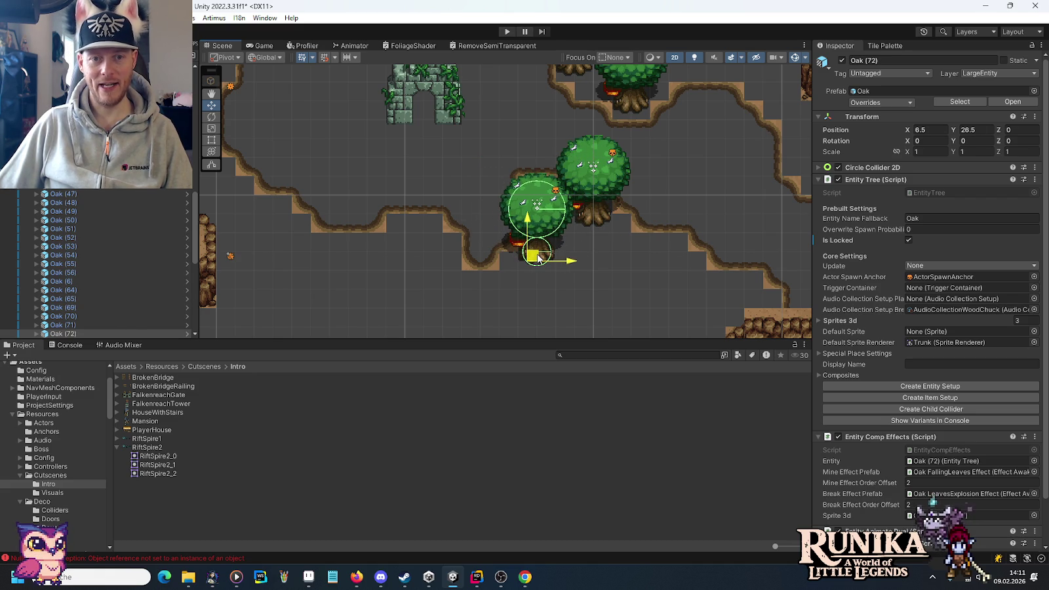
pyautogui.moveTo(537, 258); pyautogui.dragTo(556, 259)
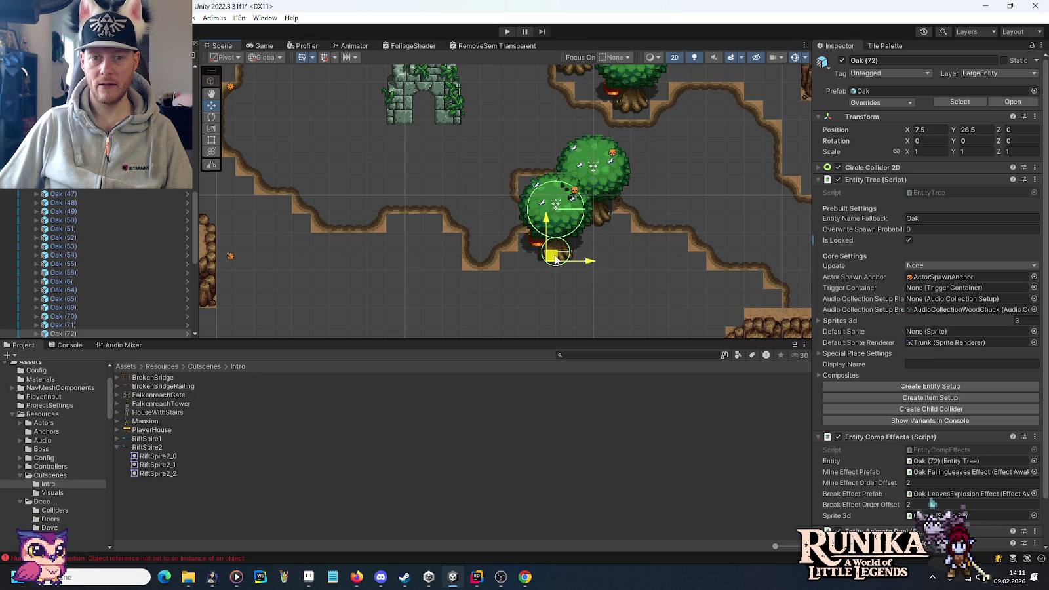
pyautogui.moveTo(556, 259); pyautogui.dragTo(407, 286)
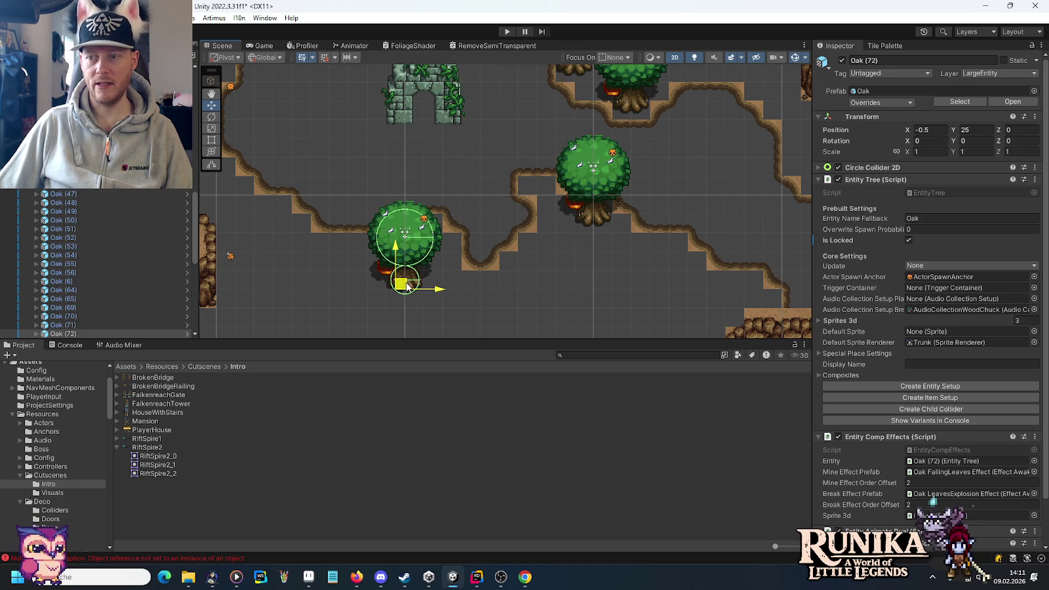
pyautogui.click(591, 217)
pyautogui.moveTo(590, 219); pyautogui.dragTo(609, 245)
pyautogui.click(407, 284)
pyautogui.moveTo(405, 283)
pyautogui.mouseDown()
pyautogui.moveTo(550, 264)
pyautogui.moveTo(556, 274)
pyautogui.mouseUp()
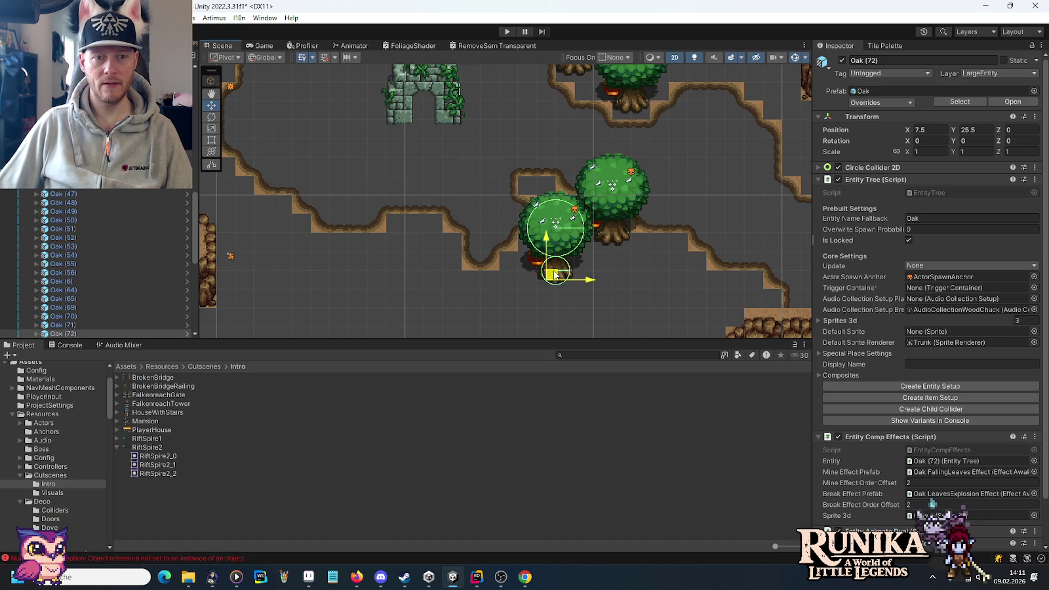
# Step: Look over the area around the trees and select the Grass tilemap
pyautogui.moveTo(658, 119); pyautogui.dragTo(642, 198)
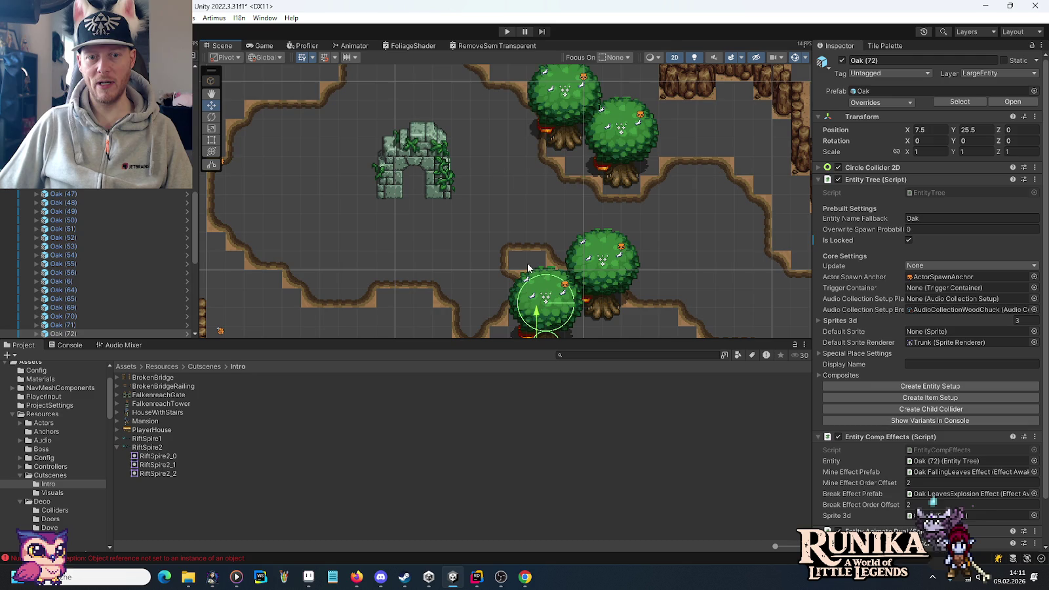
pyautogui.moveTo(587, 262)
pyautogui.mouseDown()
pyautogui.moveTo(604, 227)
pyautogui.moveTo(571, 328)
pyautogui.moveTo(647, 205)
pyautogui.moveTo(518, 236)
pyautogui.mouseUp()
pyautogui.scroll(5, 543, 184)
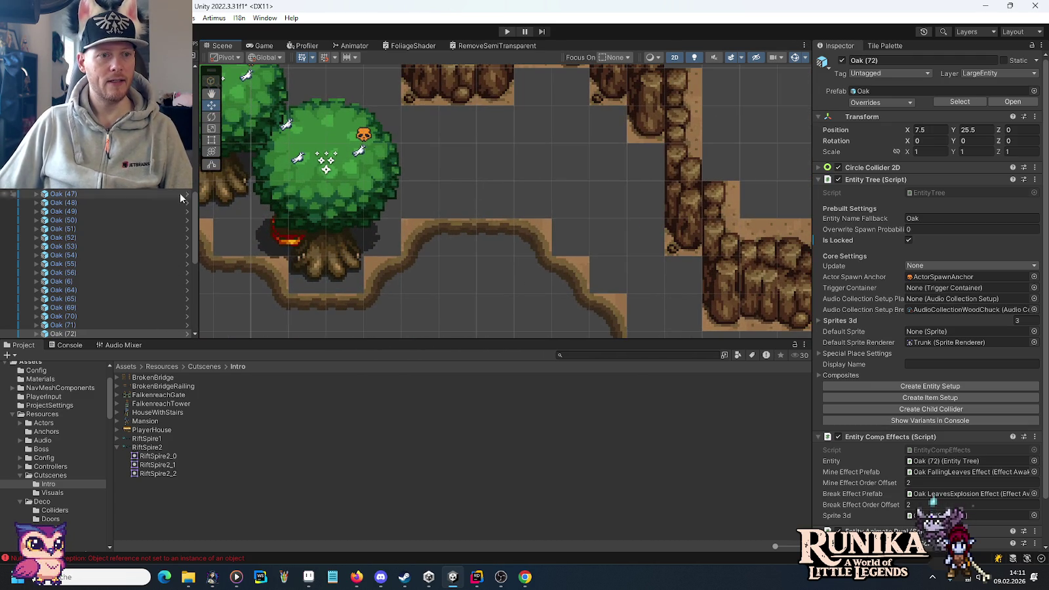
pyautogui.moveTo(194, 214); pyautogui.dragTo(202, 90)
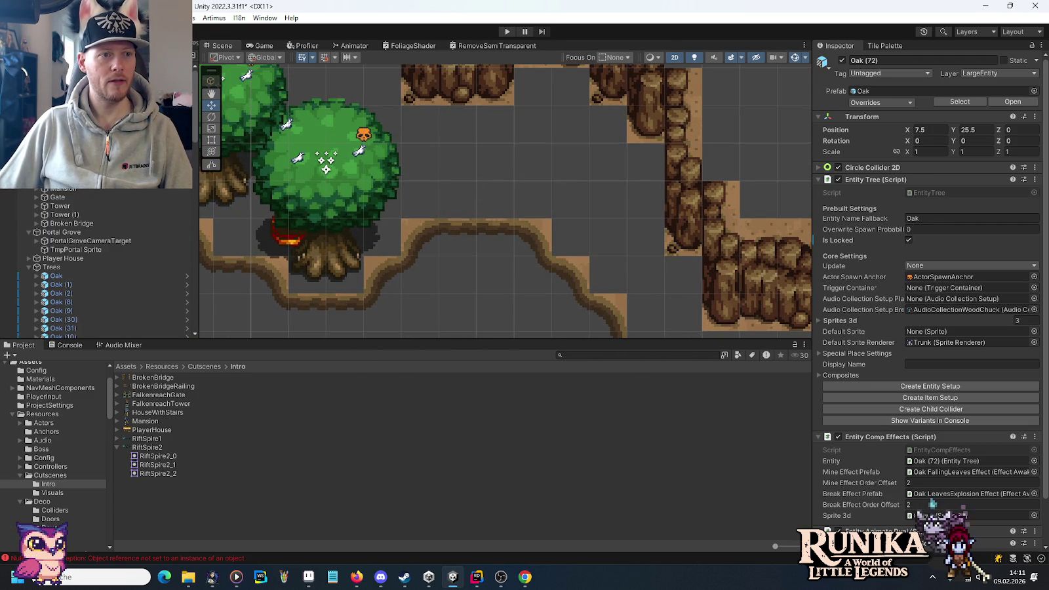
pyautogui.click(670, 212)
# Step: Frame the grass area, open the Terrain Palette and paint a grass tile right of the trees
pyautogui.press('f')
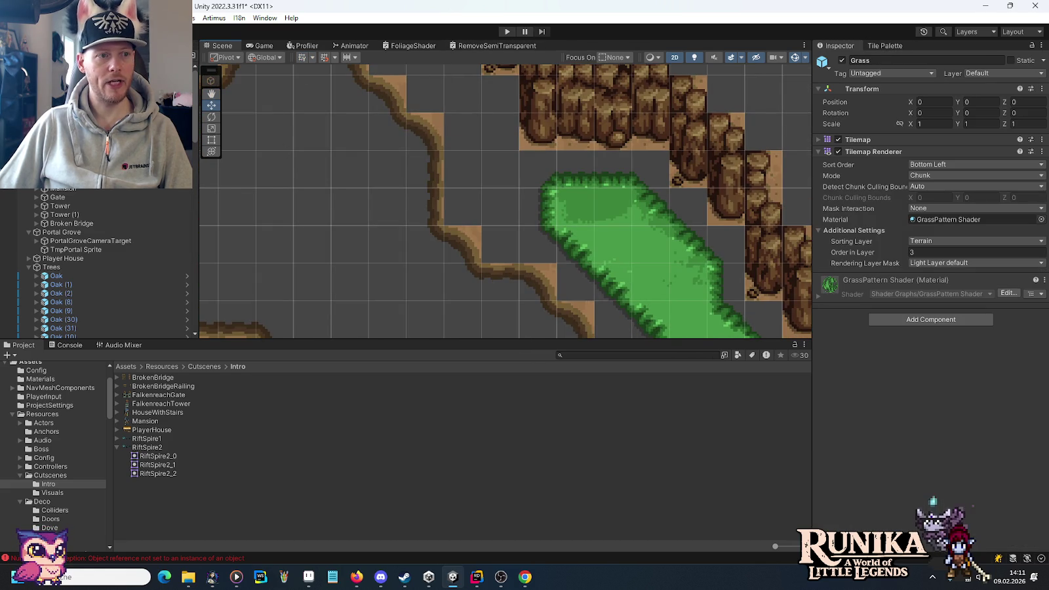
pyautogui.moveTo(440, 169)
pyautogui.mouseDown()
pyautogui.moveTo(630, 293)
pyautogui.moveTo(557, 253)
pyautogui.moveTo(564, 259)
pyautogui.mouseUp()
pyautogui.click(891, 46)
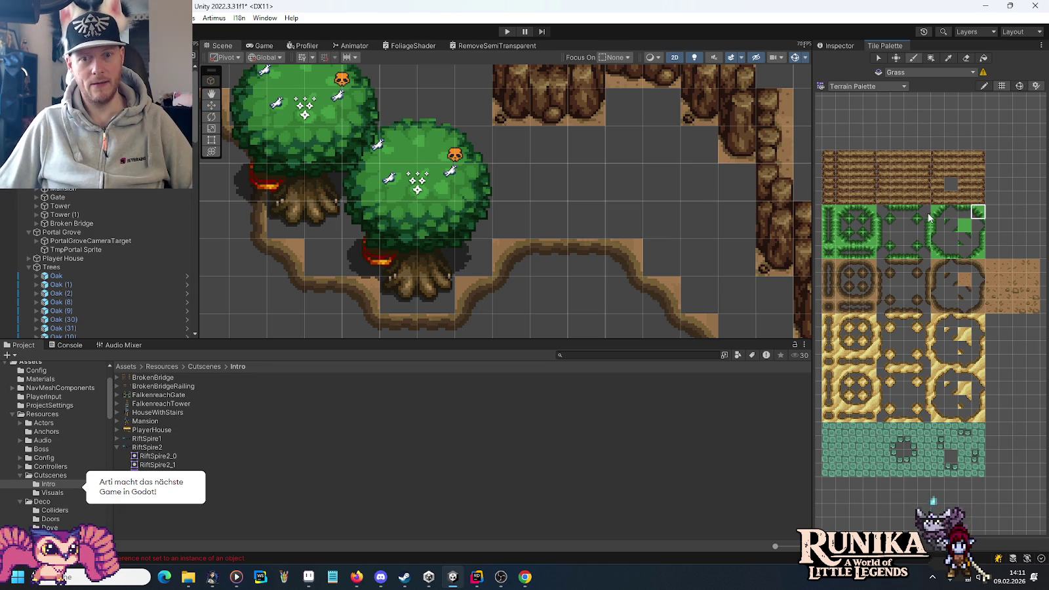
pyautogui.click(661, 222)
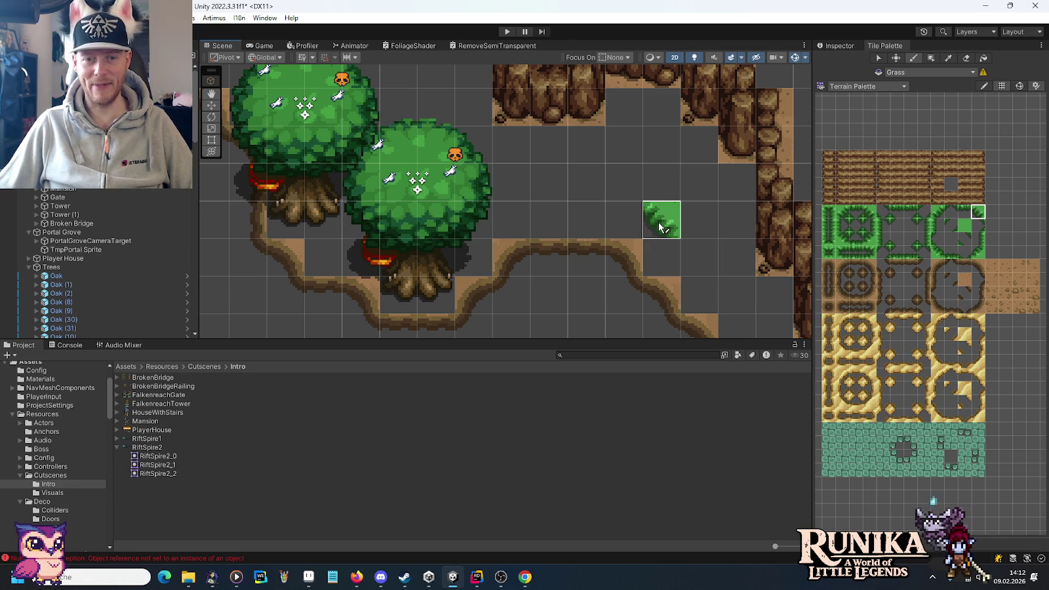
# Step: Close the U-shaped grass patch with edge tiles and a corner above the right arm
pyautogui.click(910, 223)
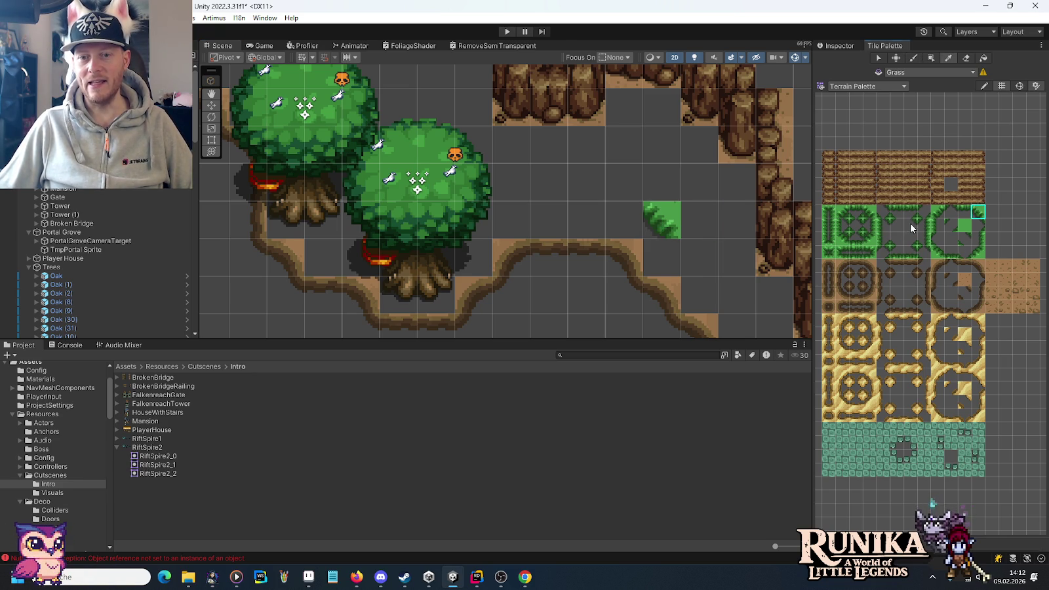
pyautogui.click(966, 212)
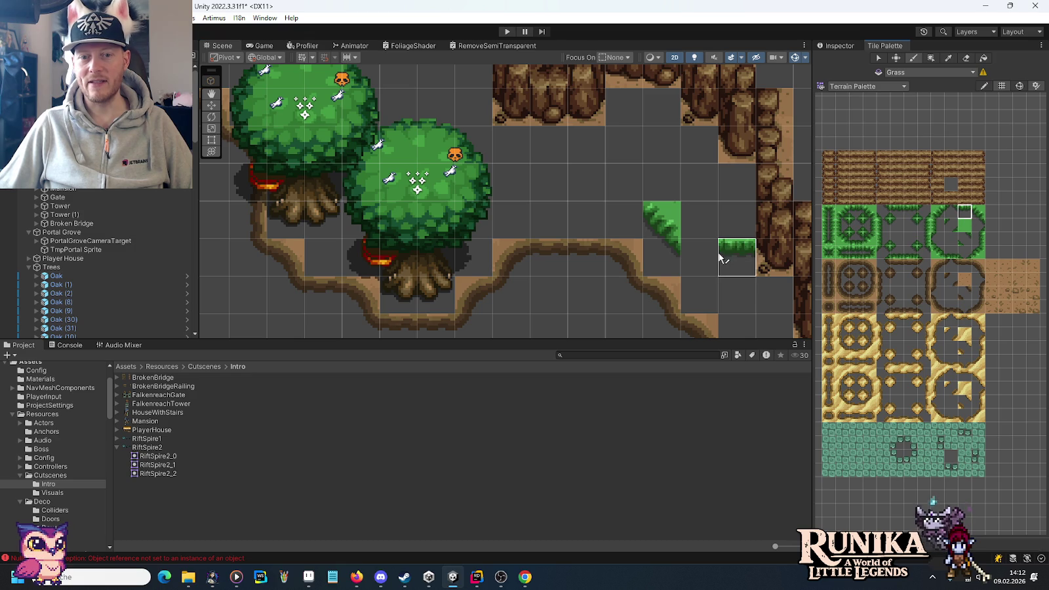
pyautogui.click(742, 248)
pyautogui.click(736, 220)
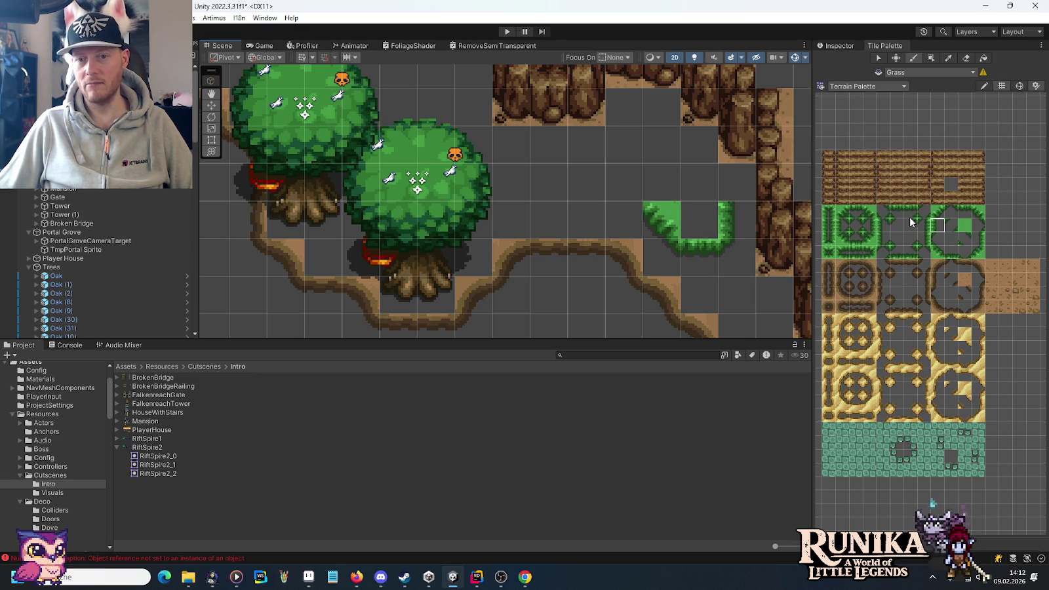
pyautogui.click(894, 242)
pyautogui.click(728, 192)
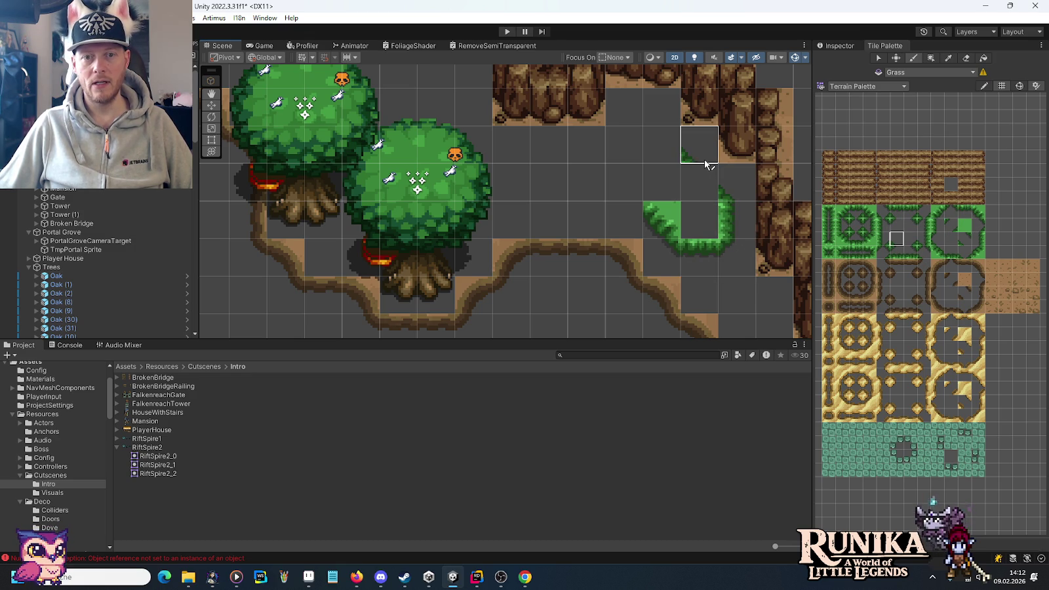
# Step: Paint the upper grass-edge row leftward to the oak trees, ending with a corner tile
pyautogui.click(952, 256)
pyautogui.click(662, 156)
pyautogui.click(623, 156)
pyautogui.moveTo(580, 155); pyautogui.dragTo(527, 145)
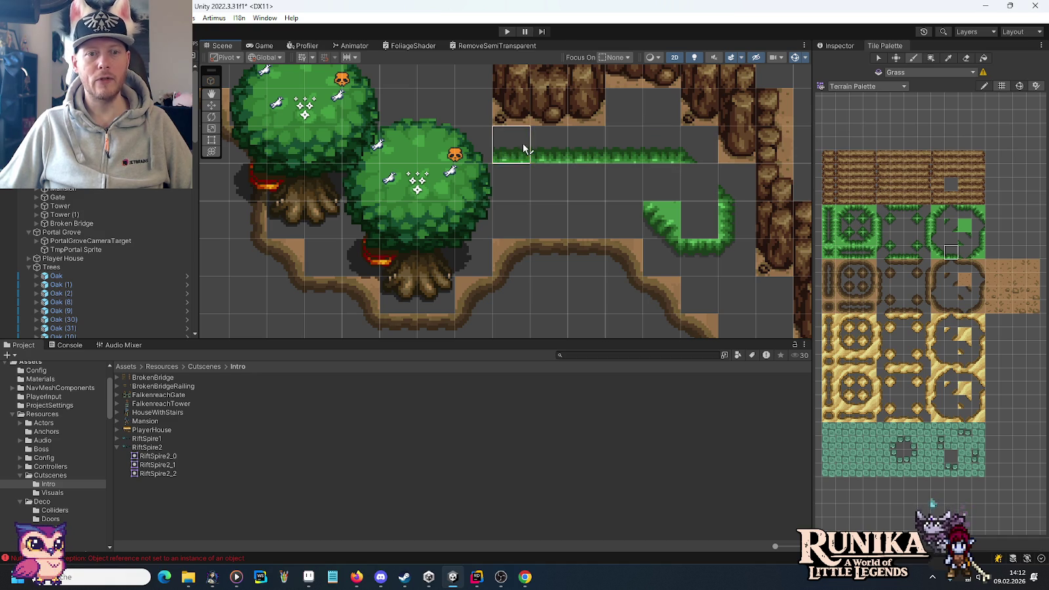
pyautogui.click(938, 253)
pyautogui.click(494, 143)
pyautogui.click(457, 145)
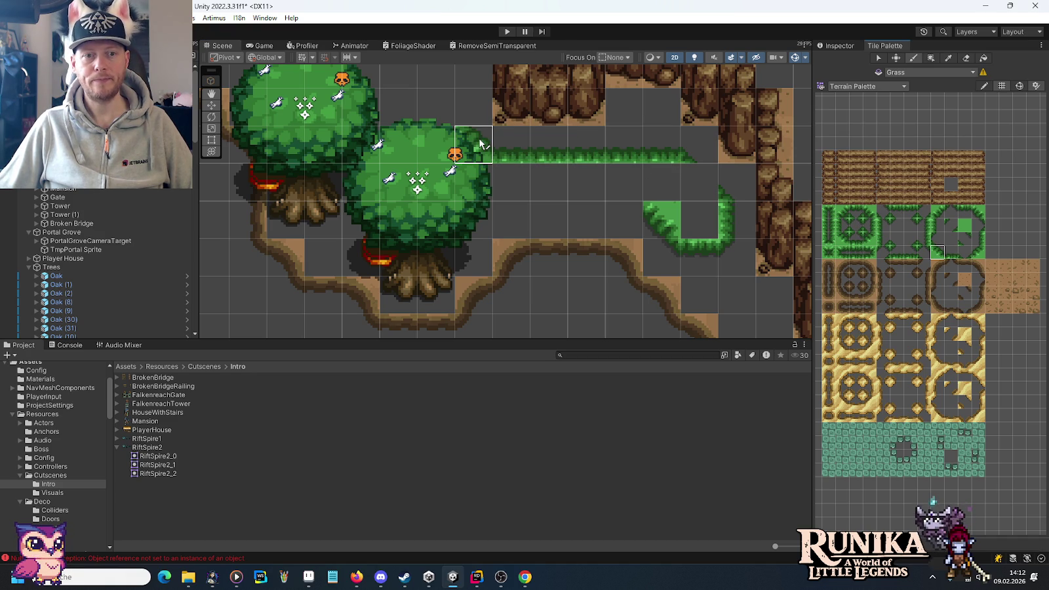
# Step: Paint a second grass-edge row leftward, extending behind the lower tree
pyautogui.click(965, 211)
pyautogui.moveTo(614, 209); pyautogui.dragTo(502, 210)
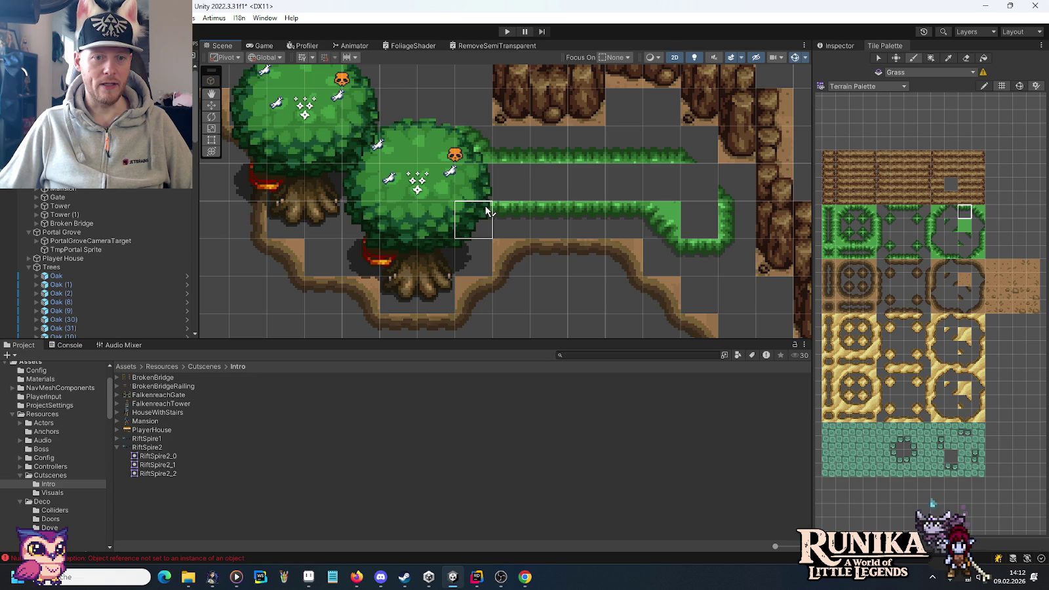
pyautogui.click(457, 208)
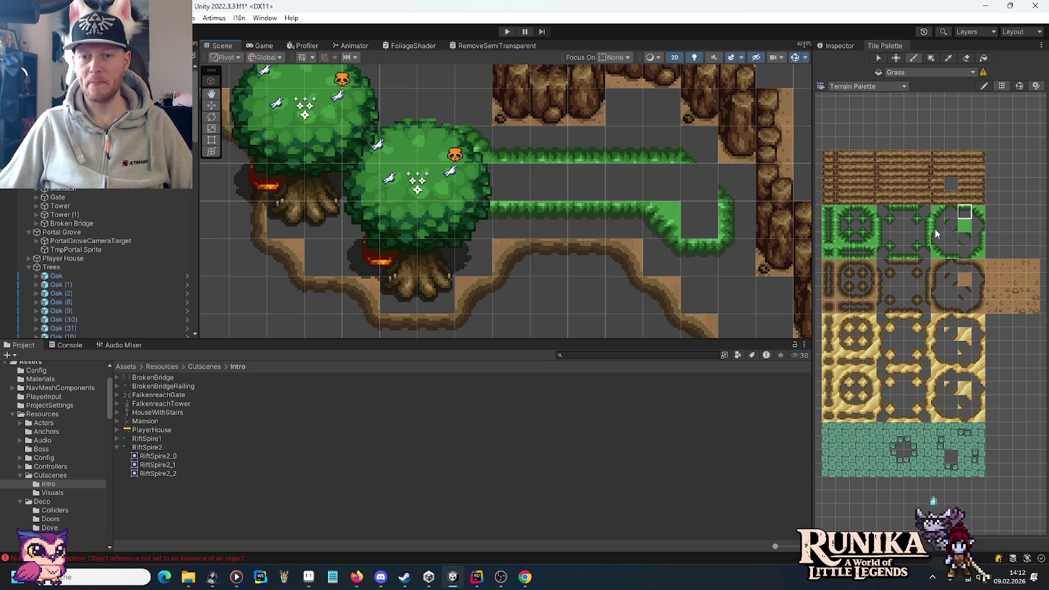
pyautogui.click(976, 214)
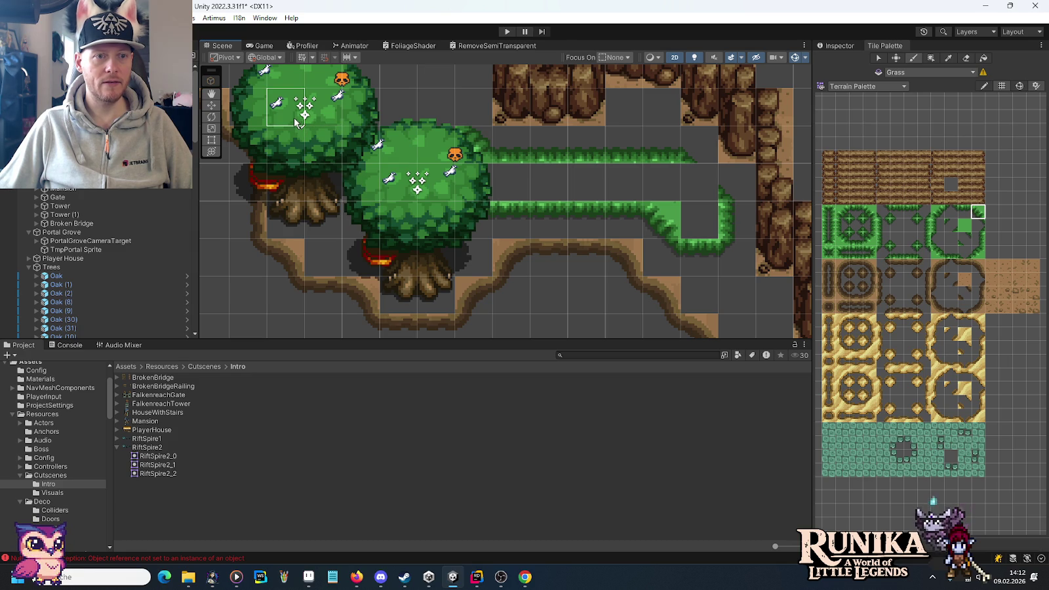
# Step: Hide the Trees object and extend the lower grass edge toward the diagonal
pyautogui.click(5, 268)
pyautogui.click(912, 225)
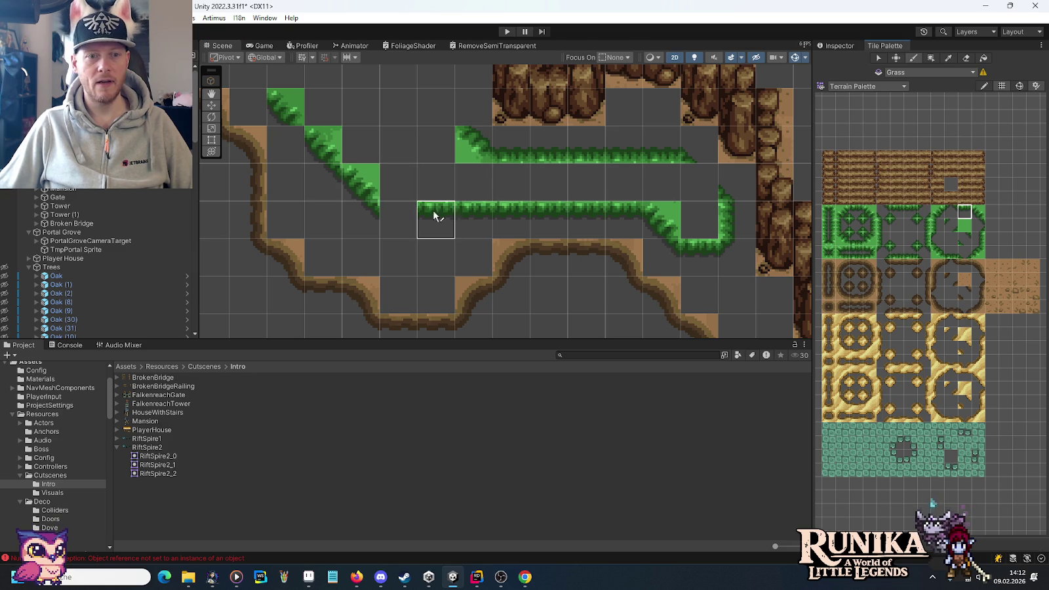
pyautogui.click(6, 268)
pyautogui.click(6, 268)
pyautogui.click(6, 268)
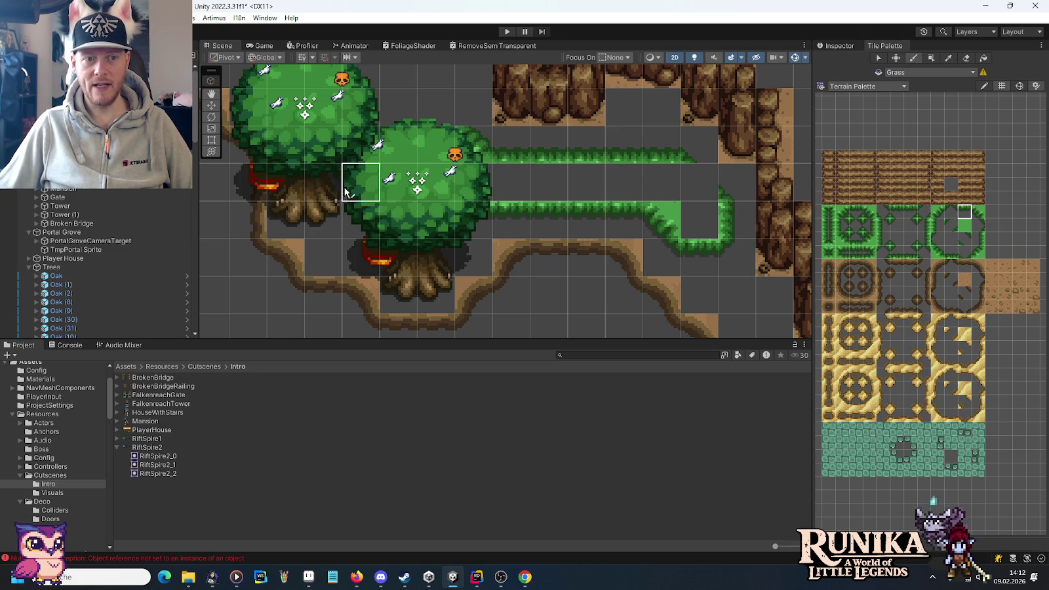
pyautogui.click(6, 268)
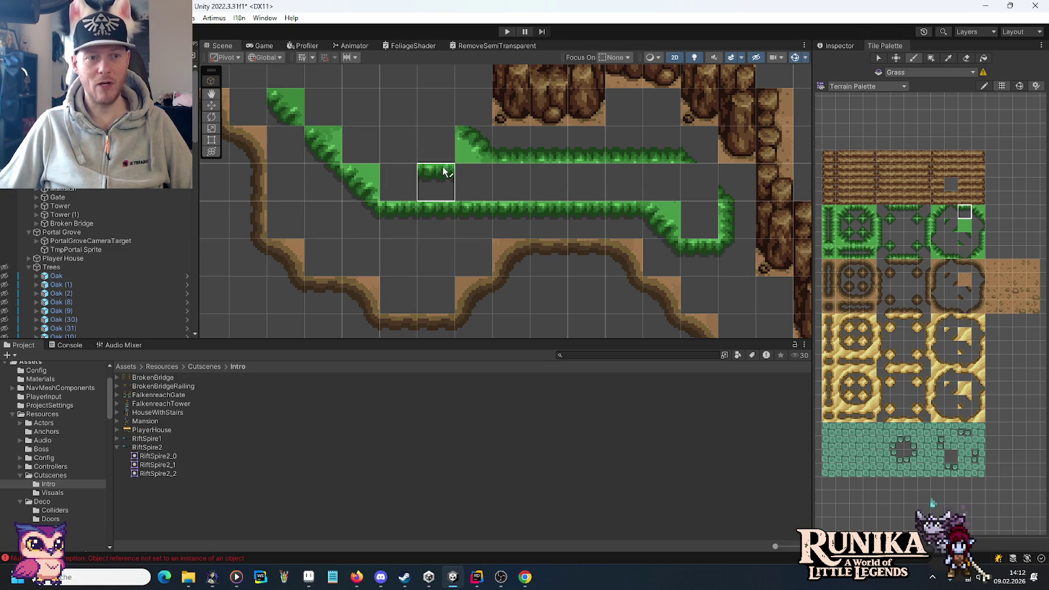
pyautogui.moveTo(435, 169); pyautogui.dragTo(368, 216)
# Step: Erase misplaced grass tiles and fill the diagonal gaps with matching edge tiles
pyautogui.click(910, 225)
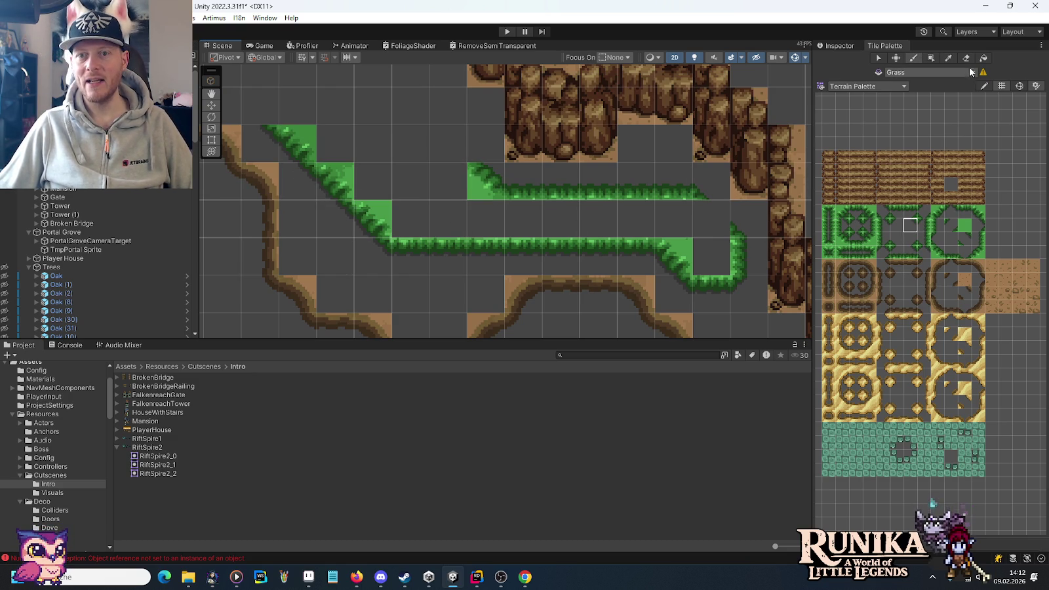
pyautogui.moveTo(400, 262); pyautogui.dragTo(383, 222)
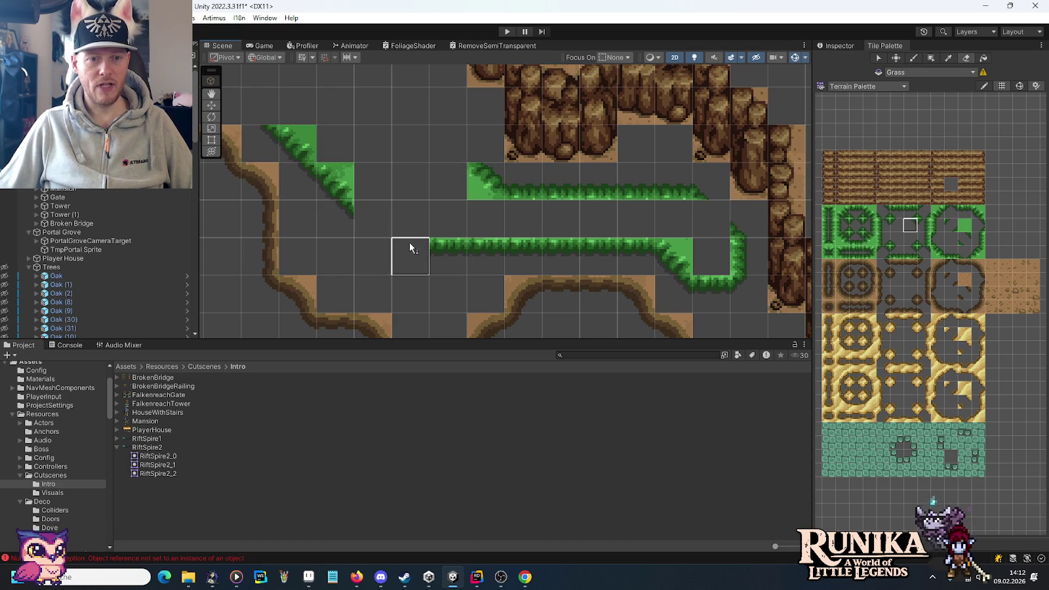
pyautogui.click(977, 211)
pyautogui.click(411, 218)
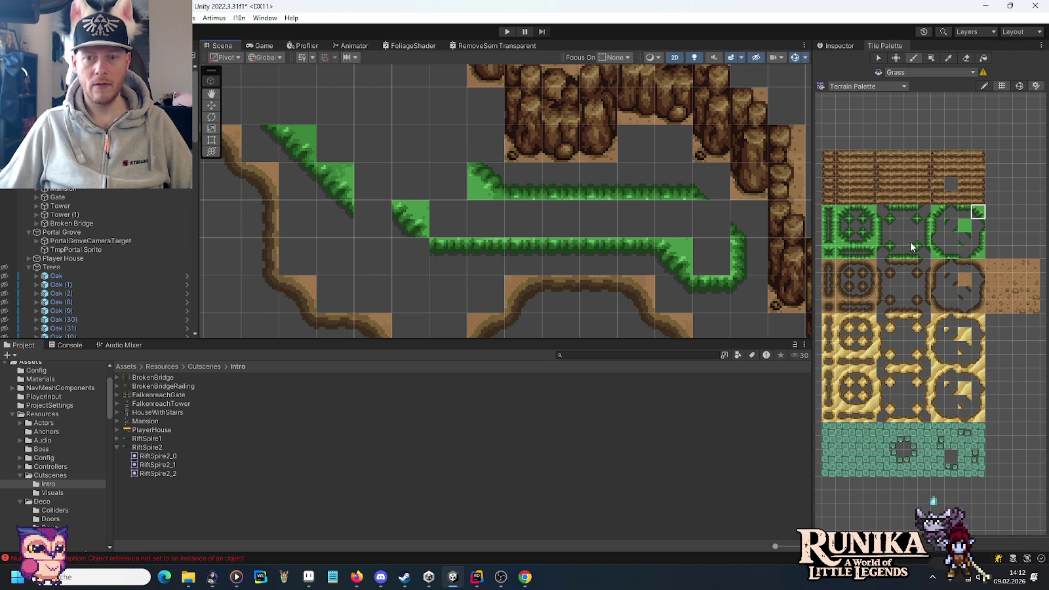
pyautogui.click(964, 211)
pyautogui.click(372, 218)
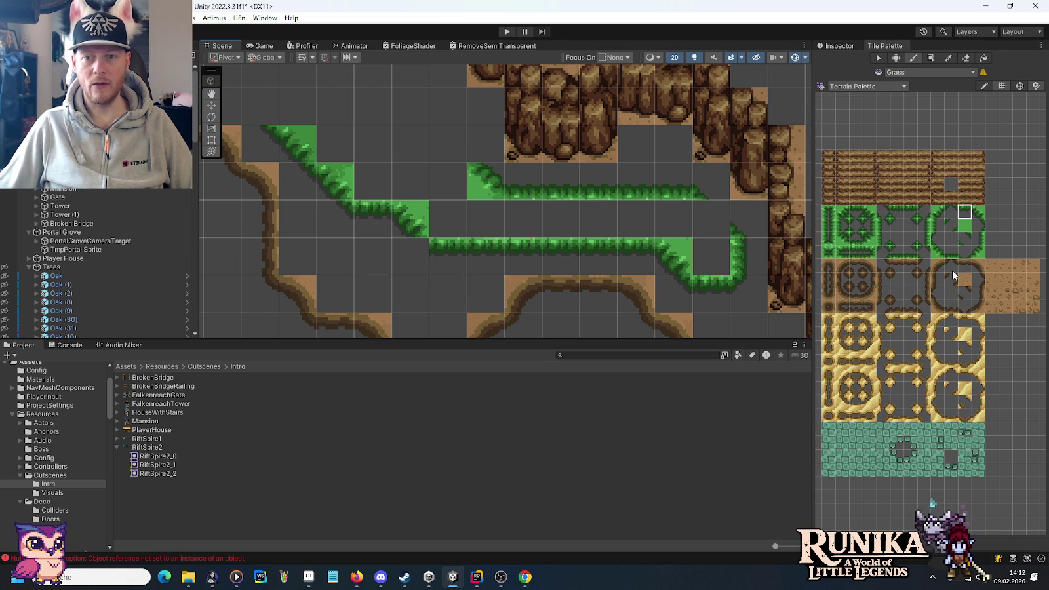
pyautogui.click(910, 225)
pyautogui.click(373, 187)
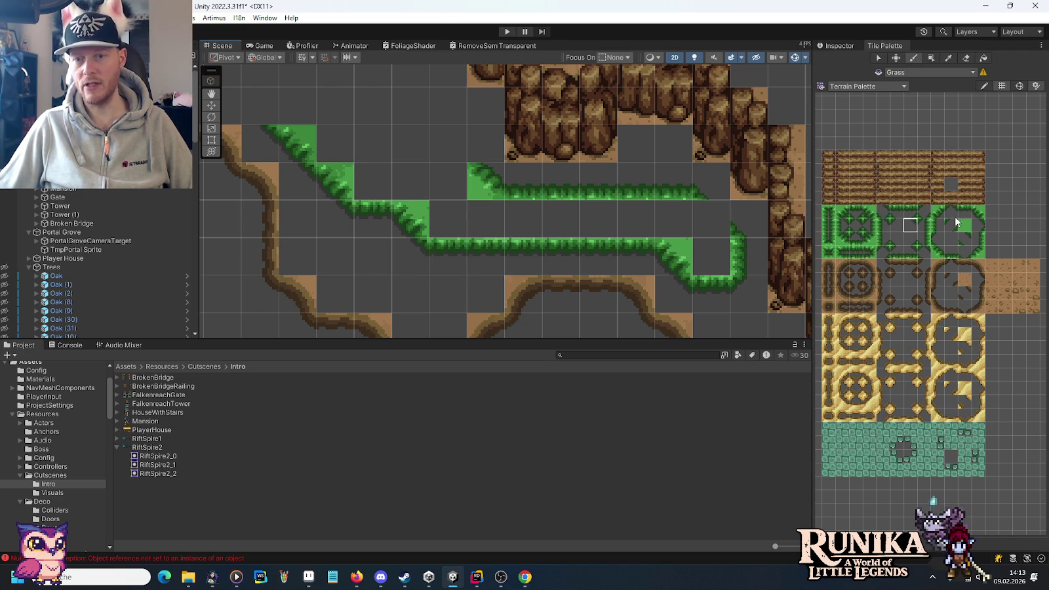
# Step: Paint diagonal grass edge tiles climbing up toward the cliff base
pyautogui.click(940, 254)
pyautogui.scroll(-2, 609, 244)
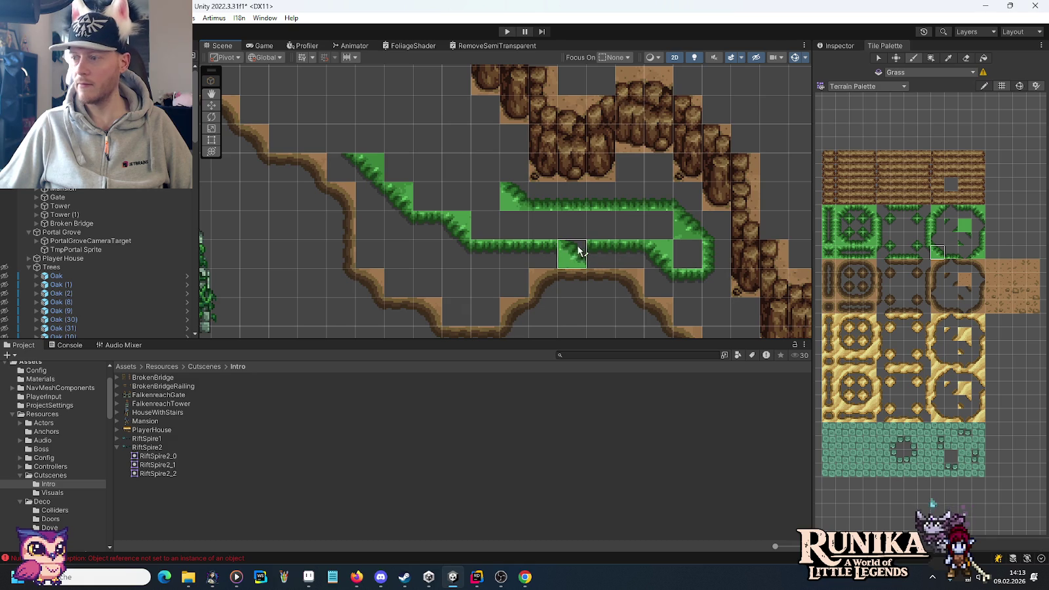
pyautogui.moveTo(475, 217); pyautogui.dragTo(527, 243)
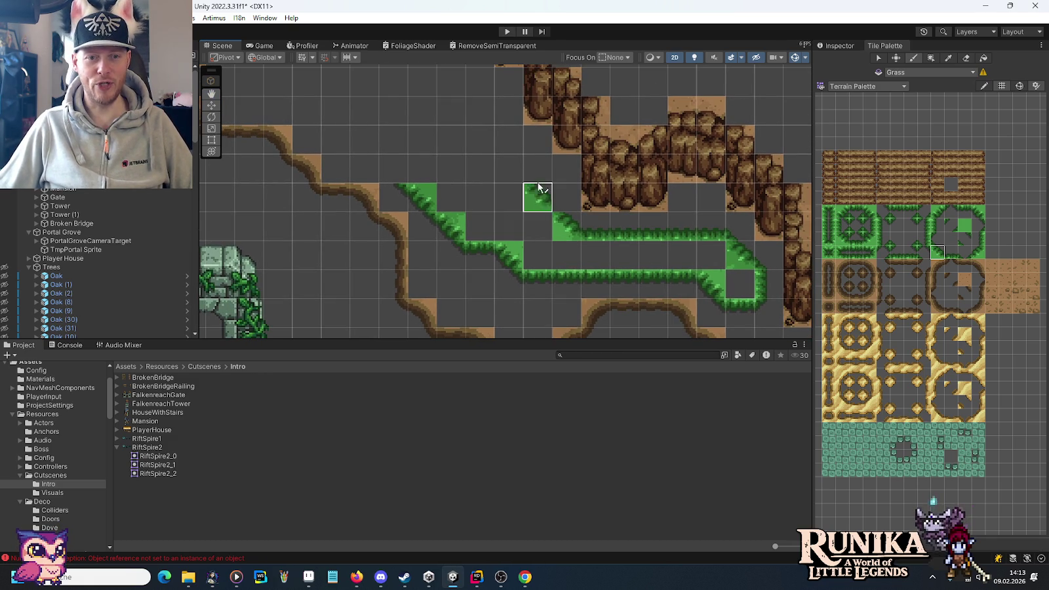
pyautogui.moveTo(528, 161); pyautogui.dragTo(508, 141)
pyautogui.click(896, 238)
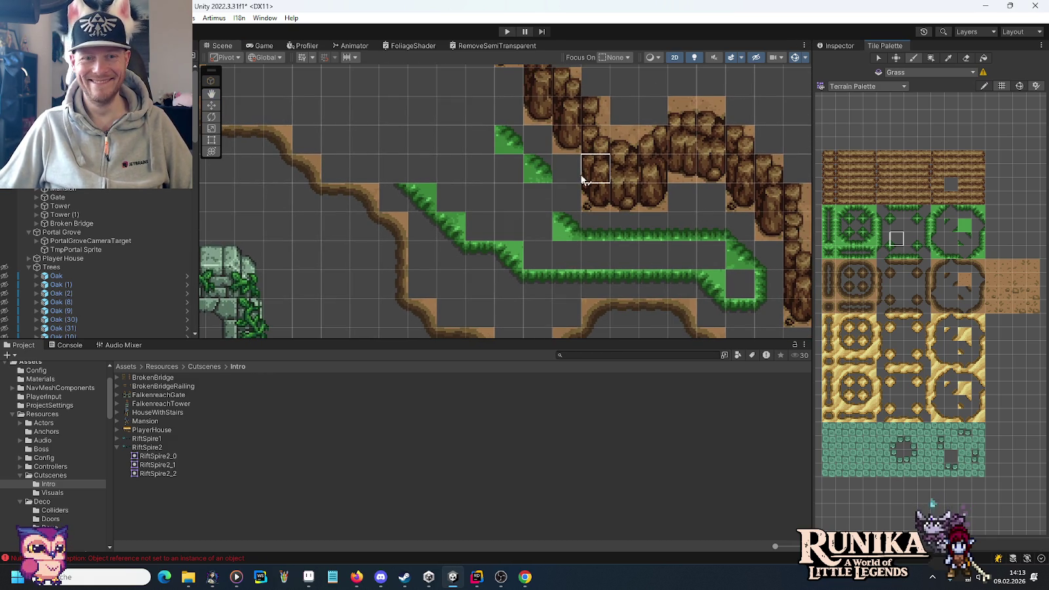
pyautogui.click(541, 150)
pyautogui.click(938, 225)
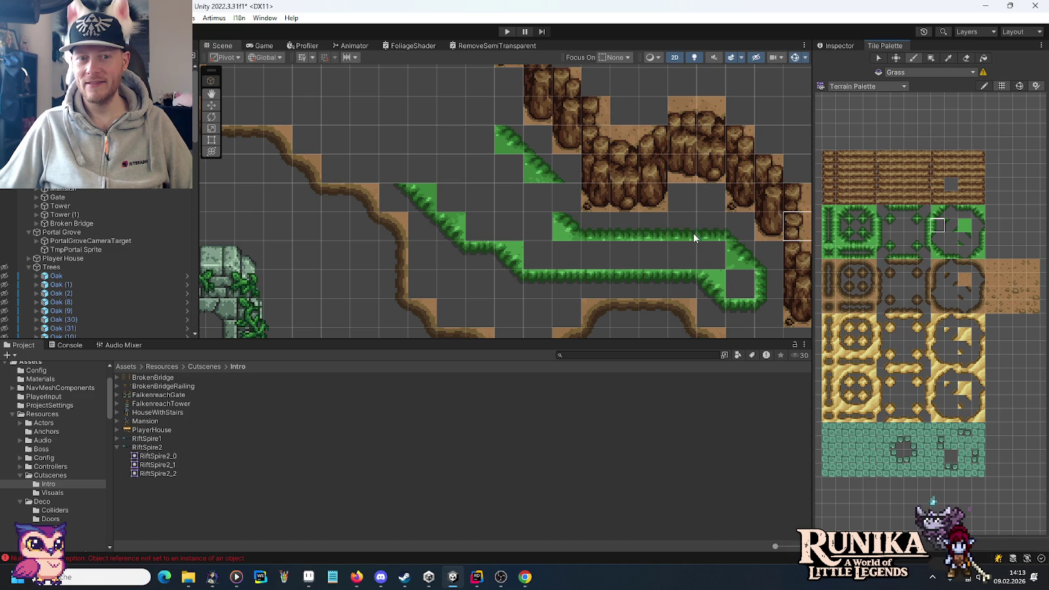
pyautogui.moveTo(504, 206); pyautogui.dragTo(663, 265)
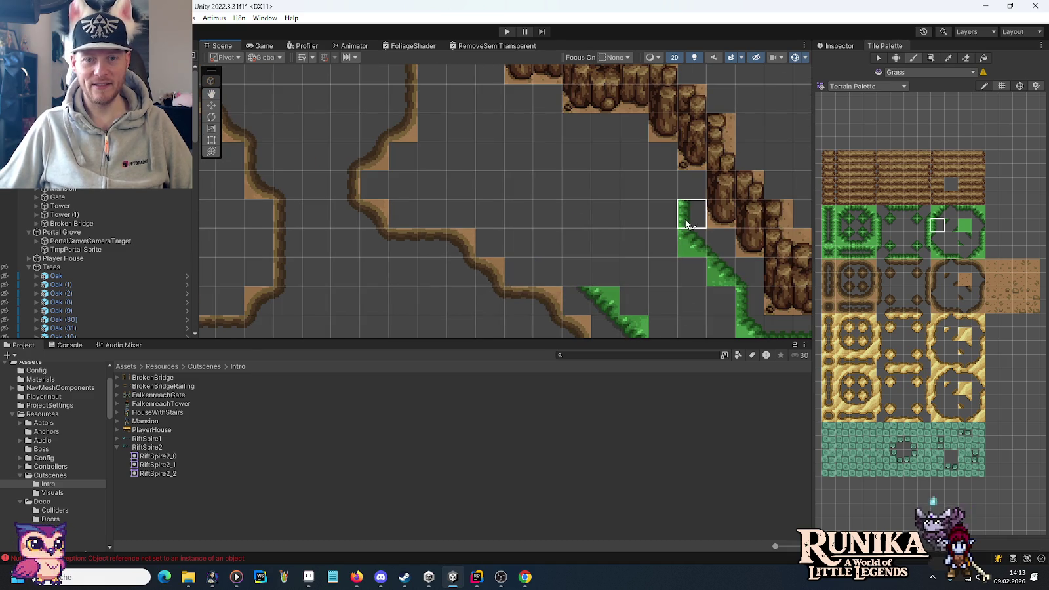
# Step: Paint diagonal grass edge tiles along the cliff diagonal
pyautogui.click(938, 254)
pyautogui.click(662, 185)
pyautogui.click(634, 156)
pyautogui.click(547, 128)
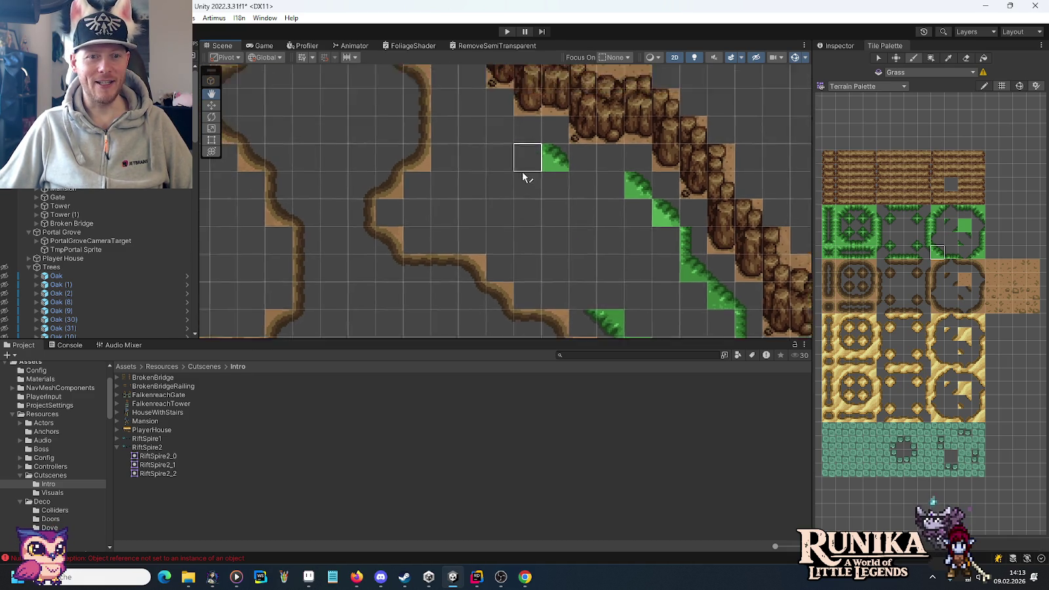
pyautogui.moveTo(550, 169); pyautogui.dragTo(571, 251)
pyautogui.click(626, 208)
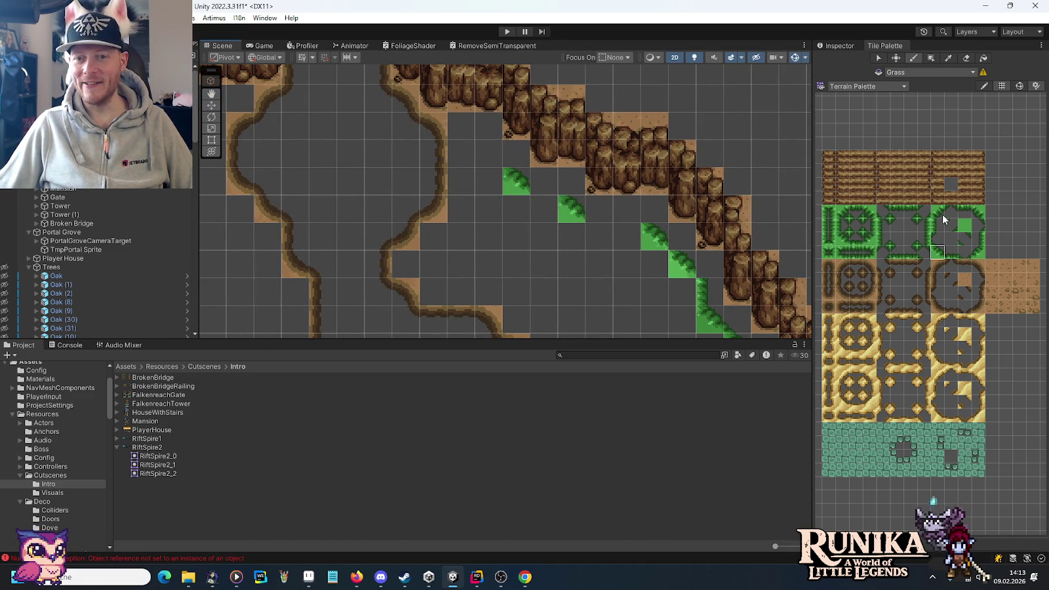
# Step: Paint grass tiles beside the patch, forming a pointed top above it
pyautogui.click(977, 253)
pyautogui.click(481, 175)
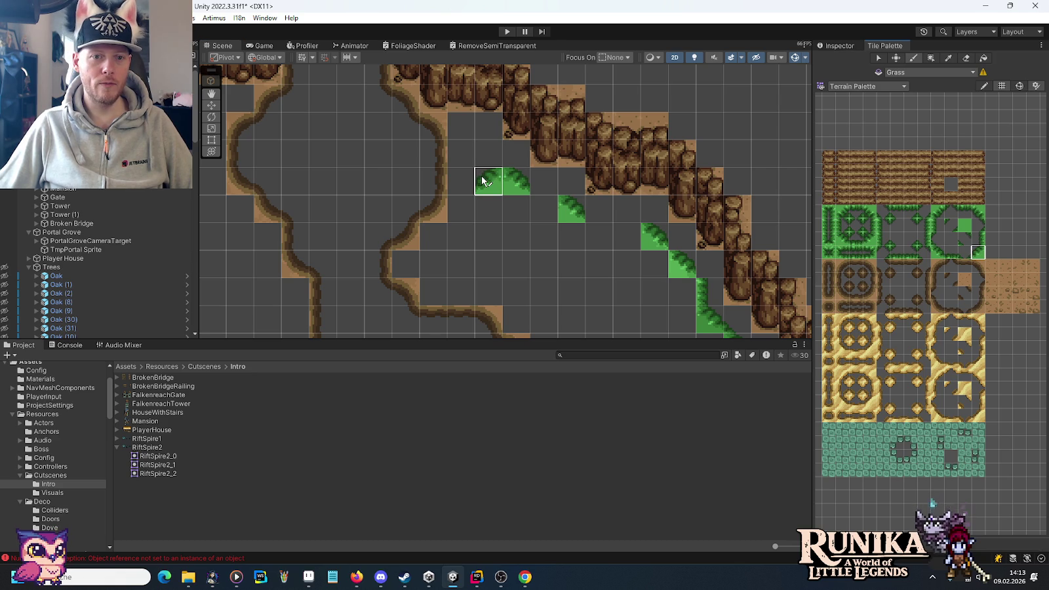
pyautogui.click(886, 240)
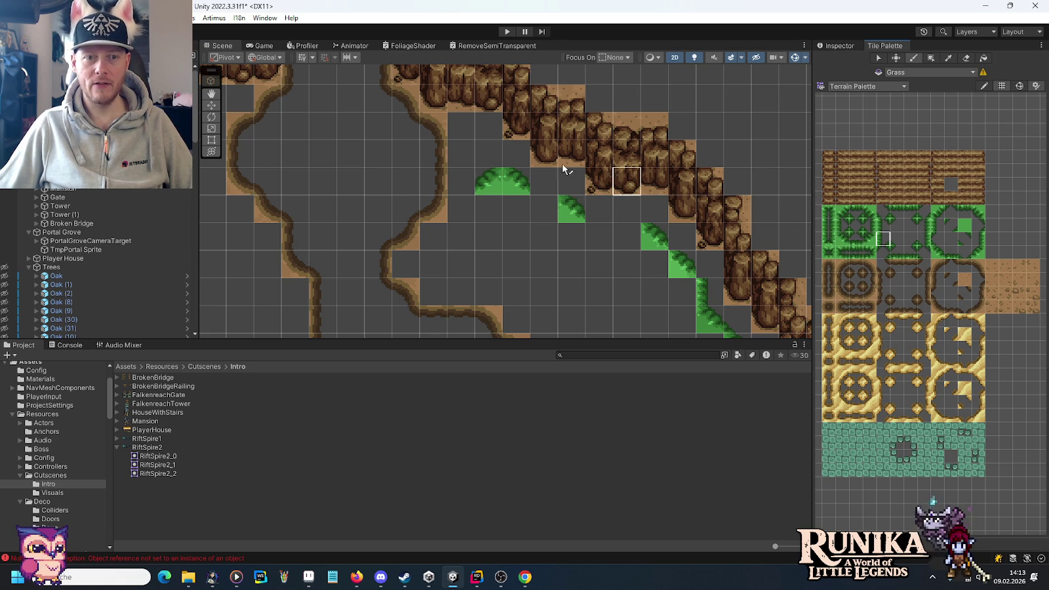
pyautogui.click(505, 154)
pyautogui.click(896, 237)
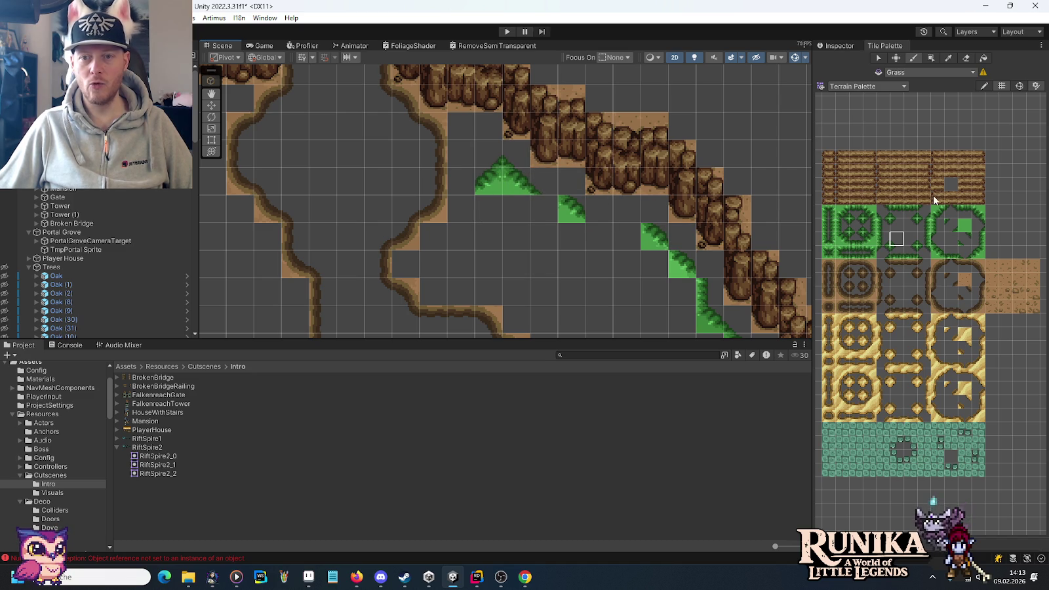
# Step: Erase the grass peak tiles atop the patch and repaint the left peak with a corner tile
pyautogui.moveTo(488, 153); pyautogui.dragTo(516, 153)
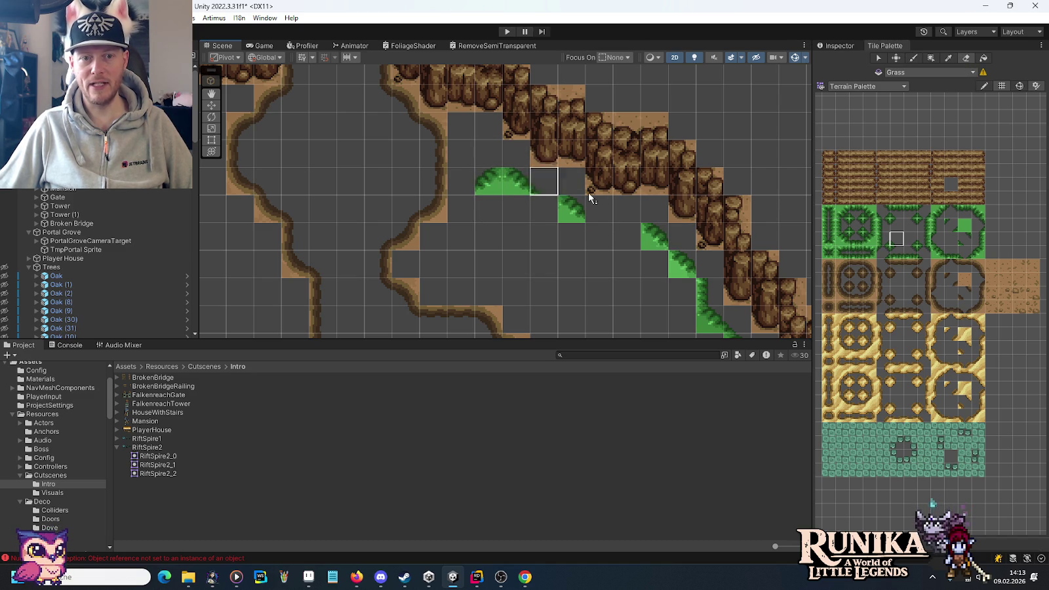
pyautogui.click(910, 238)
pyautogui.click(485, 182)
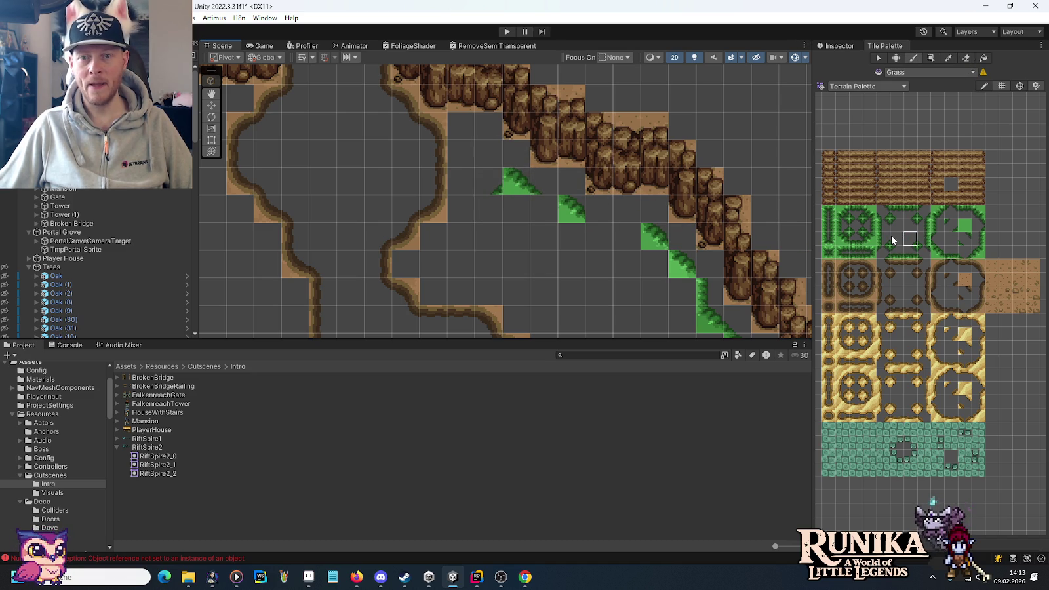
pyautogui.click(951, 252)
pyautogui.click(528, 187)
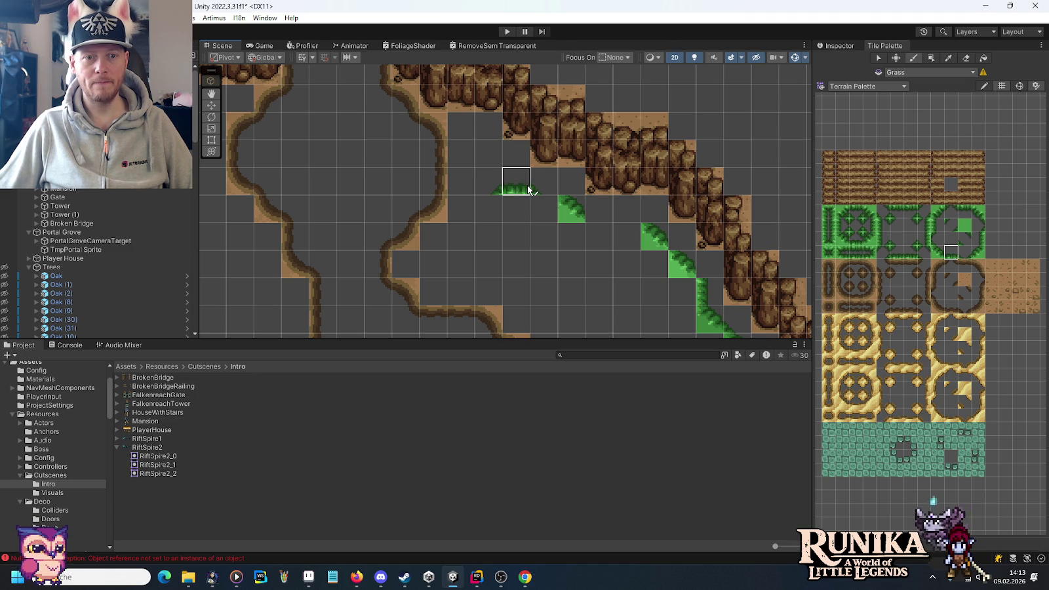
# Step: Extend the grass border horizontally with edge and connecting tiles
pyautogui.click(544, 185)
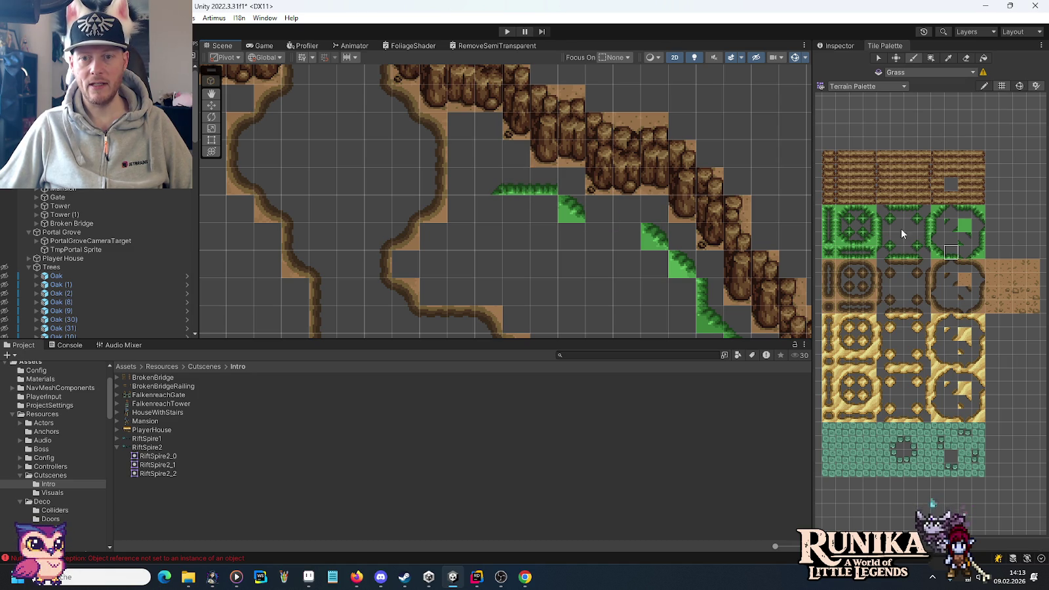
pyautogui.click(896, 238)
pyautogui.click(562, 186)
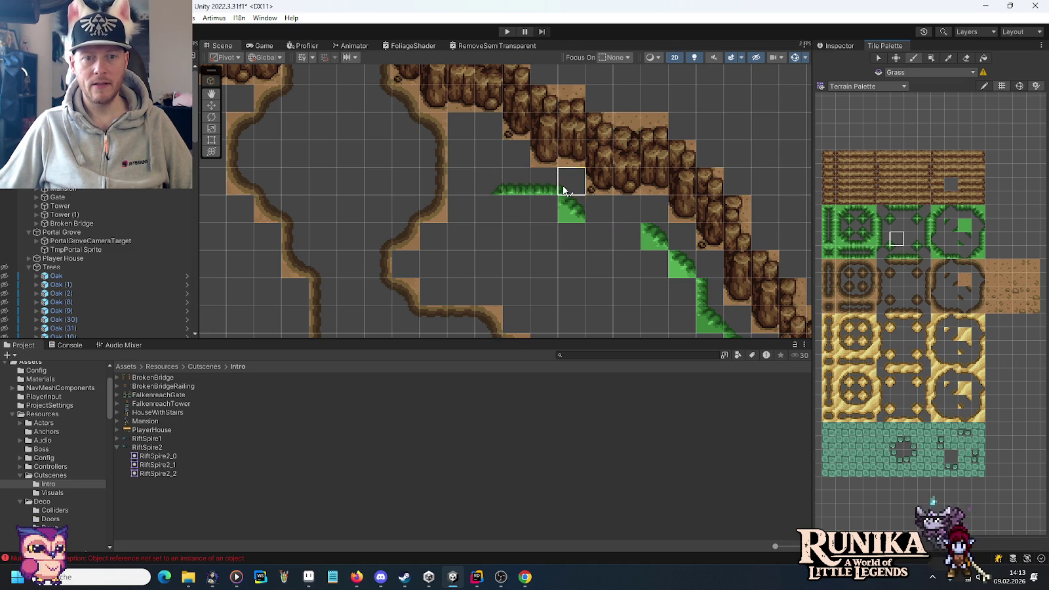
pyautogui.click(948, 255)
pyautogui.click(597, 210)
pyautogui.click(625, 210)
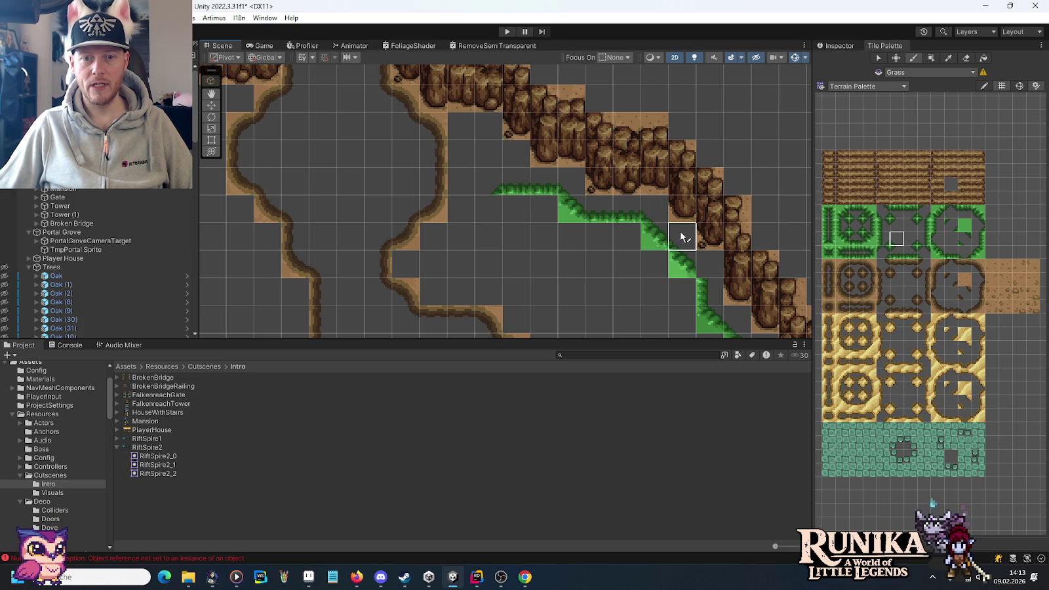
# Step: Paint grass border tiles along the lower cliff, including a right-edge tile
pyautogui.moveTo(543, 269)
pyautogui.mouseDown()
pyautogui.moveTo(592, 186)
pyautogui.moveTo(602, 211)
pyautogui.mouseUp()
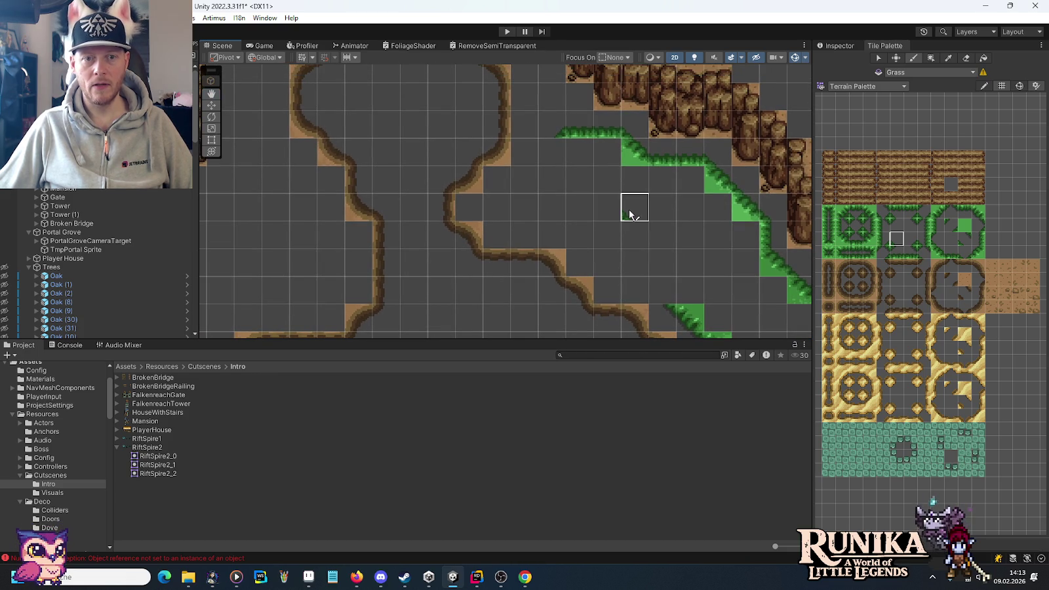
pyautogui.click(971, 254)
pyautogui.click(551, 154)
pyautogui.click(534, 185)
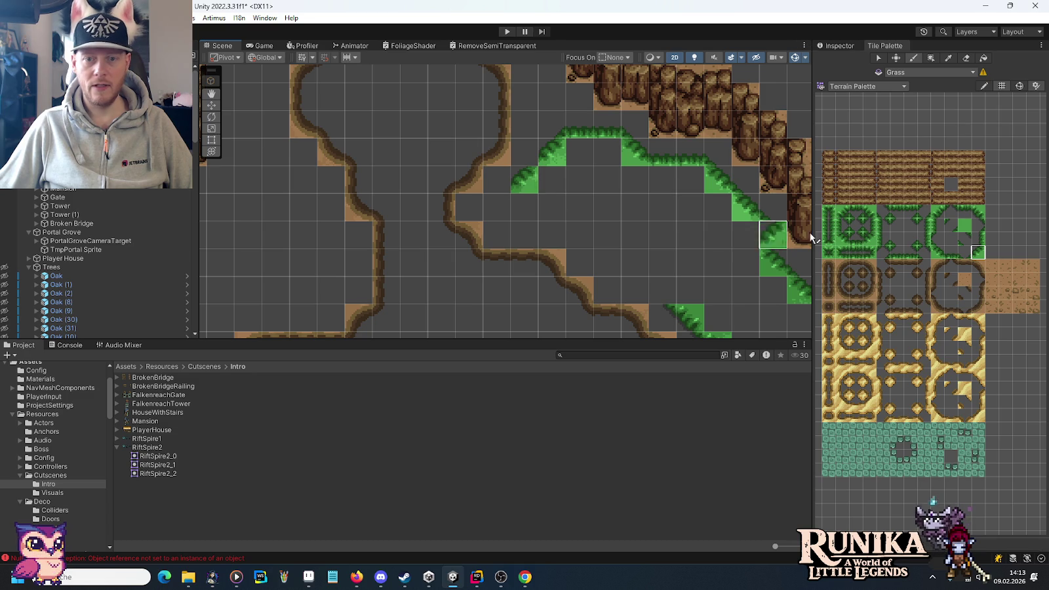
pyautogui.click(909, 238)
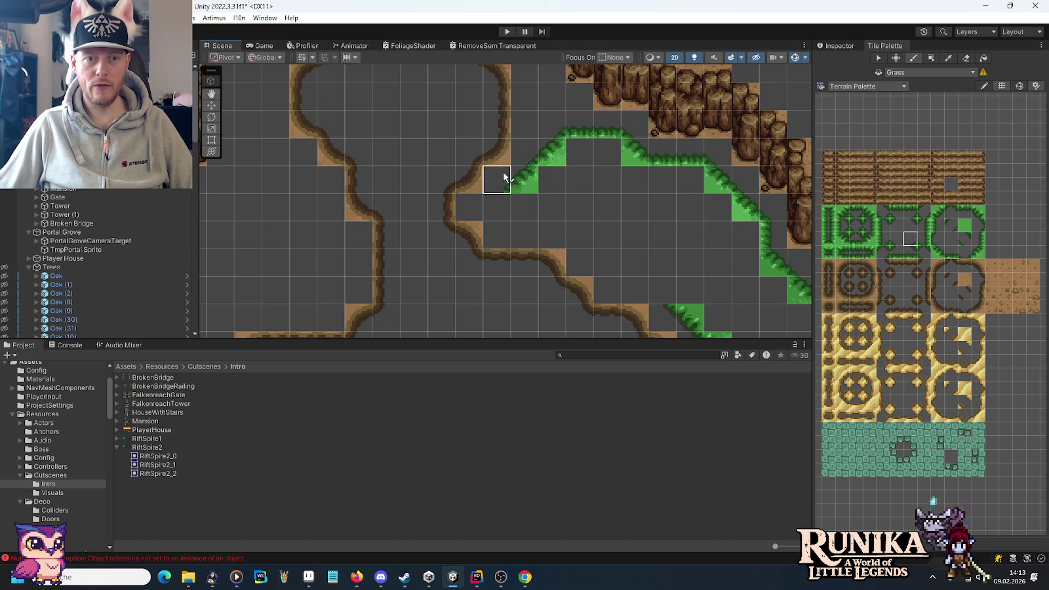
pyautogui.click(976, 243)
pyautogui.click(495, 208)
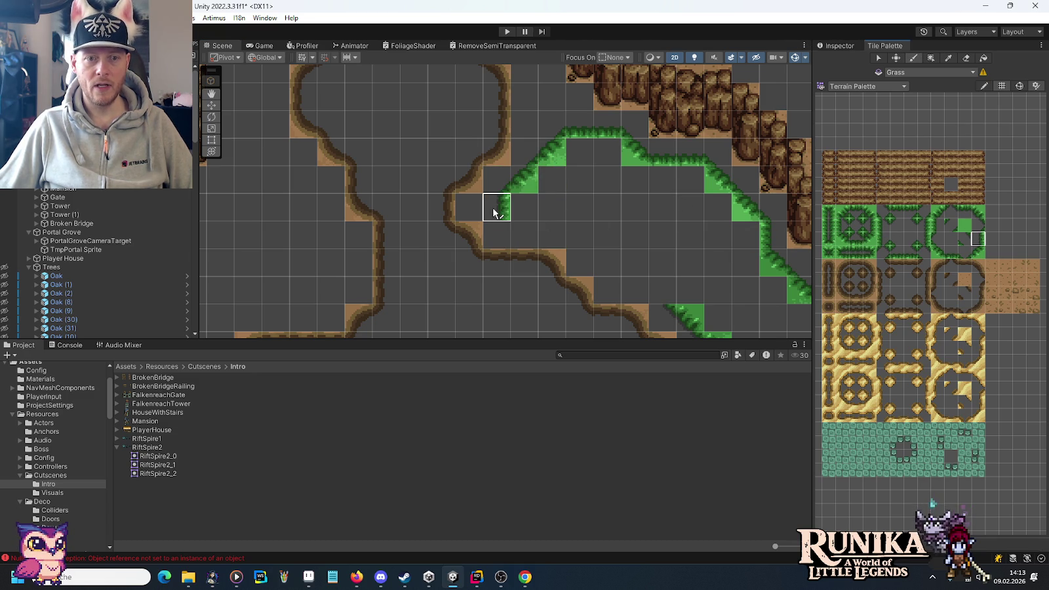
# Step: Add small border and top-edge grass tiles, continuing the border diagonally
pyautogui.click(911, 230)
pyautogui.click(499, 227)
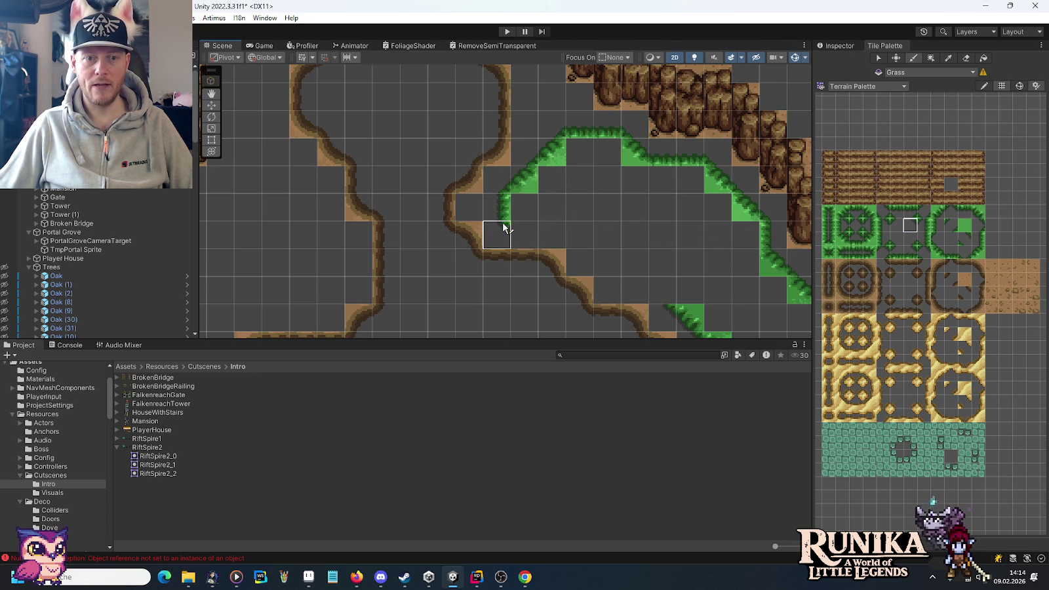
pyautogui.click(964, 211)
pyautogui.click(551, 234)
pyautogui.scroll(-1, 632, 251)
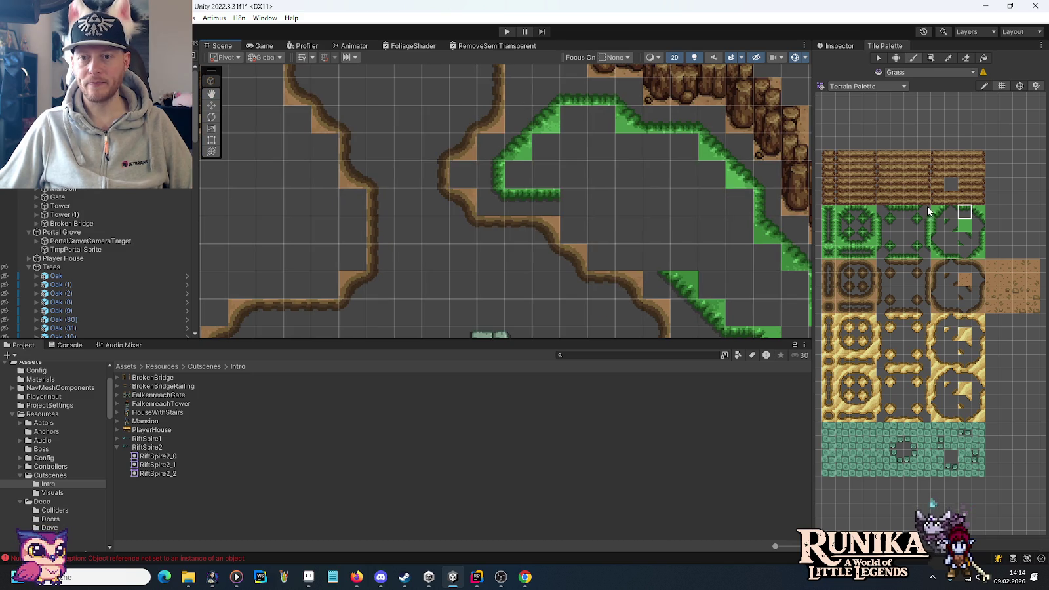
pyautogui.click(977, 212)
pyautogui.click(579, 205)
pyautogui.click(602, 230)
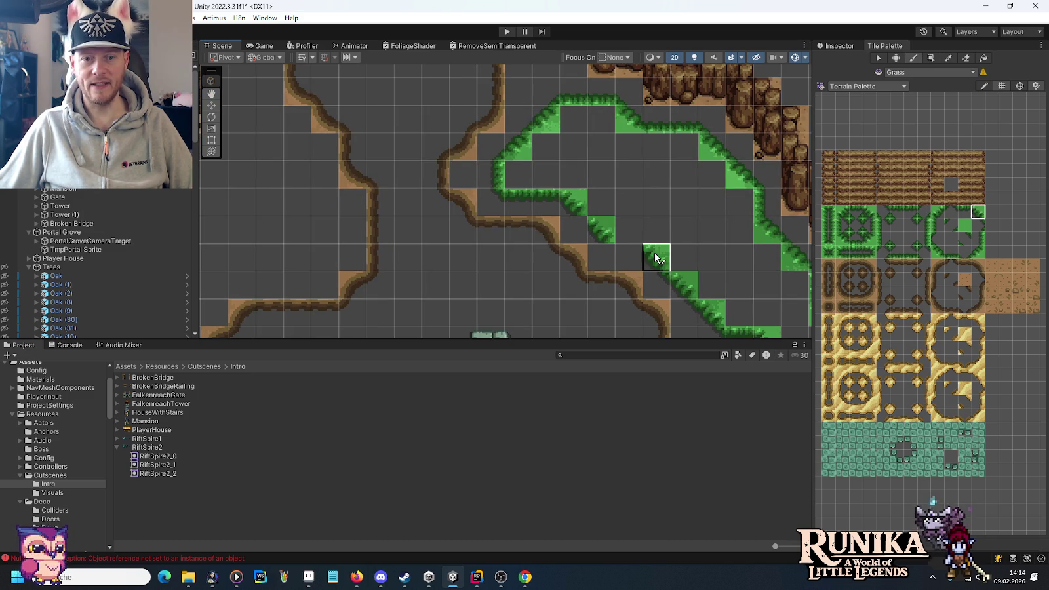
# Step: Paint two grass edge tiles side by side and select the centre grass tile
pyautogui.click(962, 211)
pyautogui.click(656, 257)
pyautogui.click(626, 253)
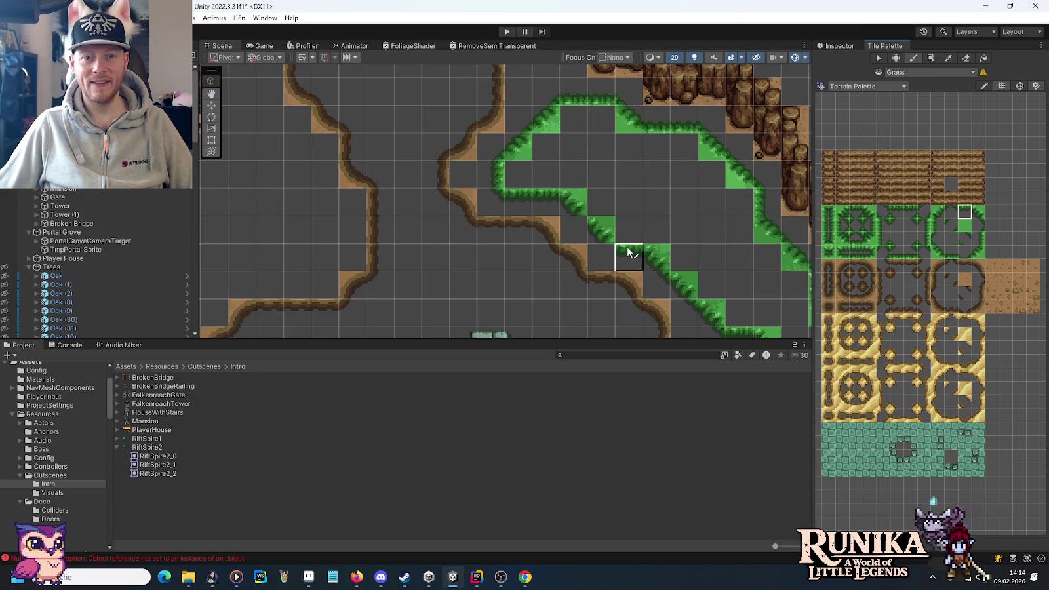
pyautogui.click(909, 224)
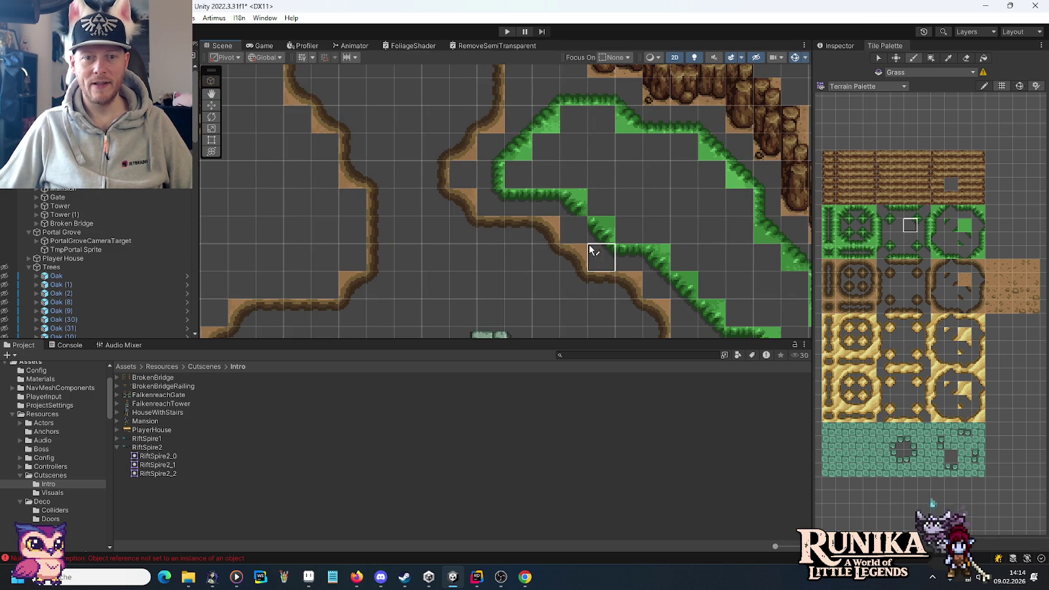
pyautogui.scroll(-2, 733, 250)
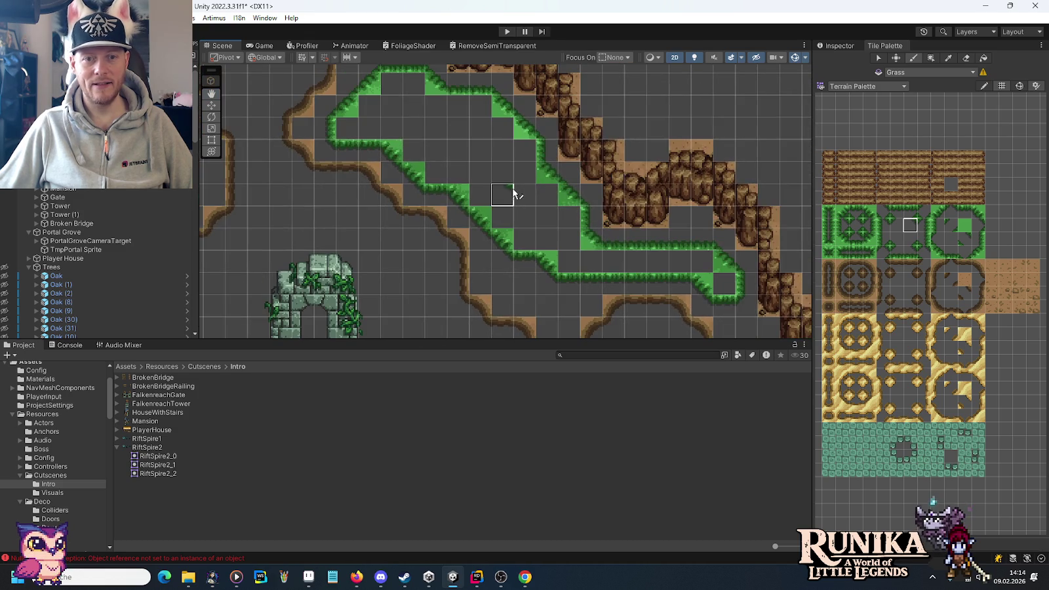
# Step: Flood-fill the enclosed outline and the right-end hole with grass
pyautogui.click(981, 59)
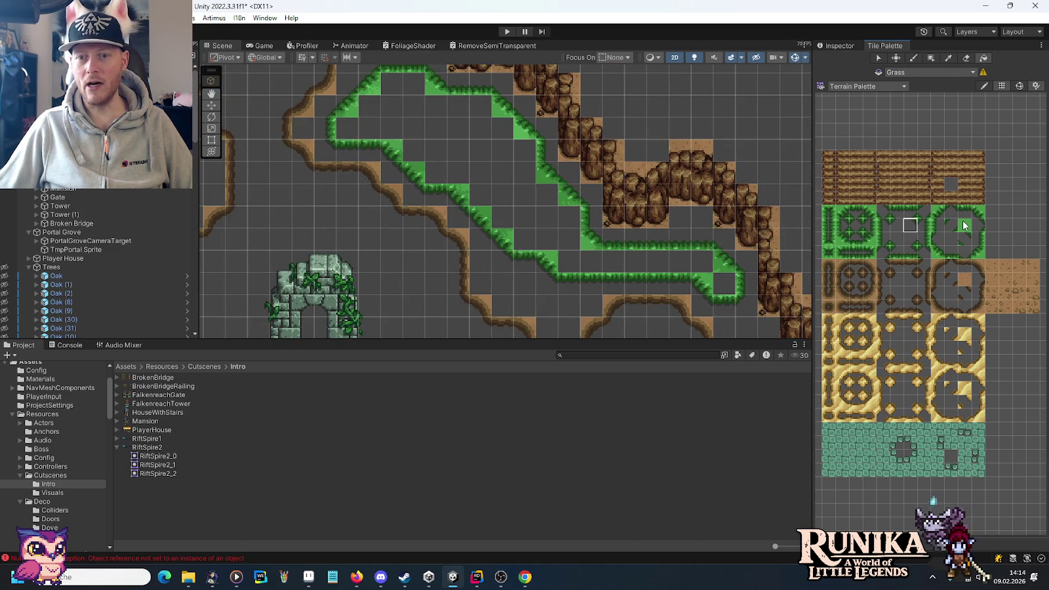
pyautogui.click(963, 225)
pyautogui.click(461, 179)
pyautogui.click(727, 280)
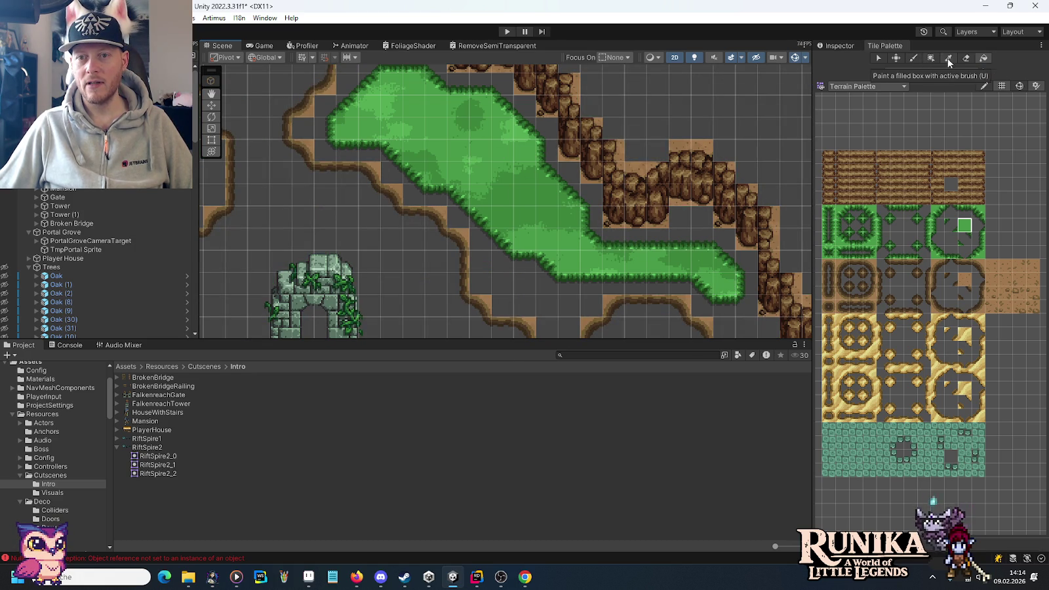
# Step: Switch the Tile Palette back to the Brush for painting single tiles
pyautogui.click(914, 58)
pyautogui.scroll(5, 394, 217)
# Step: Paint grass tiles and a vertical strip of grass edge tiles beside the left cliff
pyautogui.moveTo(457, 261)
pyautogui.mouseDown()
pyautogui.moveTo(569, 210)
pyautogui.moveTo(582, 248)
pyautogui.mouseUp()
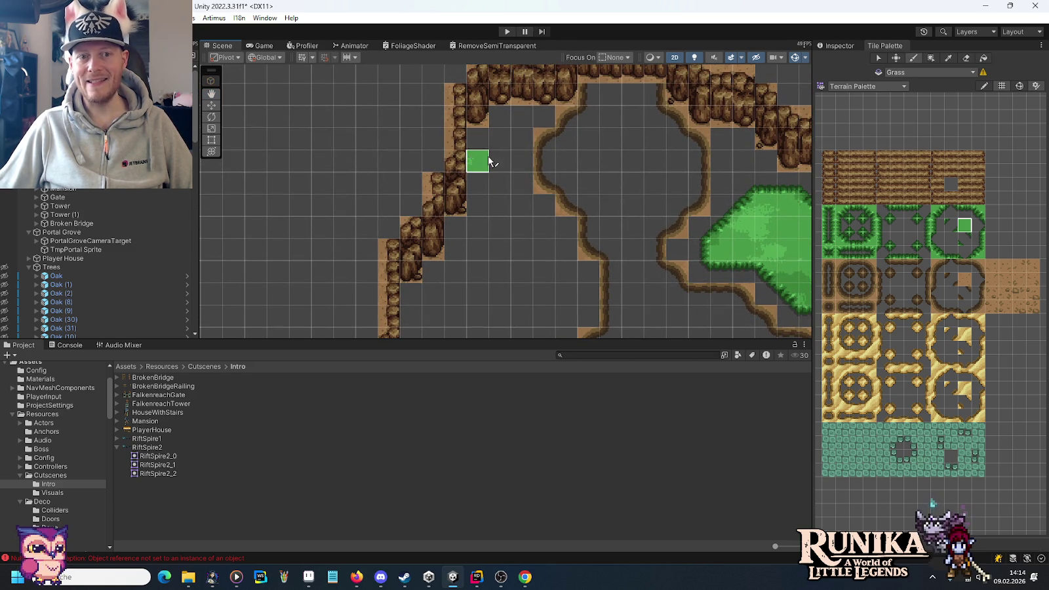
pyautogui.click(951, 253)
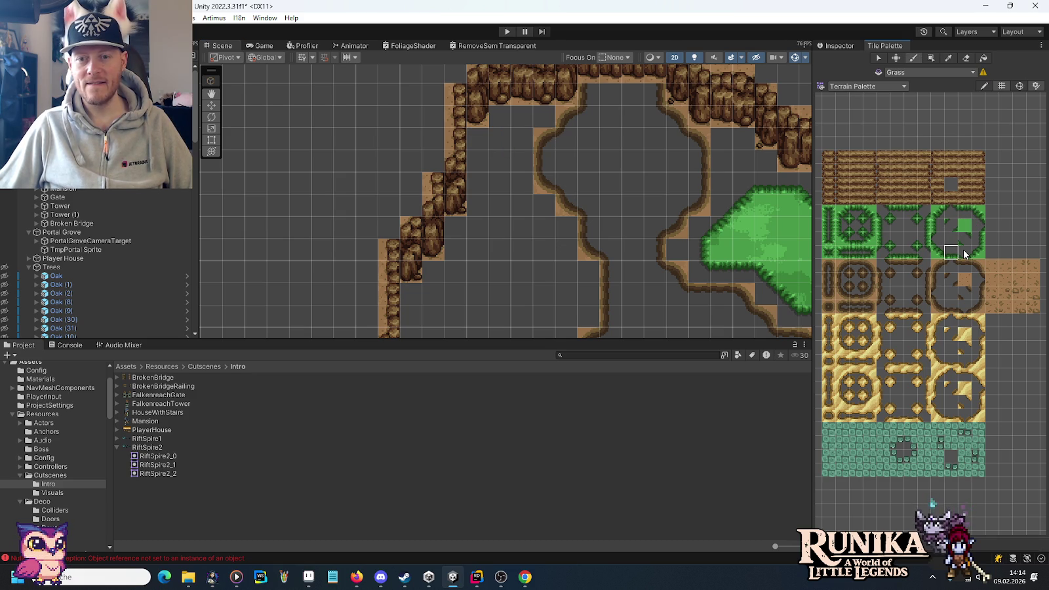
pyautogui.click(478, 143)
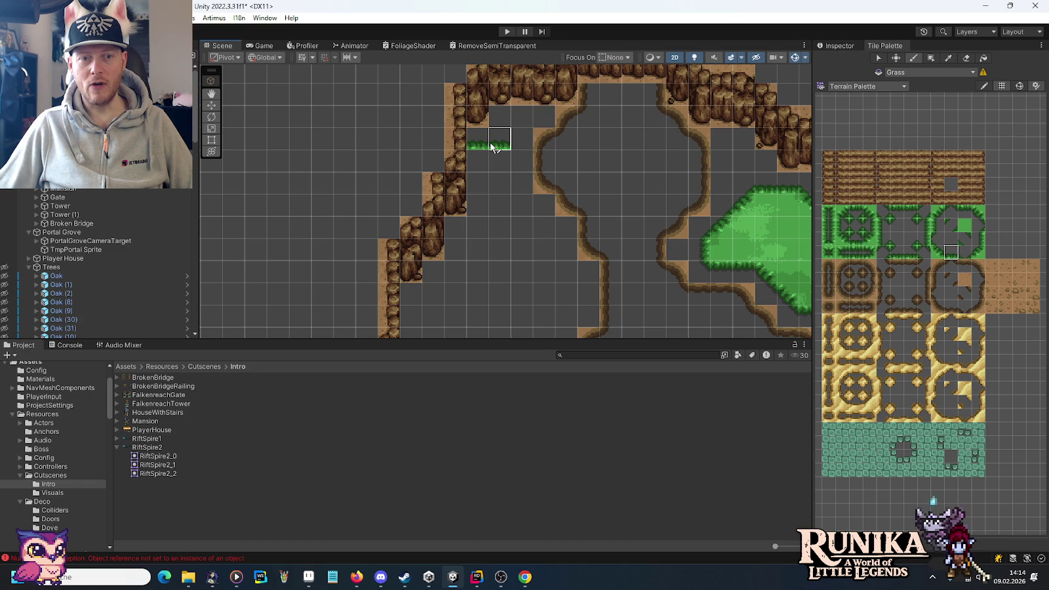
pyautogui.click(937, 253)
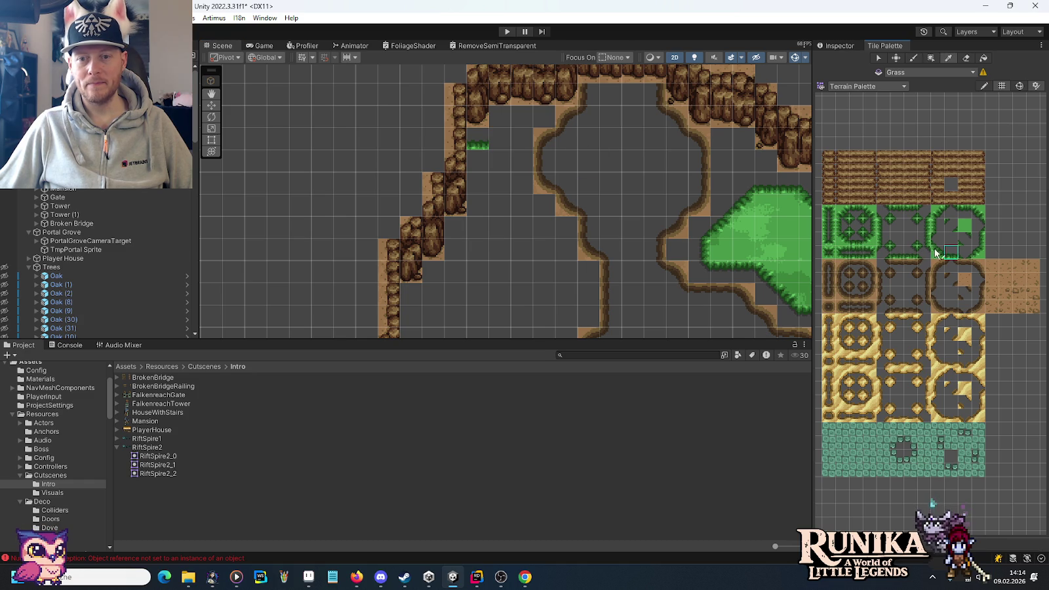
pyautogui.click(511, 159)
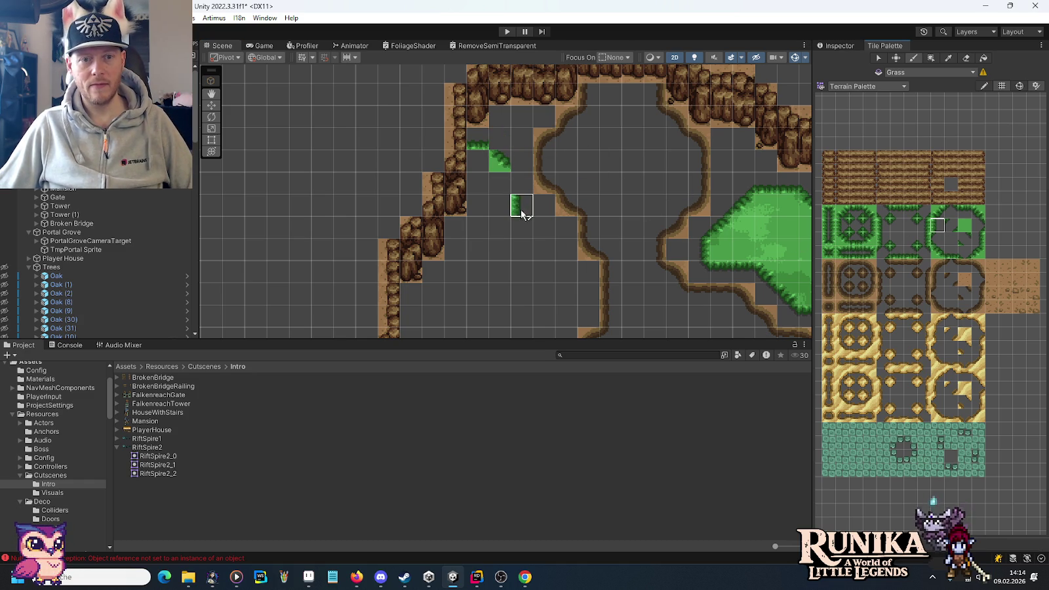
pyautogui.moveTo(518, 195); pyautogui.dragTo(522, 227)
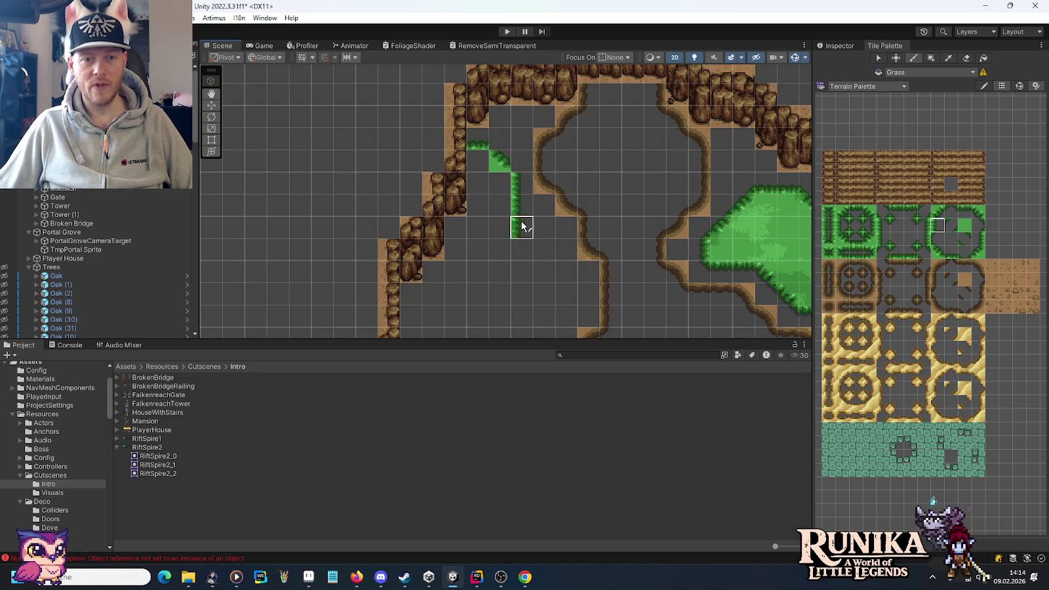
pyautogui.click(478, 183)
# Step: Paint grass tiles around the new patch and along its edge
pyautogui.click(963, 224)
pyautogui.click(499, 160)
pyautogui.click(477, 161)
pyautogui.click(897, 239)
pyautogui.click(522, 161)
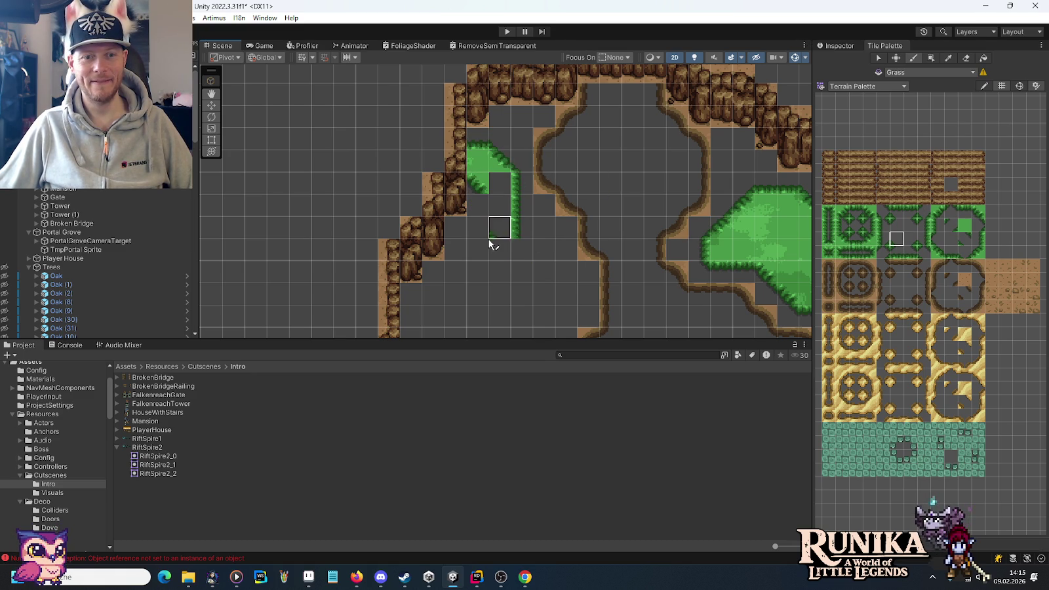
pyautogui.moveTo(498, 226); pyautogui.dragTo(520, 171)
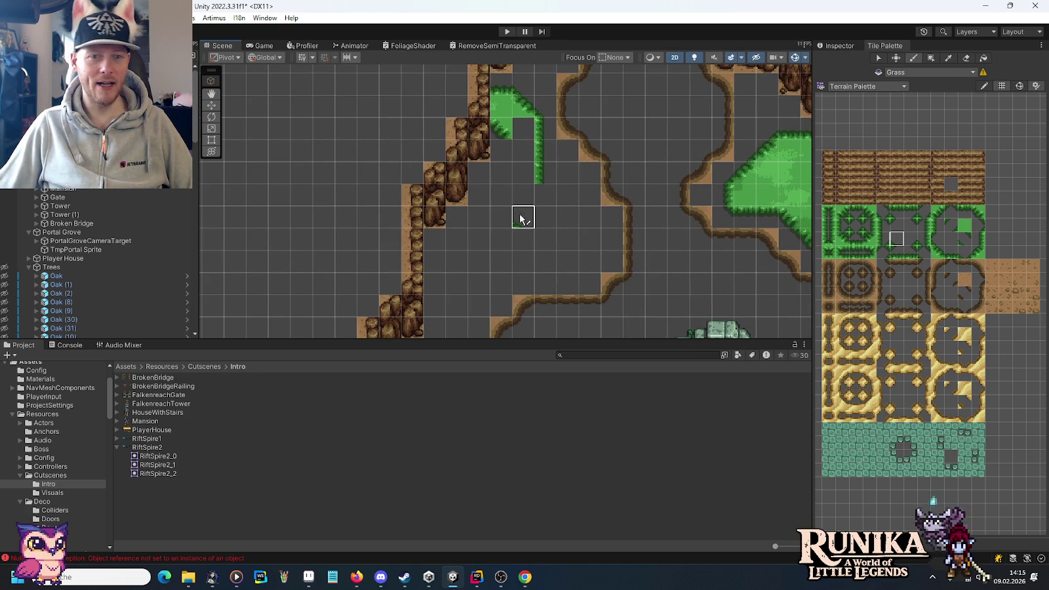
# Step: Extend the grass outline with more edge tiles
pyautogui.click(936, 252)
pyautogui.click(545, 149)
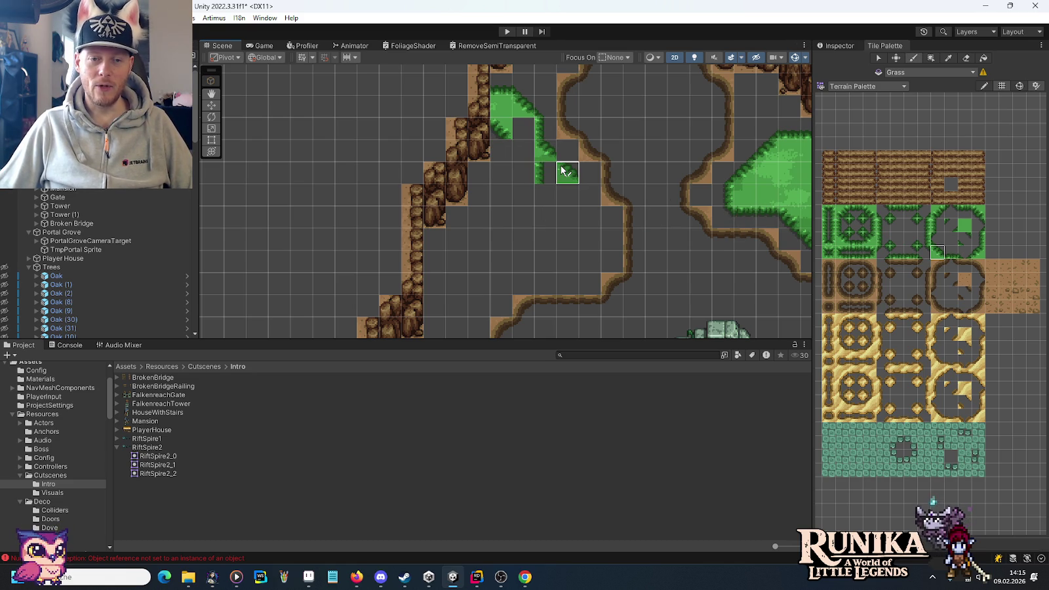
pyautogui.click(963, 225)
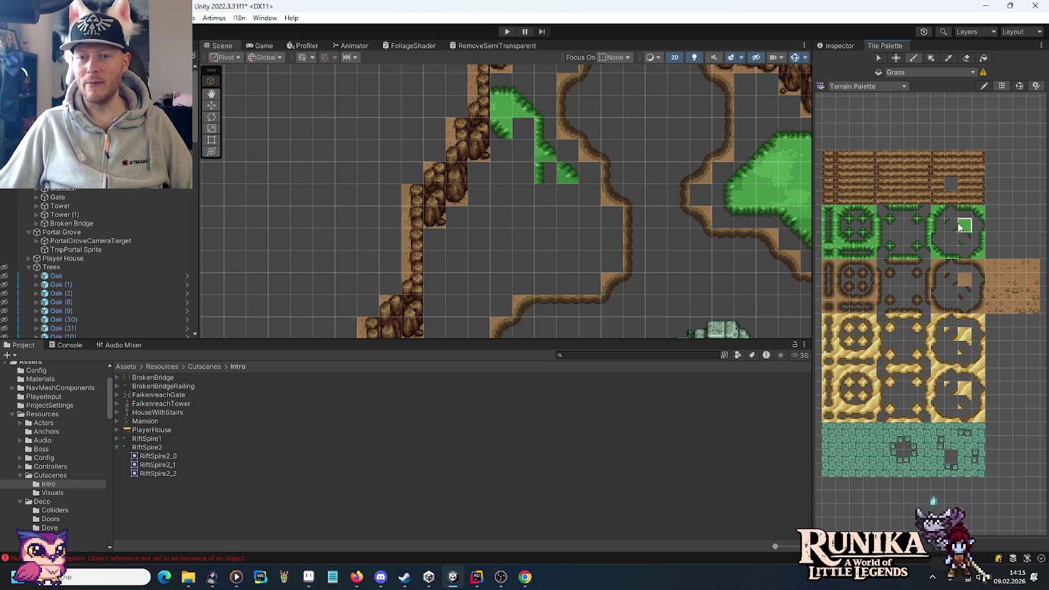
pyautogui.click(546, 175)
pyautogui.click(938, 227)
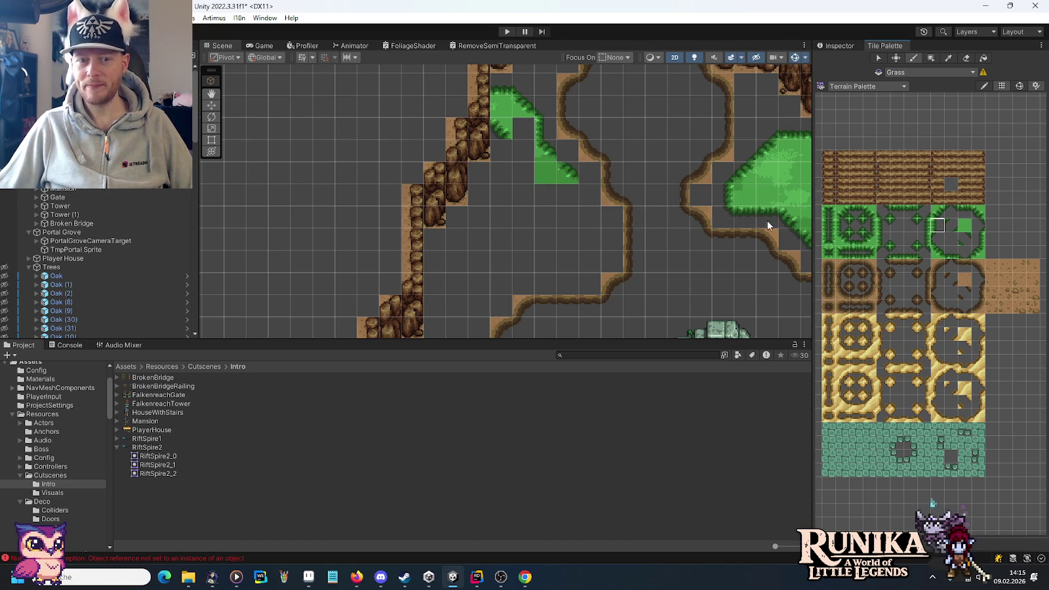
pyautogui.click(940, 254)
# Step: Paint grass edge and corner tiles beside the cliffs, left of the existing grass
pyautogui.click(937, 225)
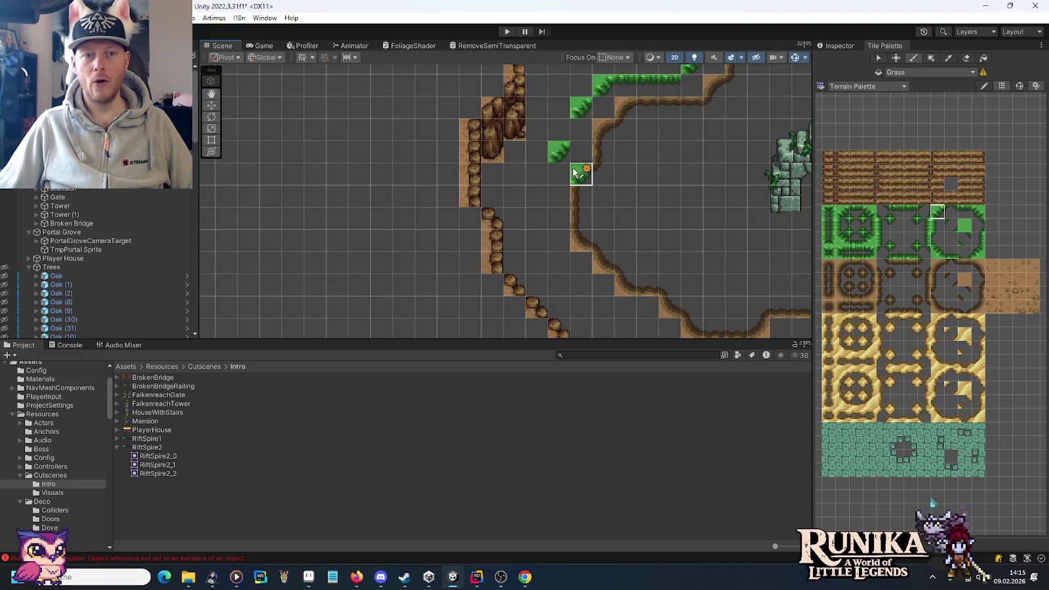
pyautogui.click(973, 253)
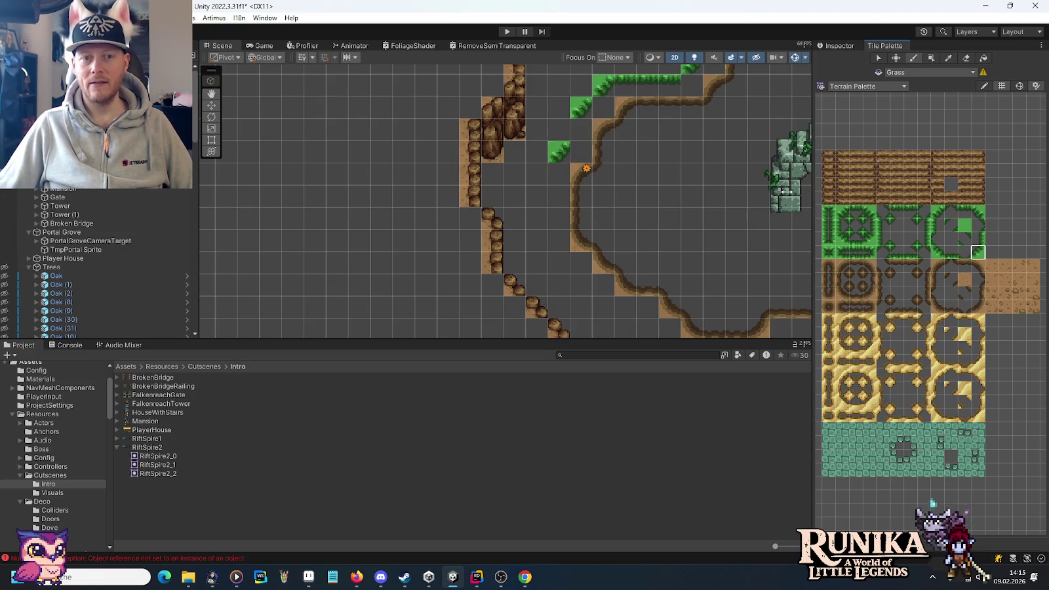
pyautogui.click(540, 146)
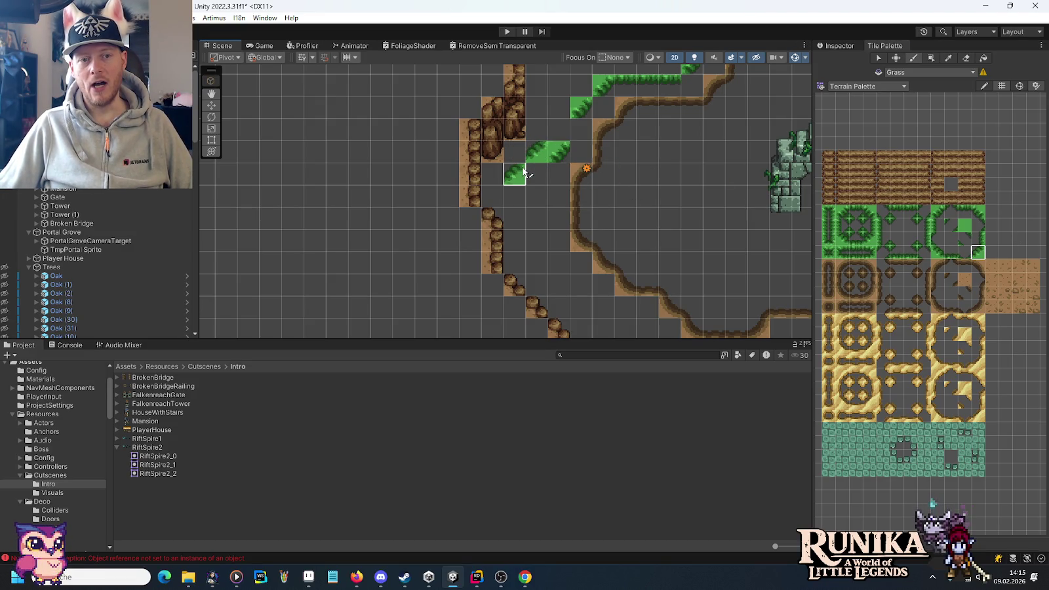
pyautogui.click(524, 172)
pyautogui.click(952, 253)
pyautogui.click(492, 174)
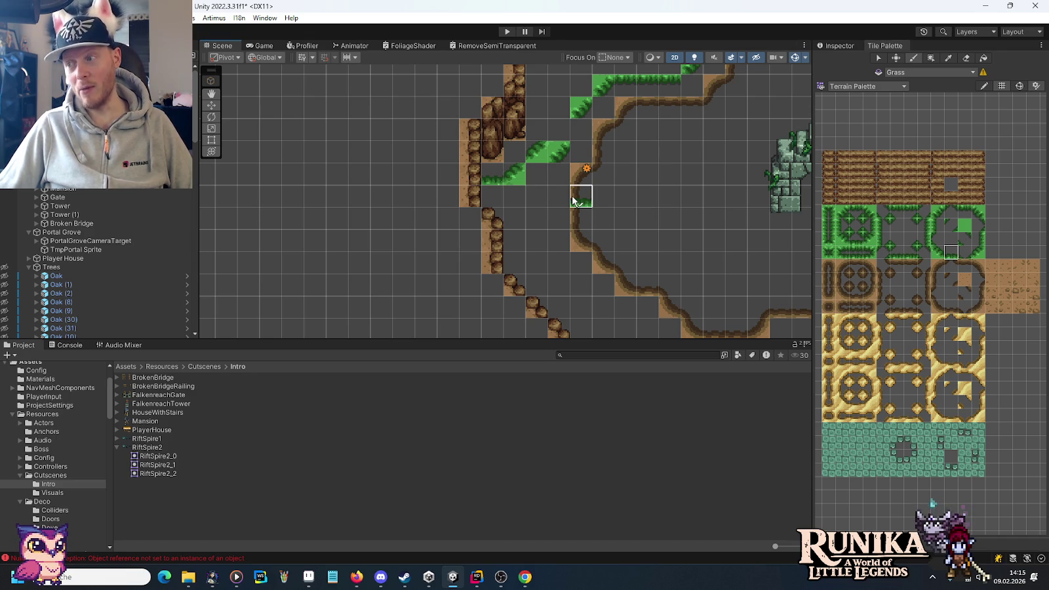
pyautogui.scroll(4, 561, 164)
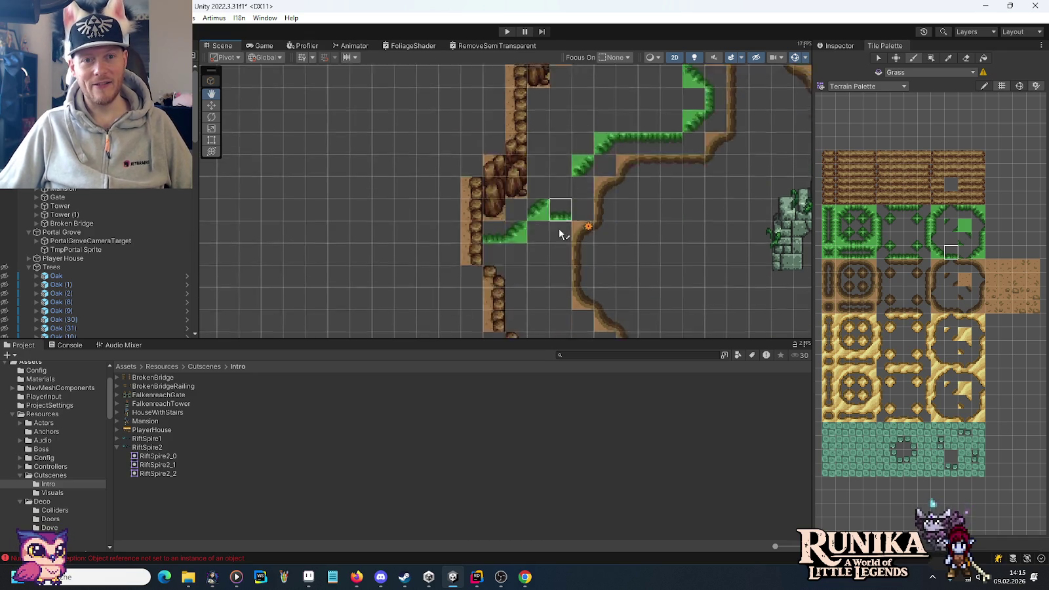
# Step: Place grass corner and edge tiles along the border
pyautogui.click(978, 238)
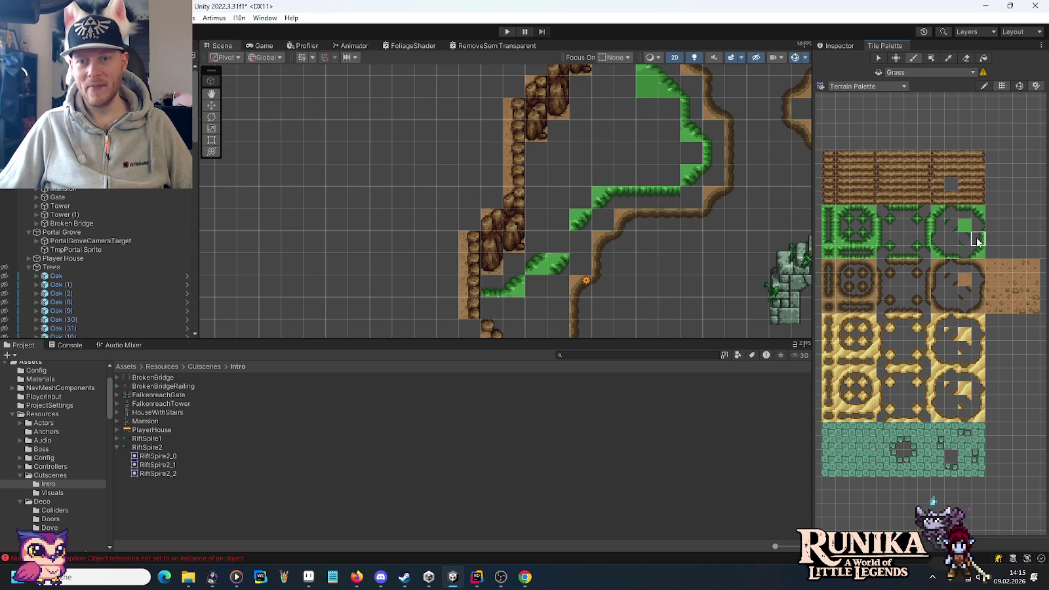
pyautogui.click(977, 211)
pyautogui.click(536, 221)
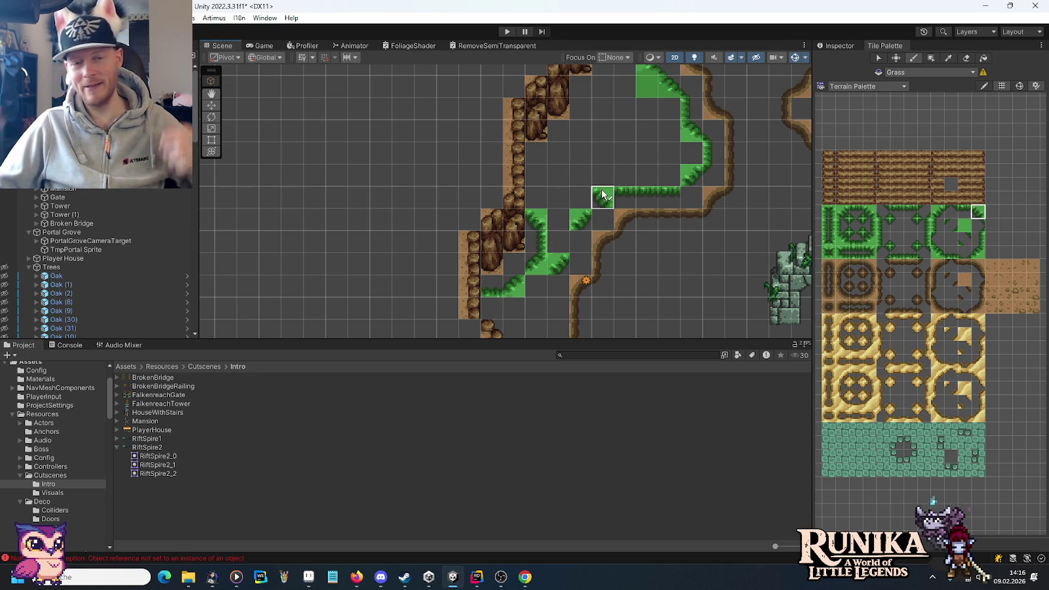
pyautogui.click(602, 197)
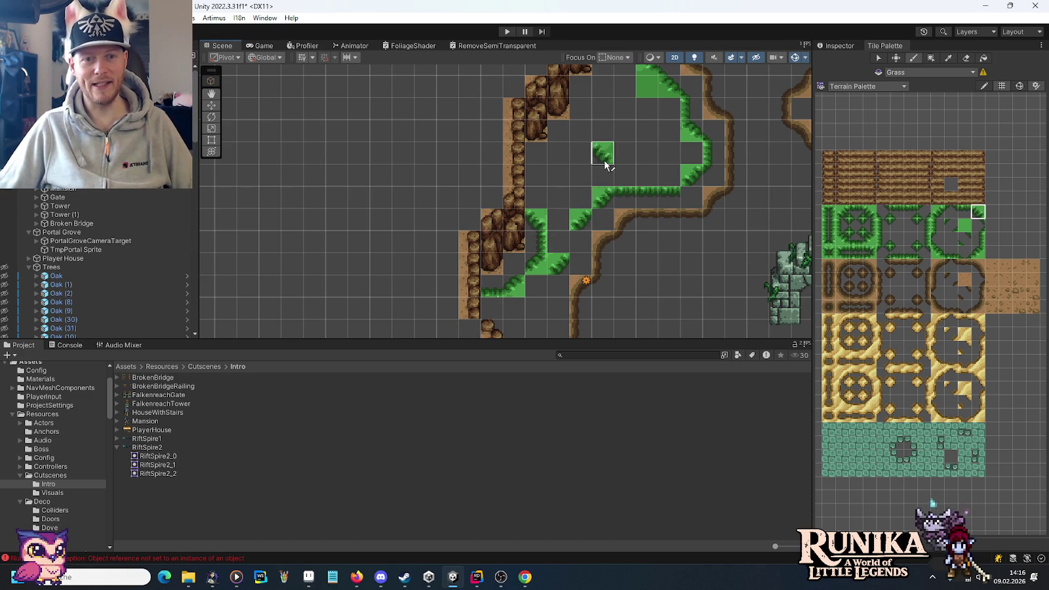
pyautogui.click(981, 254)
pyautogui.click(558, 153)
pyautogui.click(575, 140)
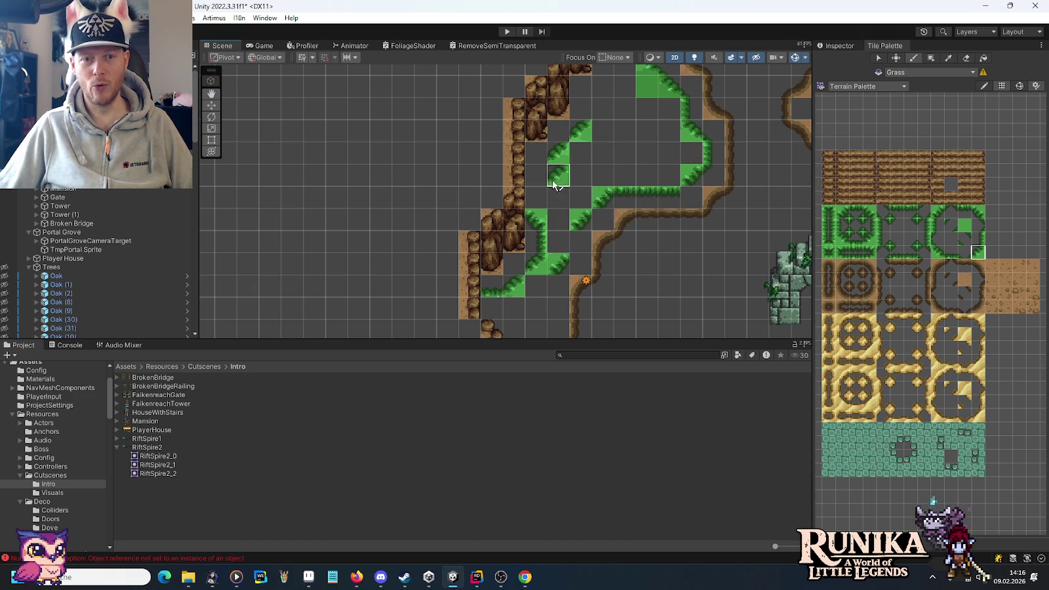
# Step: Paint the upper border with grass edge tiles, correcting one cell back to grass
pyautogui.click(950, 253)
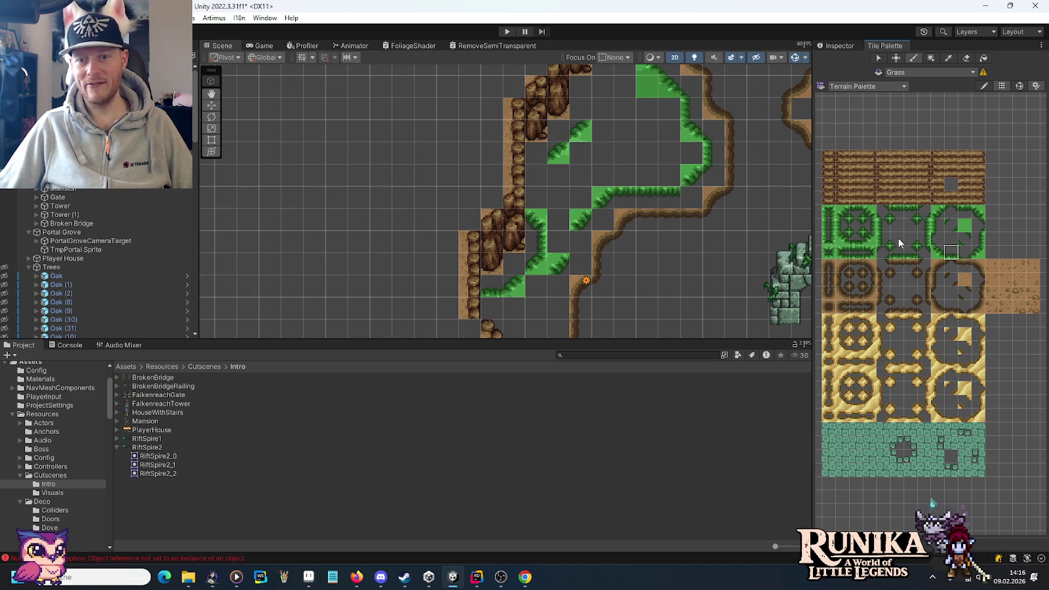
pyautogui.click(533, 162)
pyautogui.moveTo(645, 144); pyautogui.dragTo(632, 232)
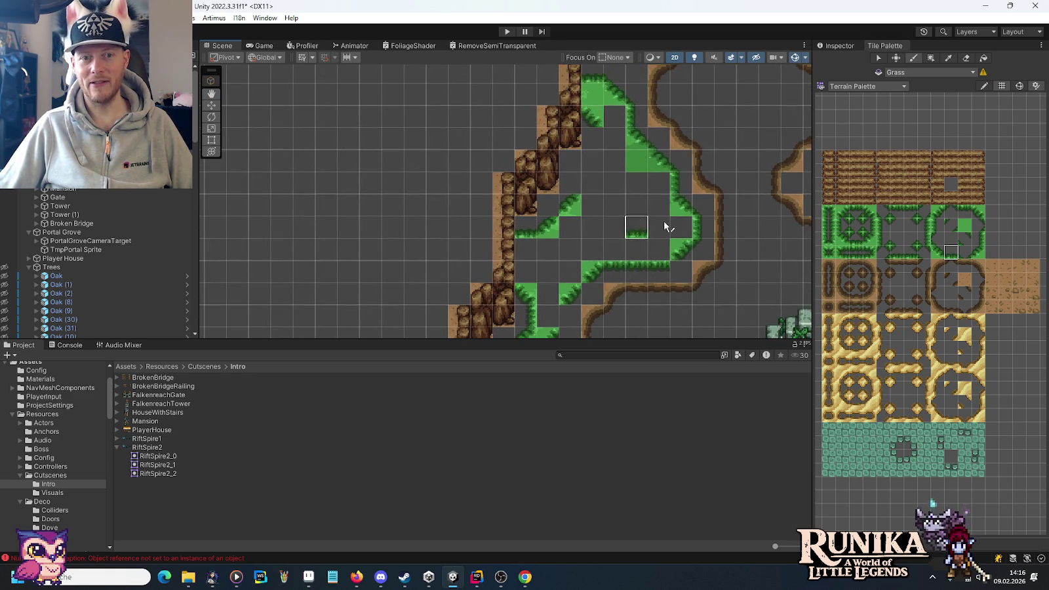
pyautogui.click(980, 240)
pyautogui.click(569, 183)
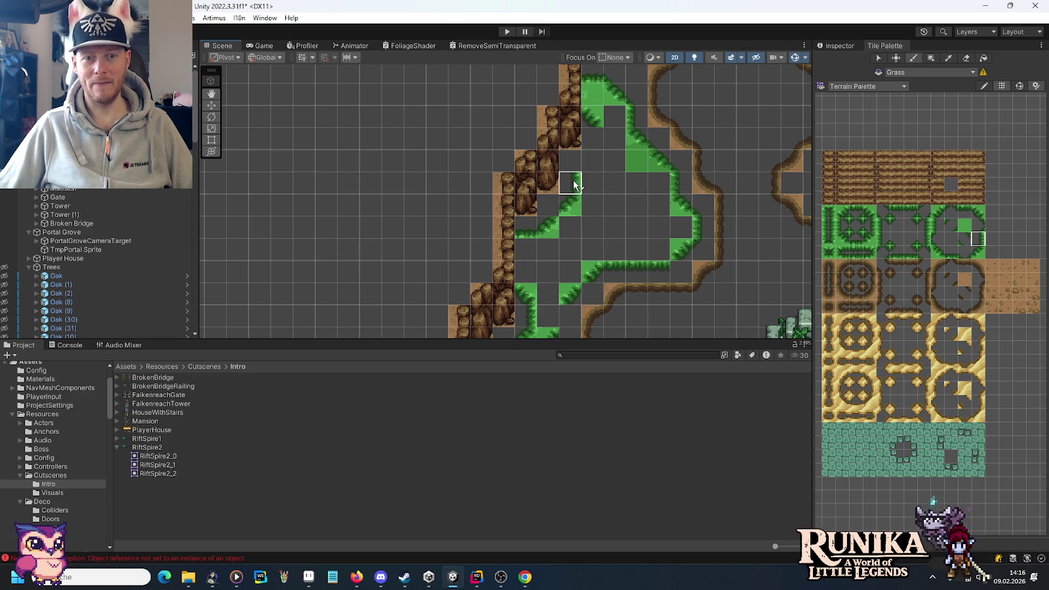
pyautogui.click(905, 236)
pyautogui.click(633, 161)
pyautogui.click(977, 239)
pyautogui.click(636, 164)
pyautogui.click(983, 256)
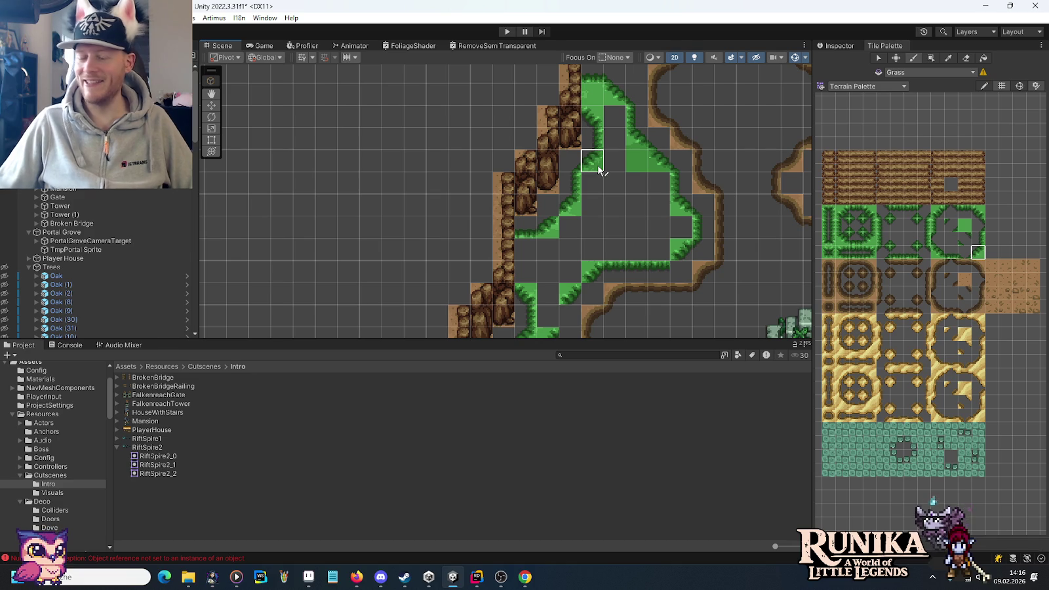
# Step: Flood the empty area with the solid green grass tile
pyautogui.moveTo(592, 229); pyautogui.dragTo(605, 136)
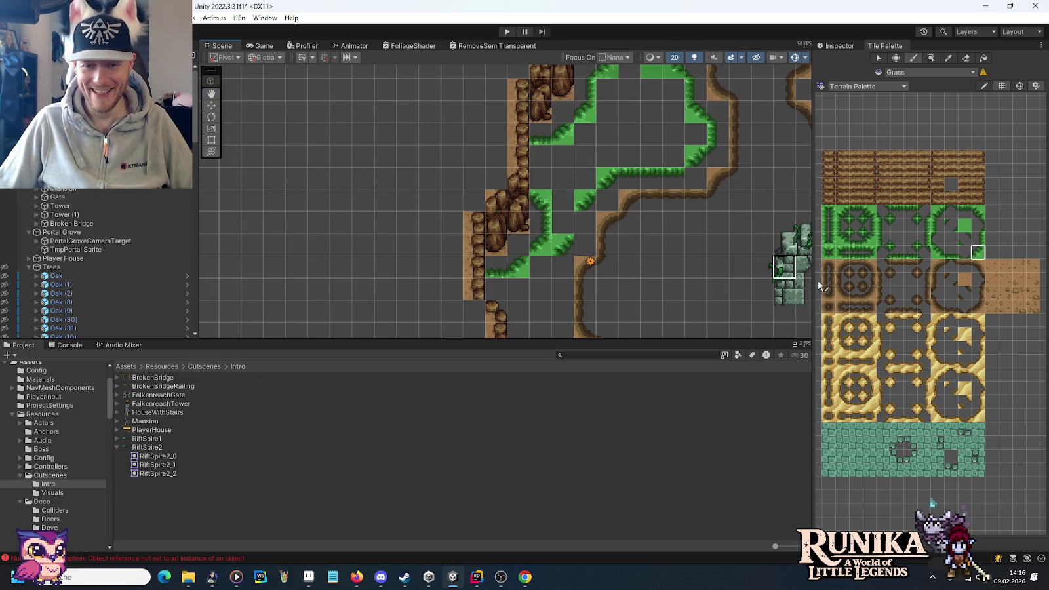
pyautogui.click(934, 232)
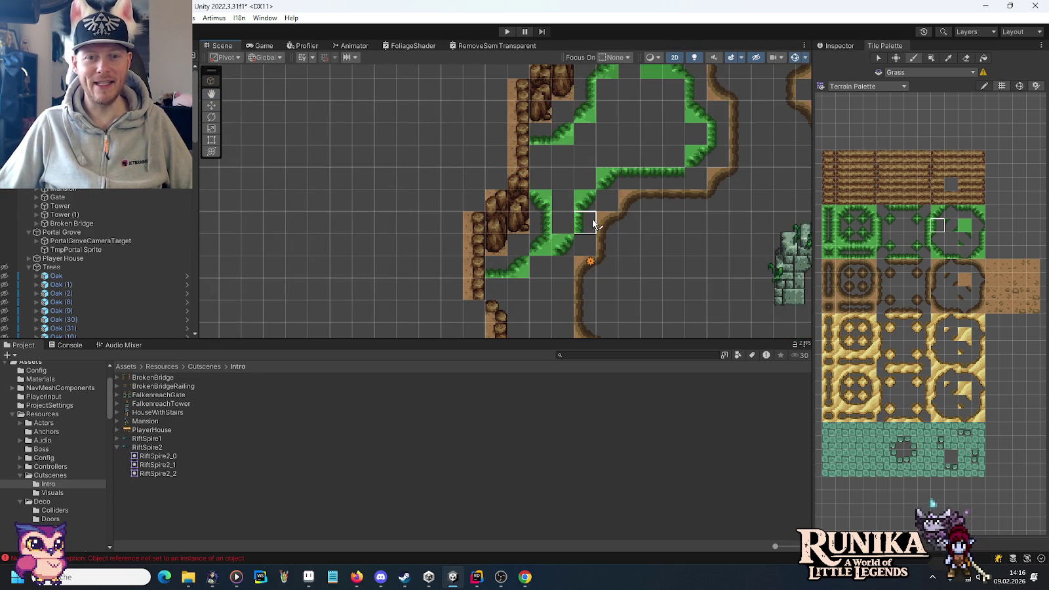
pyautogui.click(896, 225)
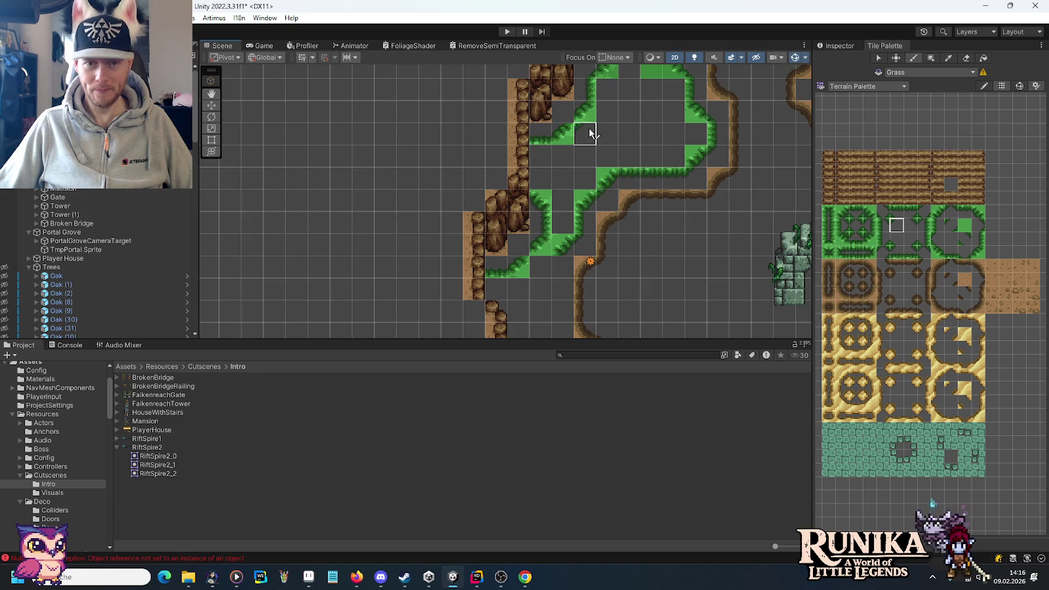
pyautogui.moveTo(592, 134); pyautogui.dragTo(602, 216)
pyautogui.moveTo(596, 263); pyautogui.dragTo(636, 148)
pyautogui.click(964, 224)
pyautogui.click(696, 114)
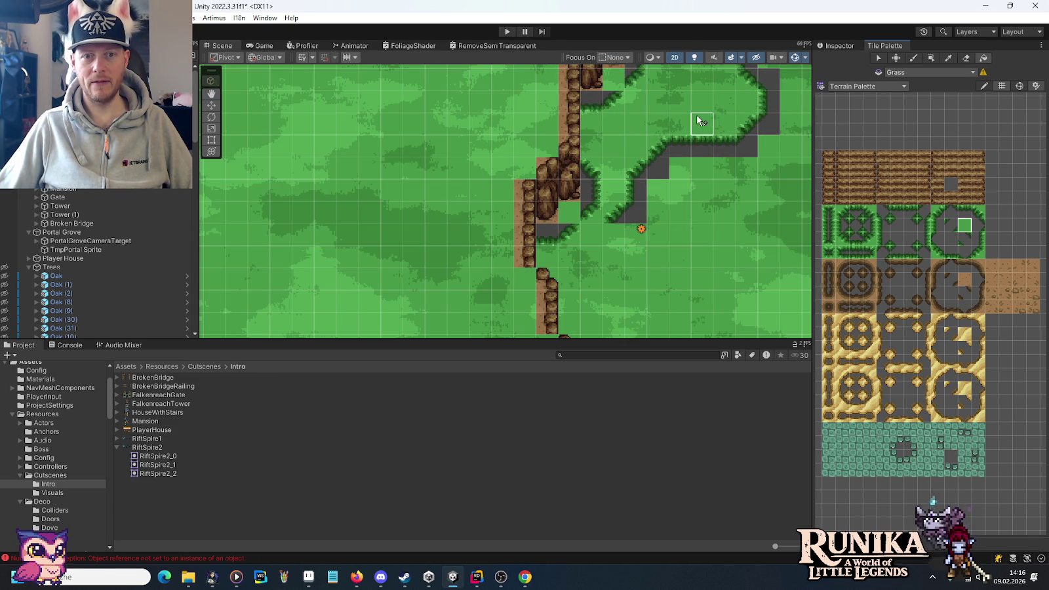
# Step: Undo the grass fill that spilled over the map
pyautogui.hotkey('ctrl', 'z')
pyautogui.hotkey('ctrl', 'y')
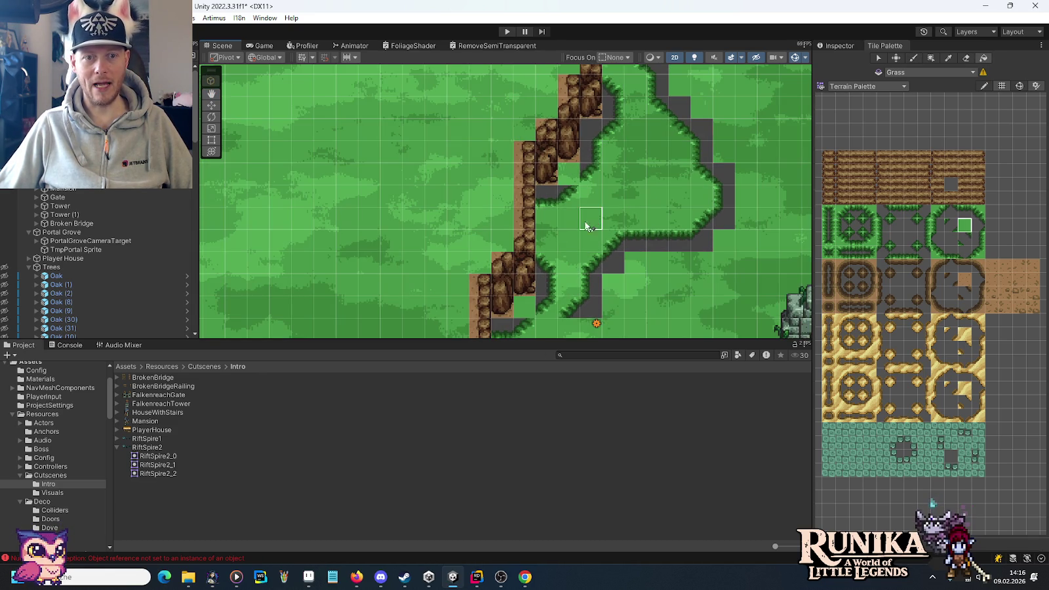
pyautogui.hotkey('ctrl', 'z')
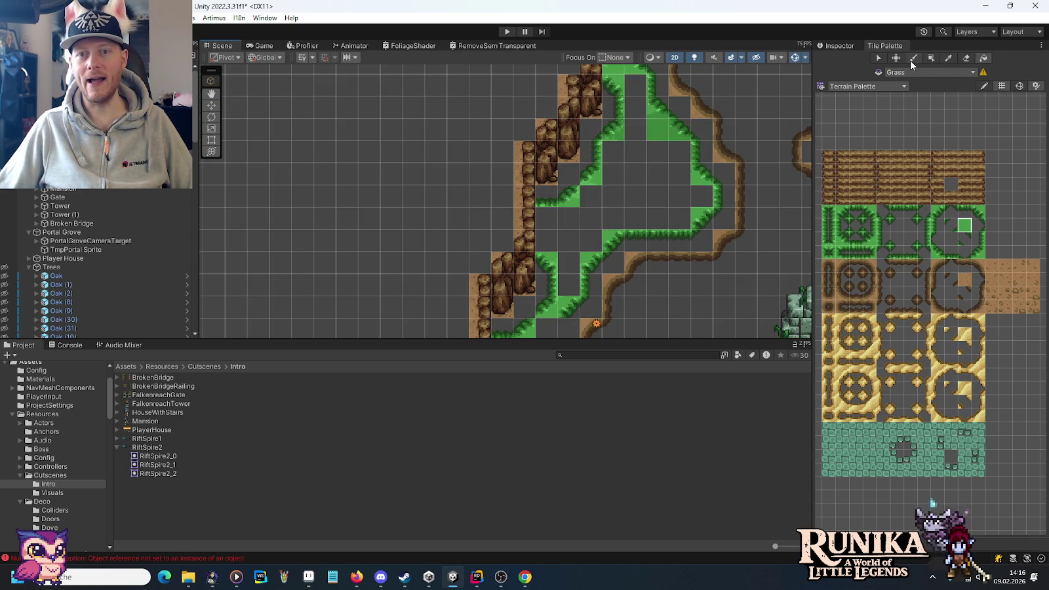
# Step: Paint grass tiles to close the border gap, then fill the enclosed region with grass
pyautogui.click(914, 57)
pyautogui.moveTo(547, 218); pyautogui.dragTo(547, 242)
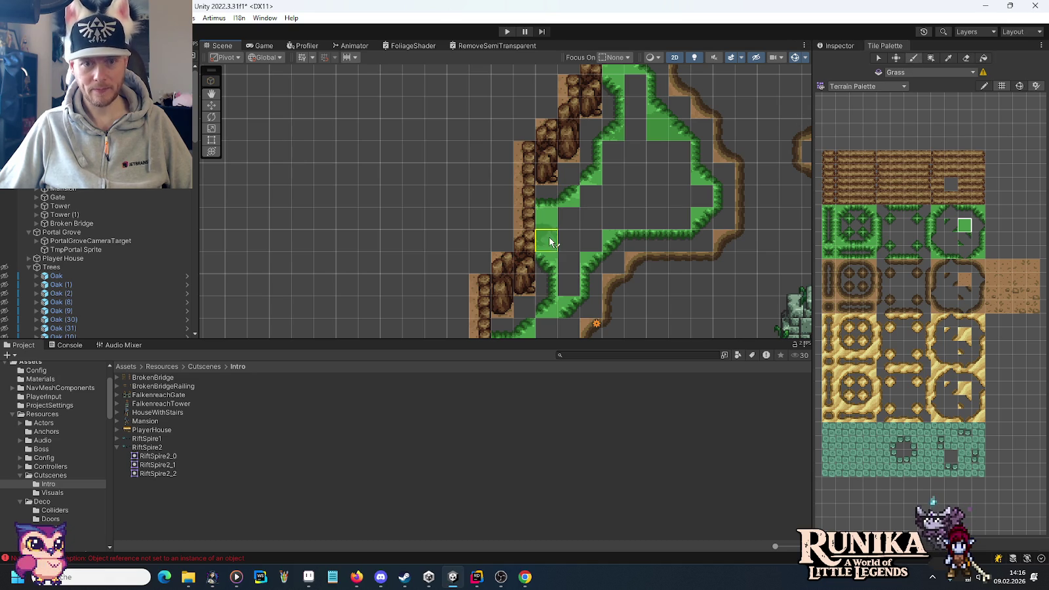
pyautogui.click(983, 58)
pyautogui.click(650, 194)
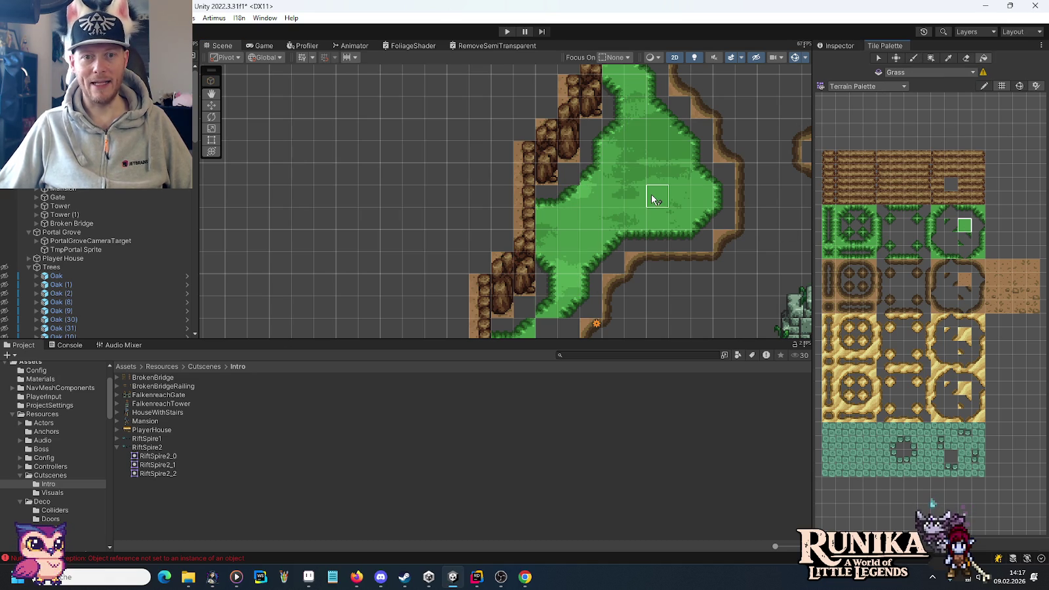
pyautogui.moveTo(652, 197)
pyautogui.mouseDown()
pyautogui.moveTo(648, 258)
pyautogui.moveTo(657, 149)
pyautogui.moveTo(608, 178)
pyautogui.mouseUp()
# Step: Return to the Brush and pick a different grass edge tile
pyautogui.click(944, 60)
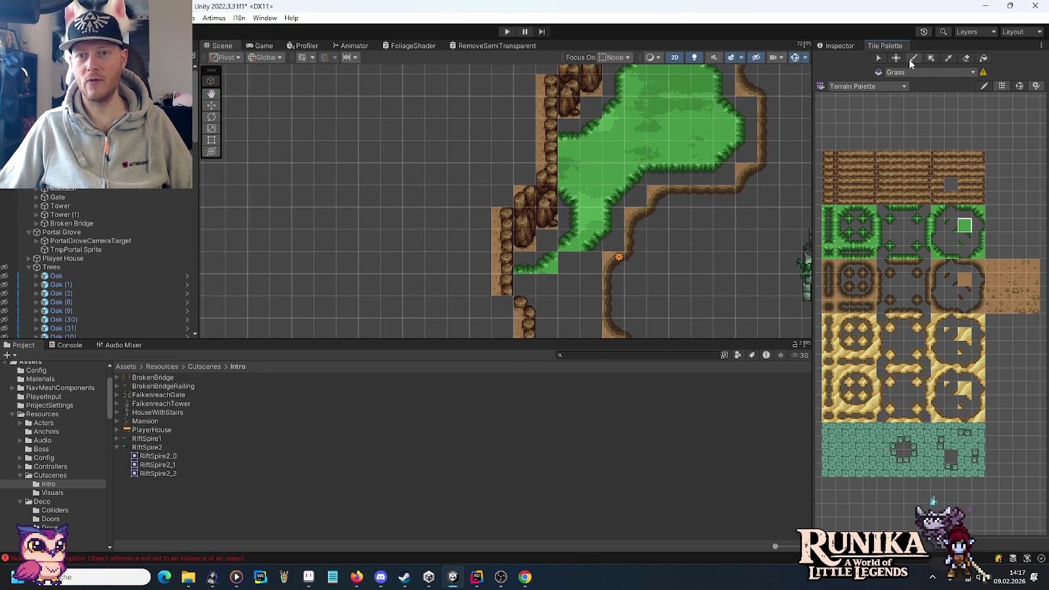
pyautogui.click(913, 60)
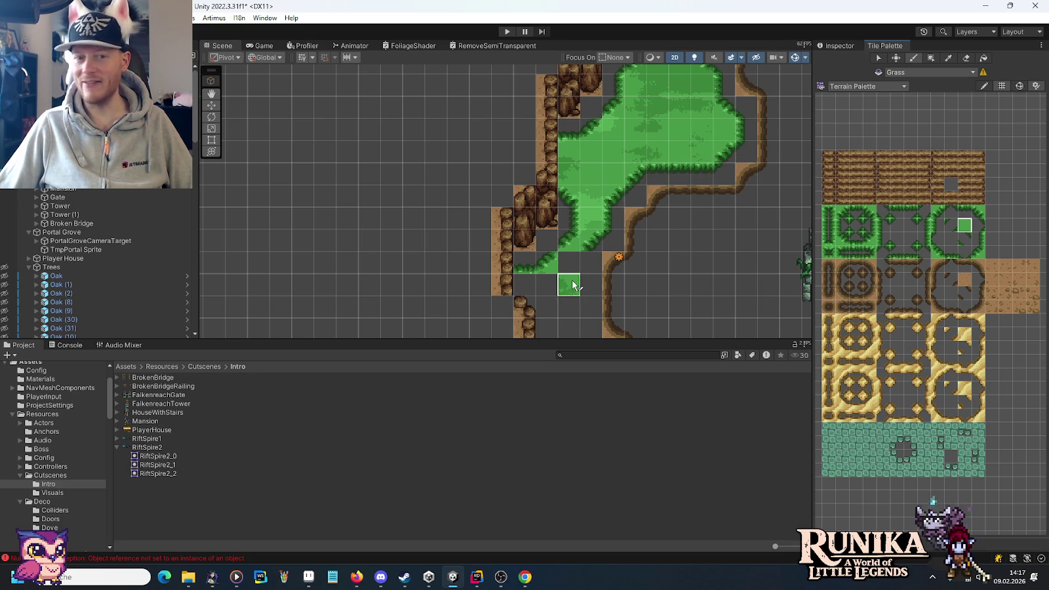
pyautogui.moveTo(572, 285)
pyautogui.mouseDown()
pyautogui.moveTo(576, 218)
pyautogui.moveTo(553, 263)
pyautogui.moveTo(570, 161)
pyautogui.moveTo(571, 201)
pyautogui.moveTo(641, 235)
pyautogui.mouseUp()
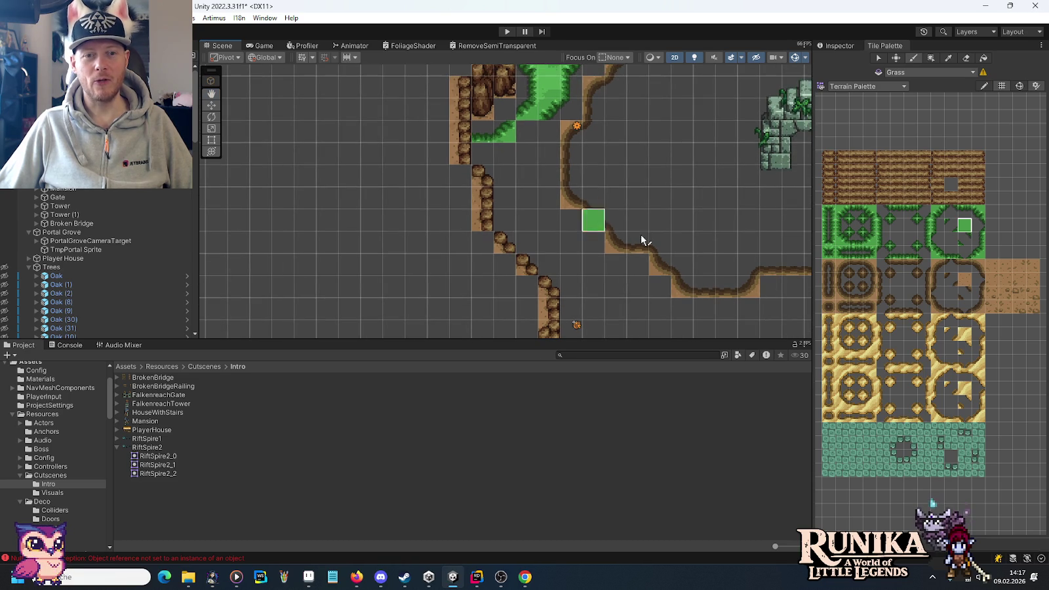
pyautogui.click(938, 225)
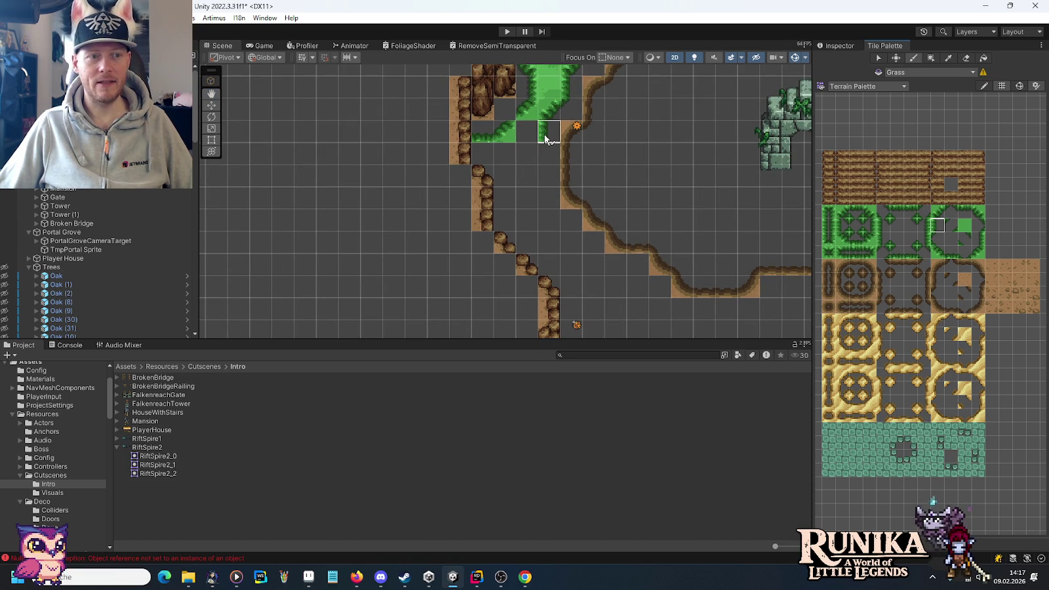
# Step: Paint a strip of grass edge tiles down the cliff and along the dirt path
pyautogui.moveTo(544, 134)
pyautogui.mouseDown()
pyautogui.moveTo(550, 230)
pyautogui.moveTo(688, 314)
pyautogui.moveTo(498, 192)
pyautogui.moveTo(482, 145)
pyautogui.moveTo(323, 87)
pyautogui.moveTo(349, 154)
pyautogui.moveTo(443, 147)
pyautogui.moveTo(539, 202)
pyautogui.mouseUp()
pyautogui.click(936, 251)
pyautogui.click(594, 242)
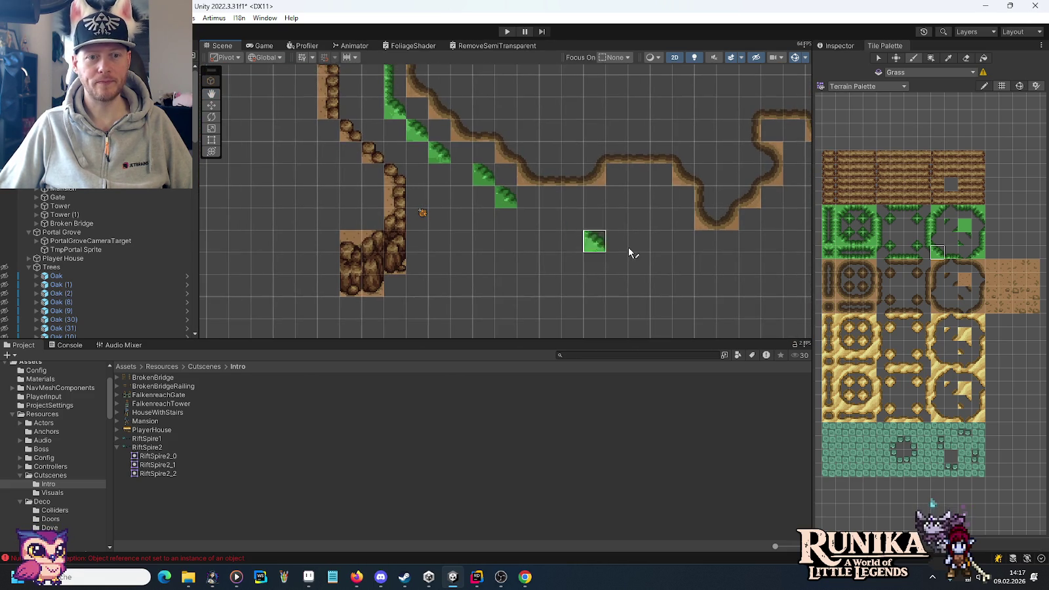
pyautogui.click(661, 197)
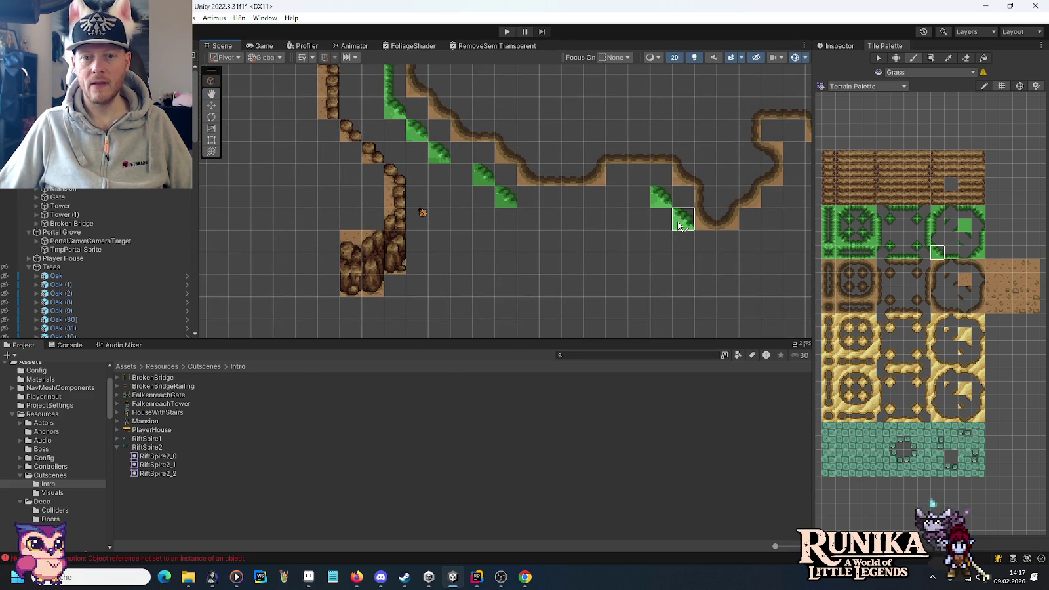
pyautogui.moveTo(734, 219); pyautogui.dragTo(561, 226)
pyautogui.click(671, 182)
pyautogui.click(692, 204)
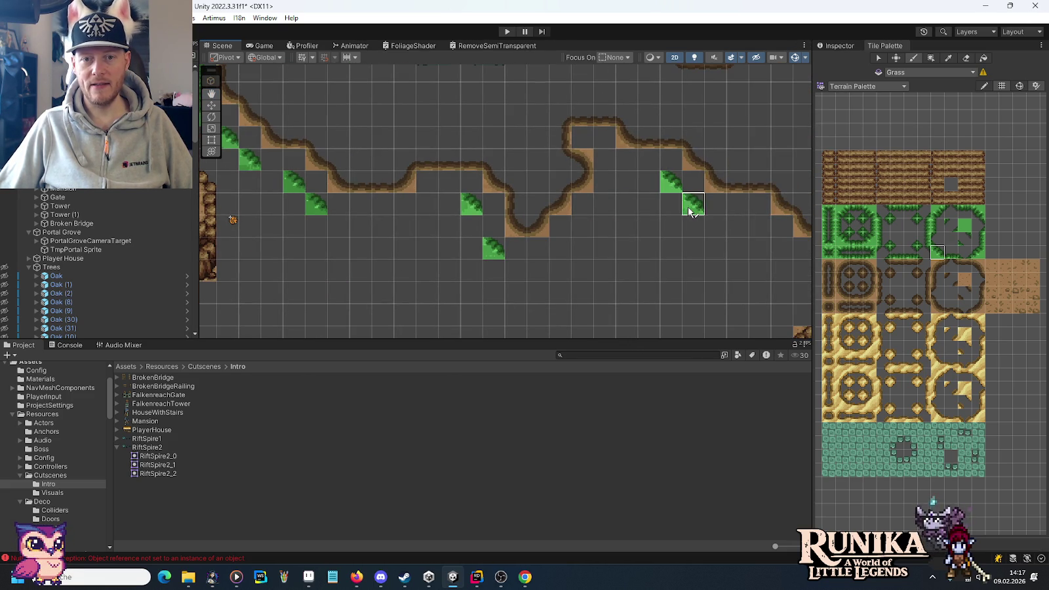
pyautogui.click(753, 229)
pyautogui.click(784, 251)
# Step: Paint a diagonal run of a different grass edge tile beside the next stretch of path
pyautogui.moveTo(784, 251)
pyautogui.mouseDown()
pyautogui.moveTo(662, 240)
pyautogui.moveTo(566, 200)
pyautogui.moveTo(619, 191)
pyautogui.mouseUp()
pyautogui.moveTo(506, 225); pyautogui.dragTo(592, 270)
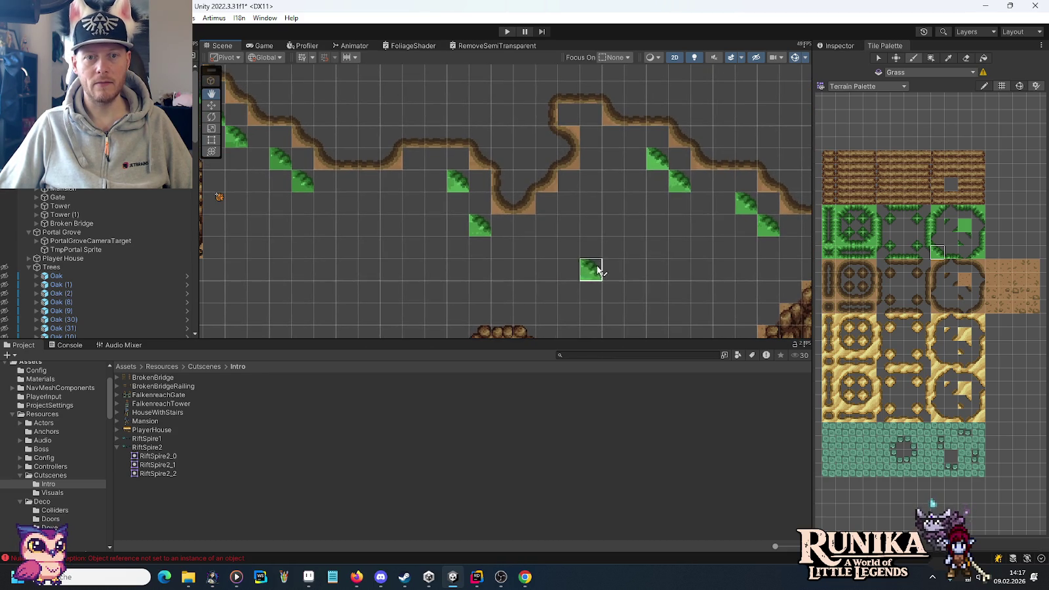
pyautogui.click(976, 252)
pyautogui.moveTo(588, 182); pyautogui.dragTo(550, 213)
pyautogui.moveTo(412, 178)
pyautogui.mouseDown()
pyautogui.moveTo(670, 192)
pyautogui.moveTo(649, 200)
pyautogui.moveTo(640, 254)
pyautogui.moveTo(658, 254)
pyautogui.moveTo(637, 253)
pyautogui.moveTo(680, 259)
pyautogui.moveTo(502, 252)
pyautogui.moveTo(529, 276)
pyautogui.moveTo(576, 276)
pyautogui.mouseUp()
# Step: Paint rows of the straight grass edge tile along the path
pyautogui.click(950, 252)
pyautogui.click(724, 228)
pyautogui.click(547, 206)
pyautogui.click(641, 194)
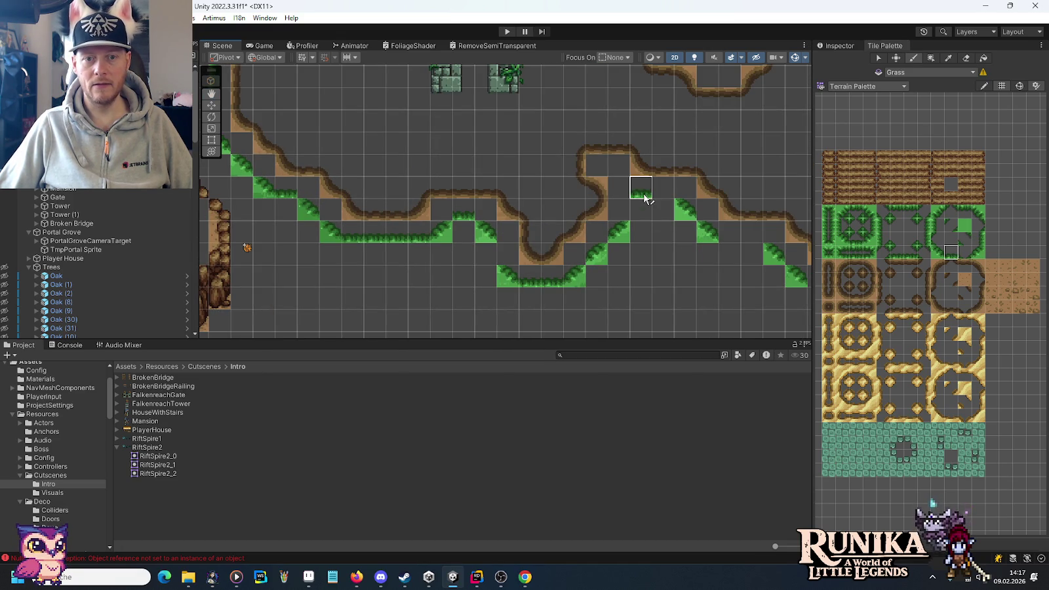
pyautogui.moveTo(725, 256); pyautogui.dragTo(539, 229)
pyautogui.moveTo(539, 216); pyautogui.dragTo(569, 218)
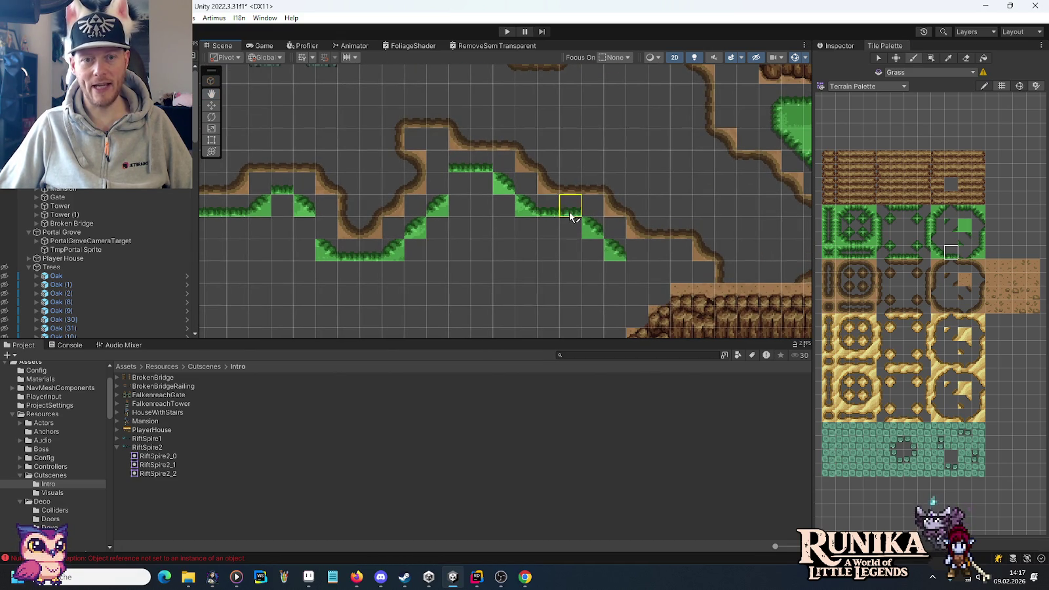
# Step: Paint grass edge tiles at the dirt path bend in another part of the map
pyautogui.click(978, 238)
pyautogui.moveTo(390, 205)
pyautogui.mouseDown()
pyautogui.moveTo(417, 198)
pyautogui.moveTo(588, 225)
pyautogui.moveTo(510, 230)
pyautogui.moveTo(496, 189)
pyautogui.mouseUp()
pyautogui.click(938, 225)
pyautogui.click(655, 209)
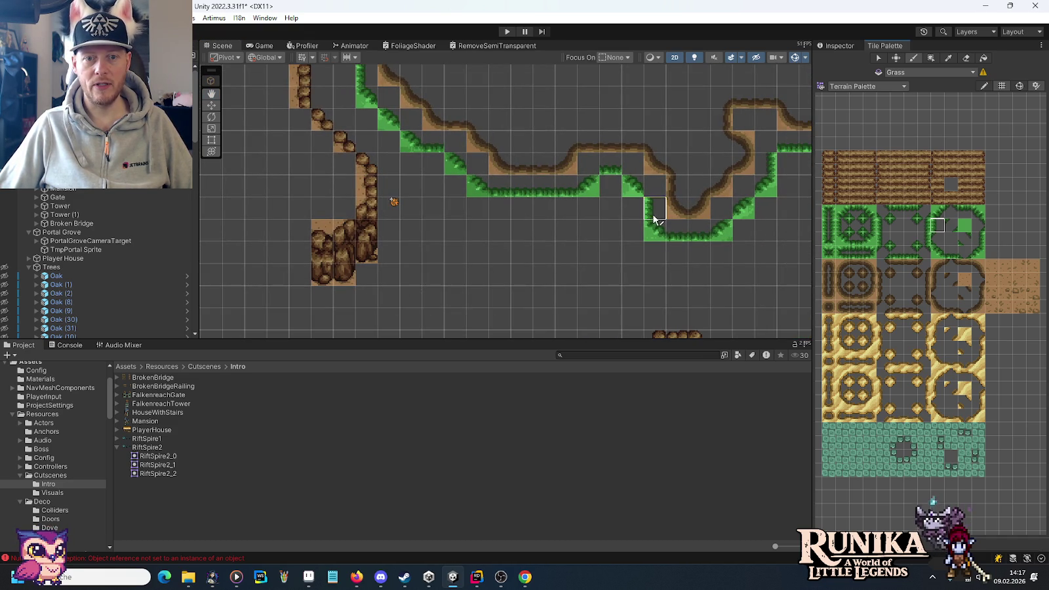
# Step: Move the view toward the rock columns and stone ruin, trying neighbouring edge tiles, then pick solid grass
pyautogui.press('Right')
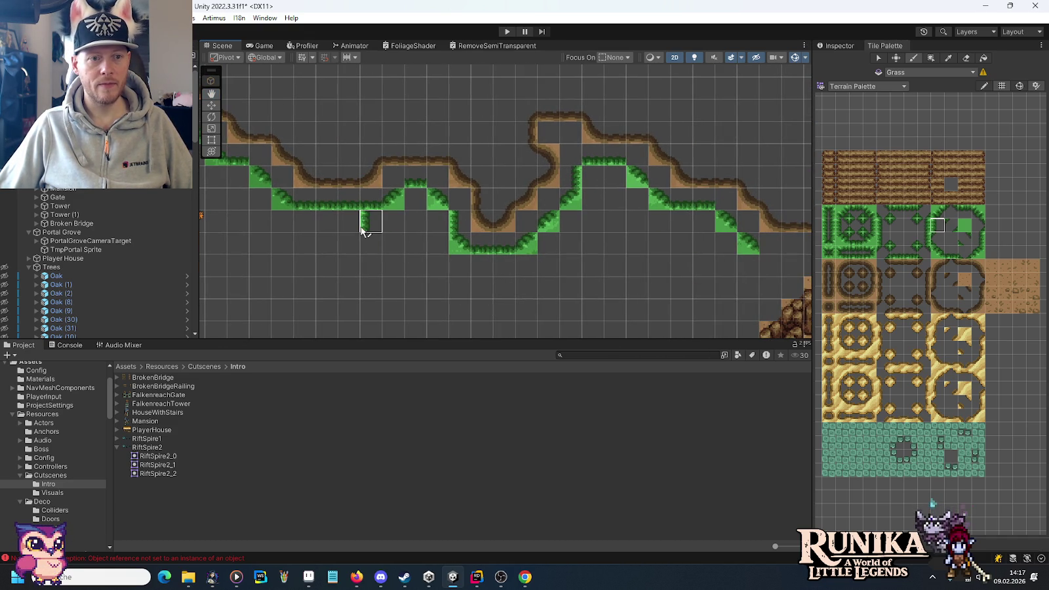
pyautogui.moveTo(369, 231); pyautogui.dragTo(631, 294)
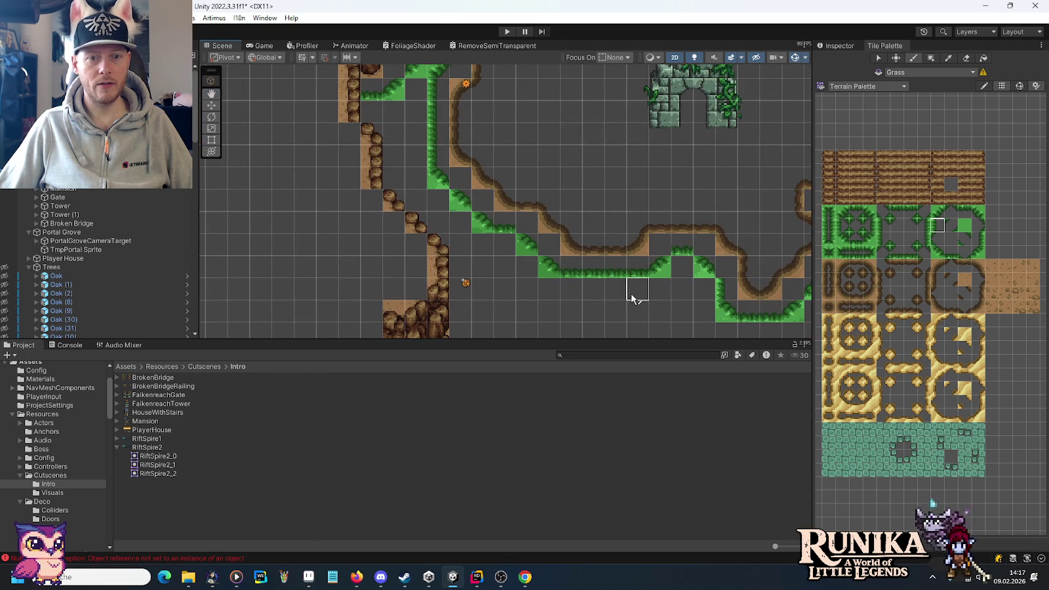
pyautogui.click(897, 238)
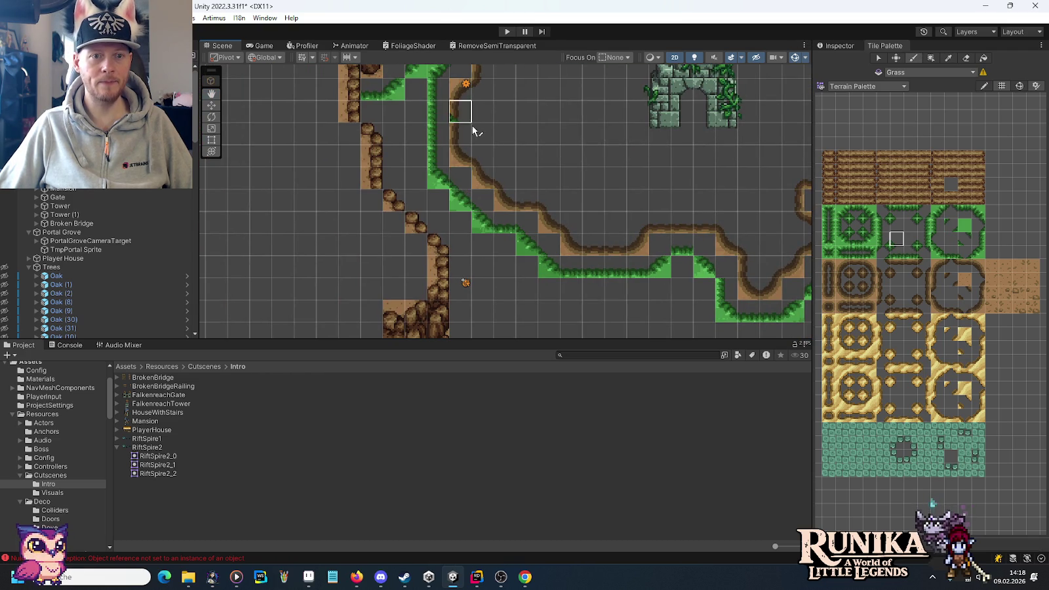
pyautogui.moveTo(461, 105); pyautogui.dragTo(472, 216)
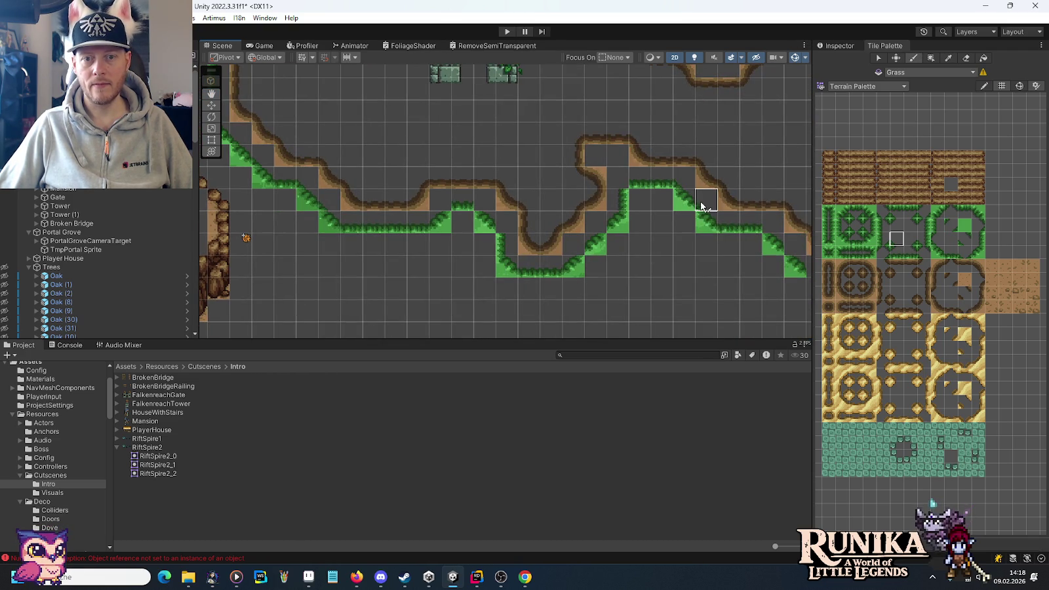
pyautogui.hscroll(5, 717, 234)
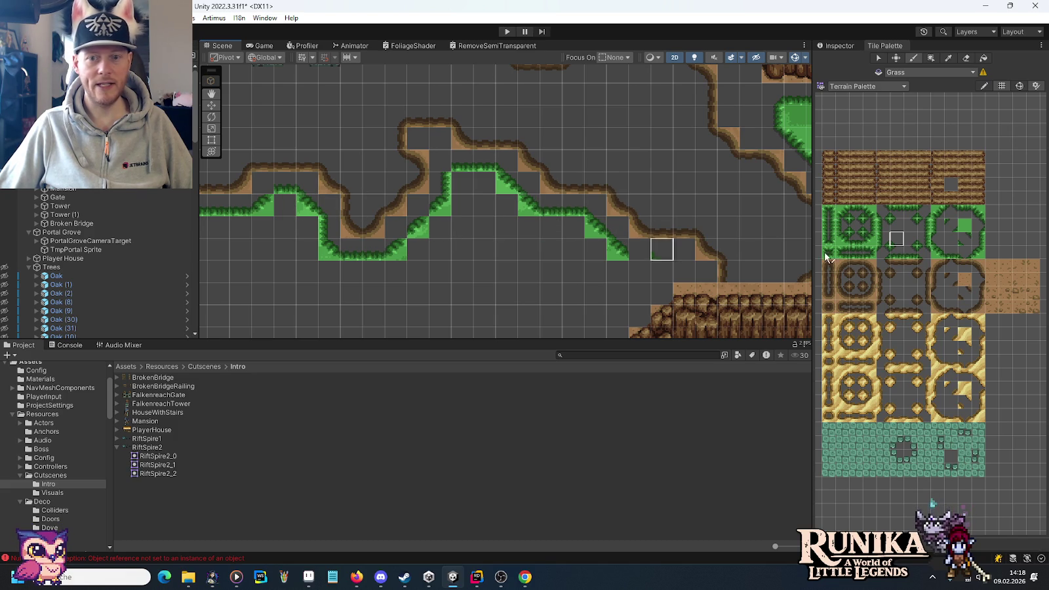
pyautogui.click(911, 240)
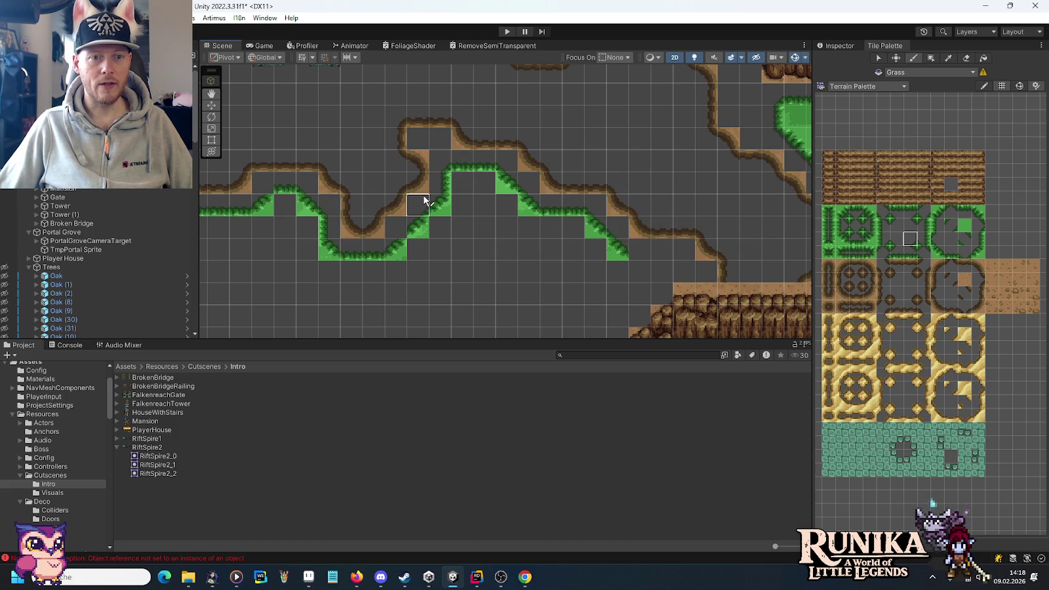
pyautogui.moveTo(336, 223); pyautogui.dragTo(697, 262)
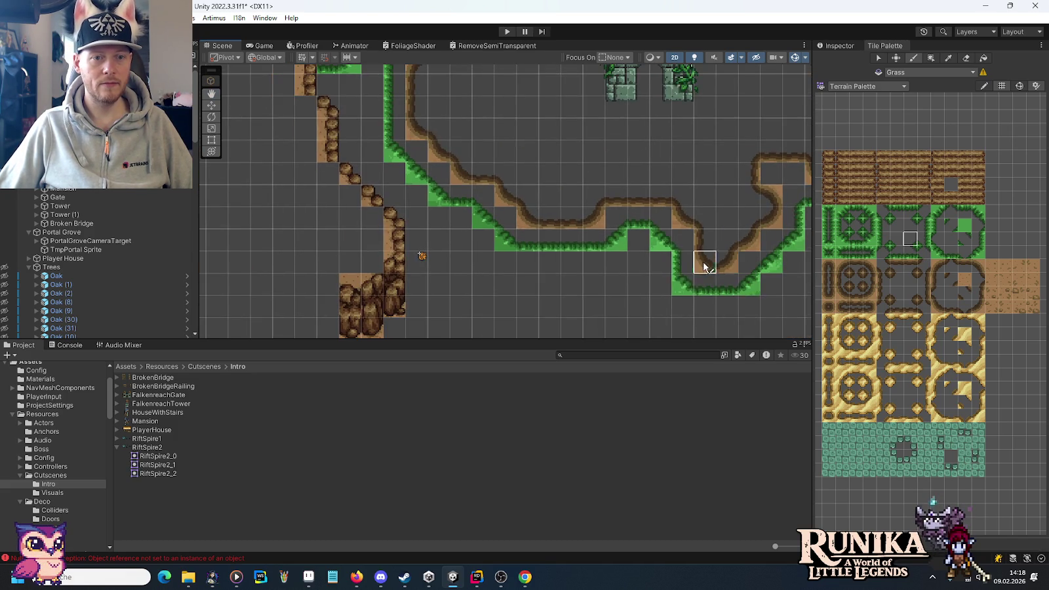
pyautogui.moveTo(498, 174); pyautogui.dragTo(566, 302)
pyautogui.moveTo(566, 274); pyautogui.dragTo(566, 271)
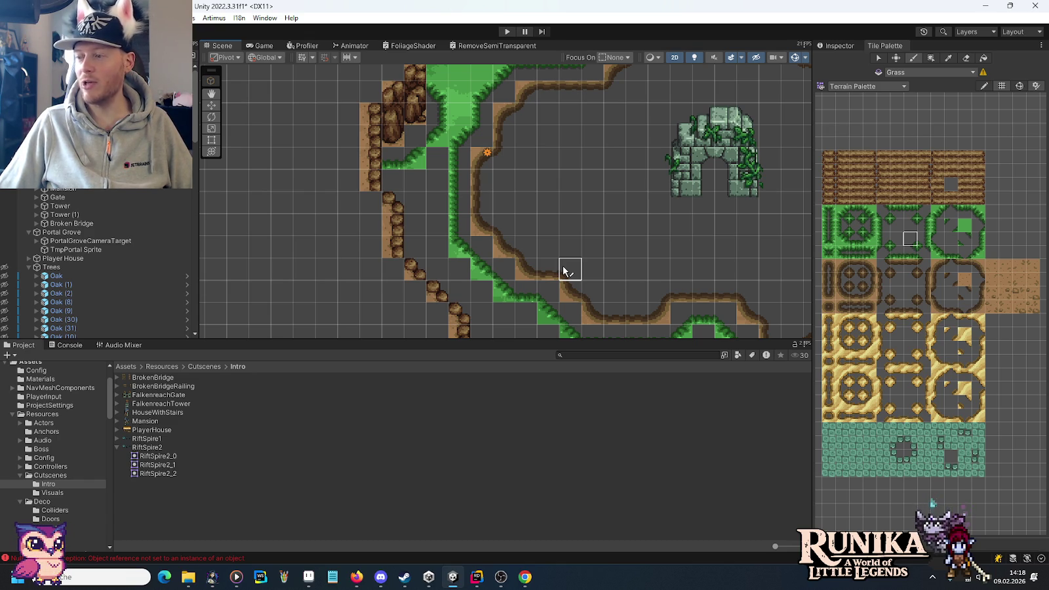
pyautogui.click(965, 225)
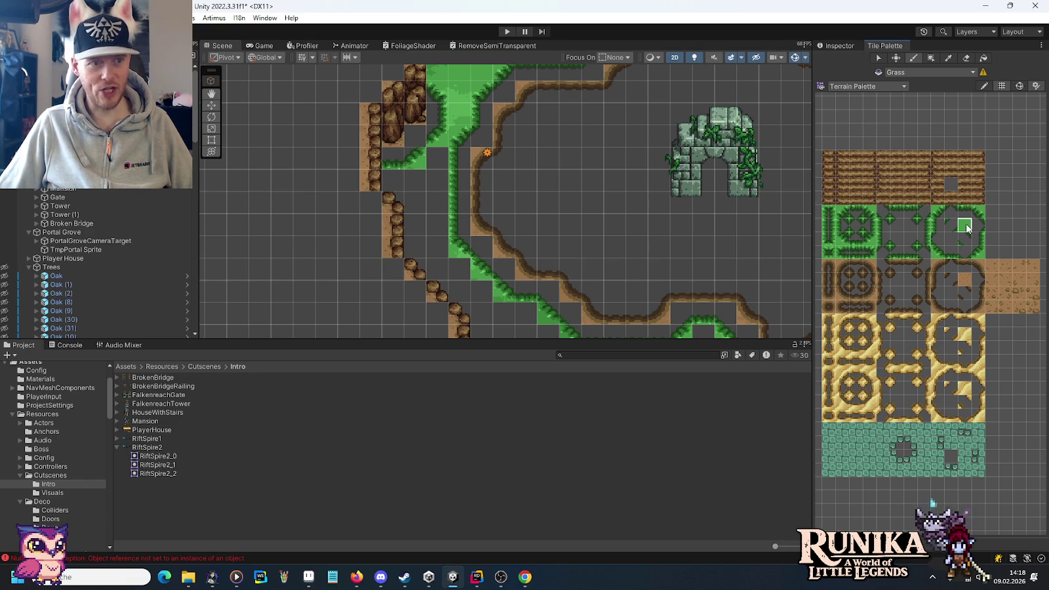
# Step: Paint solid grass inside the border, undo one stroke, and repaint the bottom row
pyautogui.moveTo(394, 180)
pyautogui.mouseDown()
pyautogui.moveTo(415, 187)
pyautogui.moveTo(430, 269)
pyautogui.moveTo(430, 164)
pyautogui.mouseUp()
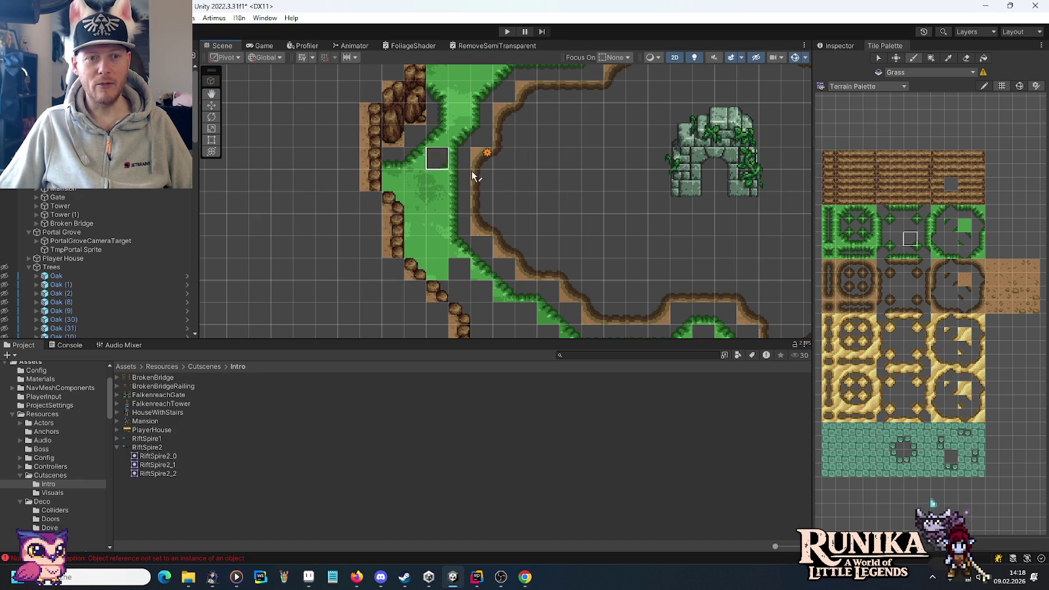
pyautogui.click(969, 230)
pyautogui.scroll(-2, 547, 292)
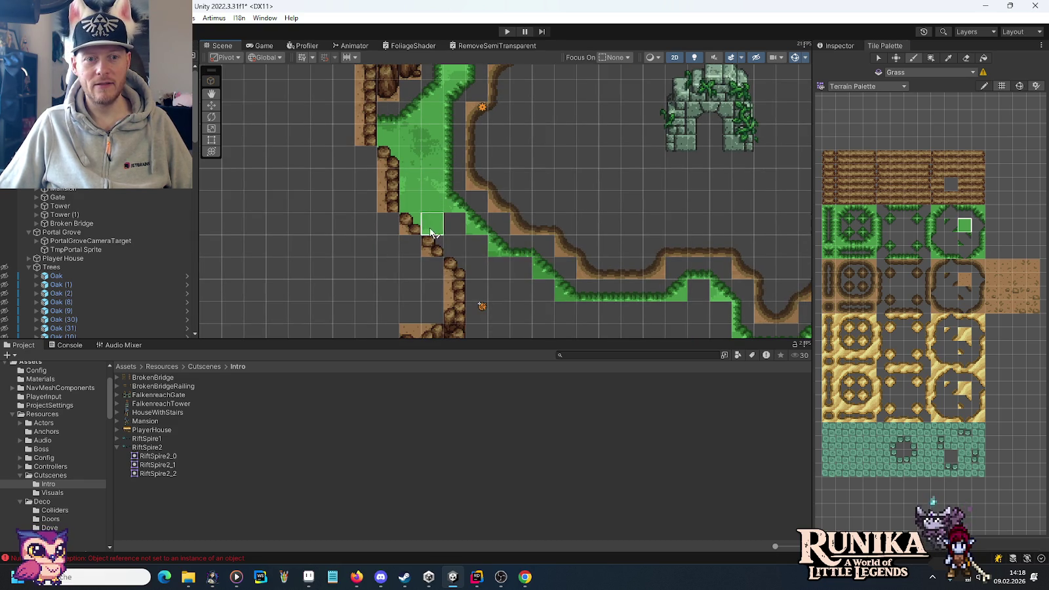
pyautogui.moveTo(464, 251)
pyautogui.mouseDown()
pyautogui.moveTo(544, 292)
pyautogui.moveTo(465, 296)
pyautogui.mouseUp()
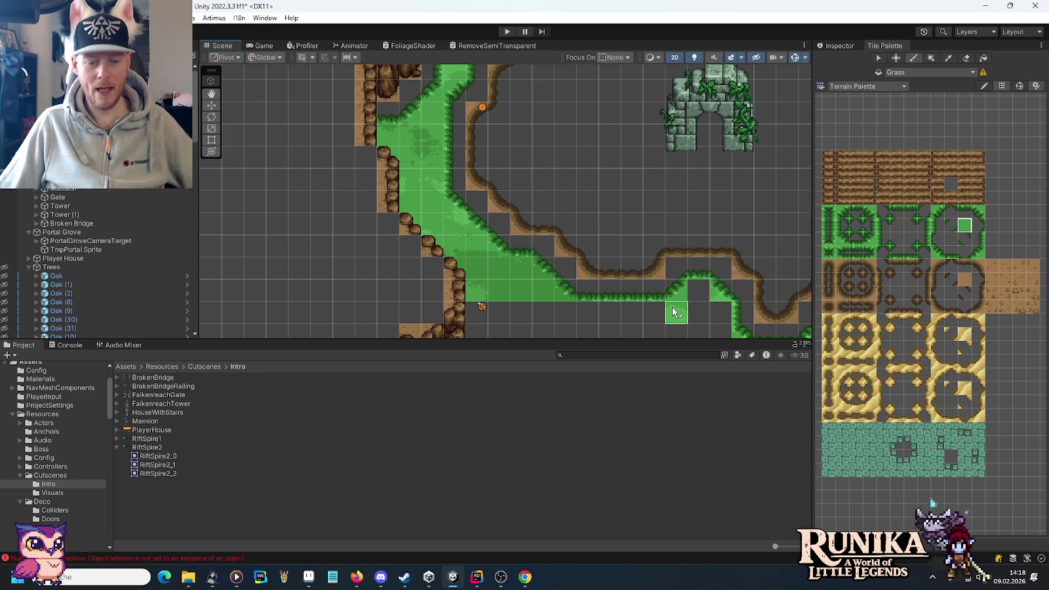
pyautogui.hotkey('ctrl', 'z')
pyautogui.moveTo(493, 290); pyautogui.dragTo(533, 289)
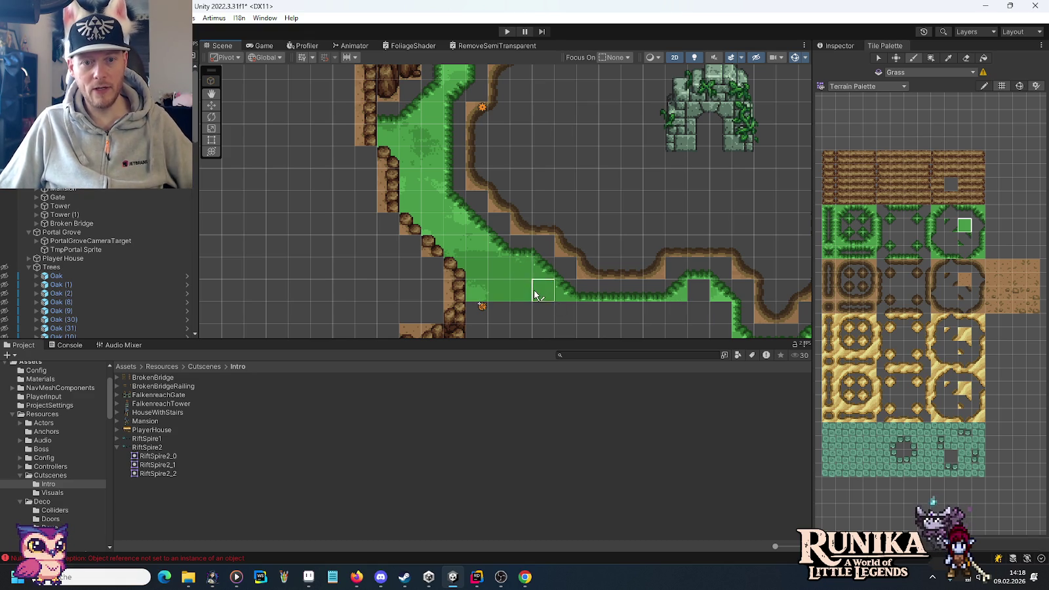
# Step: Paint a long row of solid grass and a cell above it beside the rock column
pyautogui.scroll(-5, 547, 236)
pyautogui.hscroll(5, 442, 204)
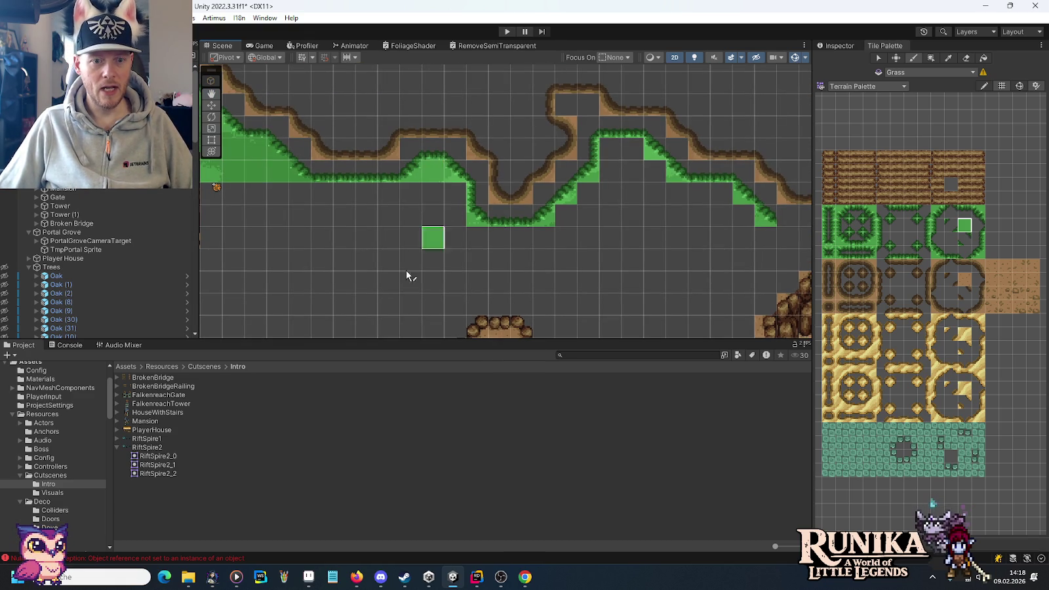
pyautogui.scroll(-5, 433, 237)
pyautogui.hscroll(-5, 433, 236)
pyautogui.scroll(3, 541, 164)
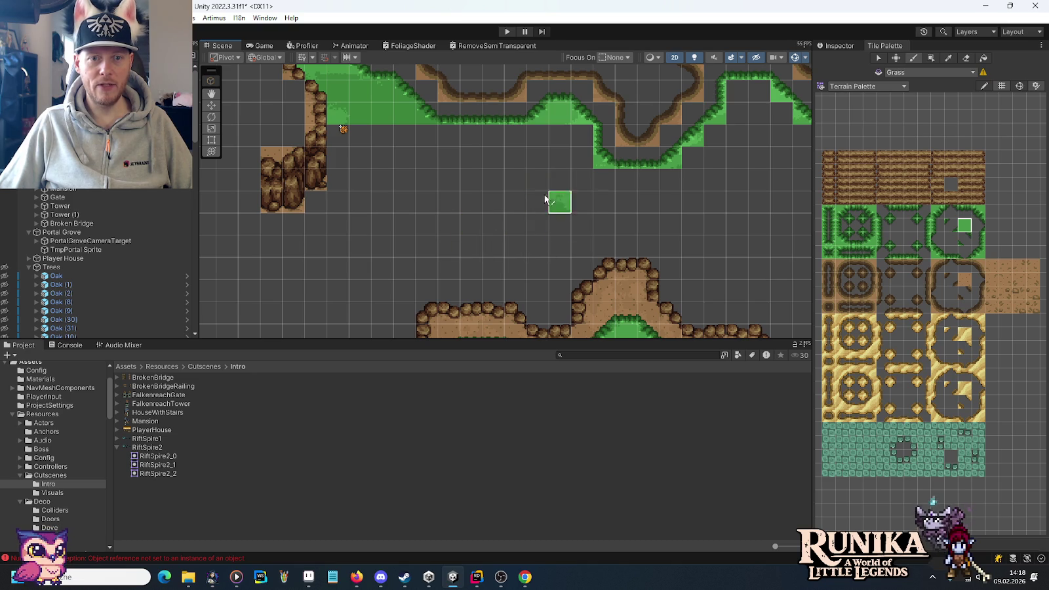
pyautogui.scroll(3, 554, 197)
pyautogui.hscroll(-5, 554, 197)
pyautogui.moveTo(427, 205)
pyautogui.mouseDown()
pyautogui.moveTo(602, 221)
pyautogui.moveTo(725, 219)
pyautogui.mouseUp()
pyautogui.moveTo(573, 196); pyautogui.dragTo(598, 170)
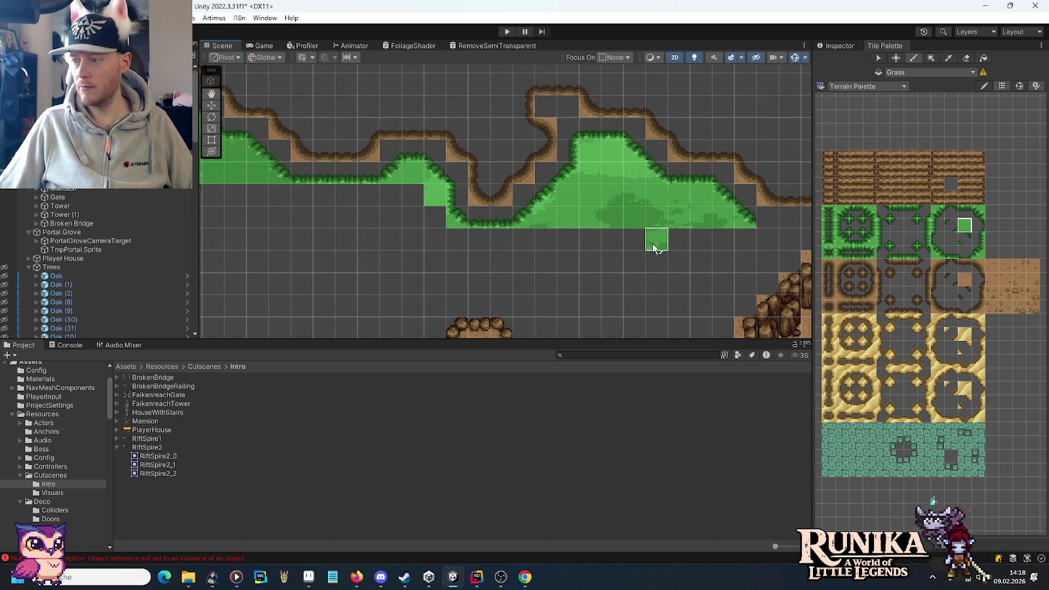
pyautogui.moveTo(653, 248)
pyautogui.mouseDown()
pyautogui.moveTo(566, 226)
pyautogui.moveTo(507, 131)
pyautogui.moveTo(545, 173)
pyautogui.moveTo(584, 176)
pyautogui.mouseUp()
pyautogui.moveTo(435, 211); pyautogui.dragTo(562, 204)
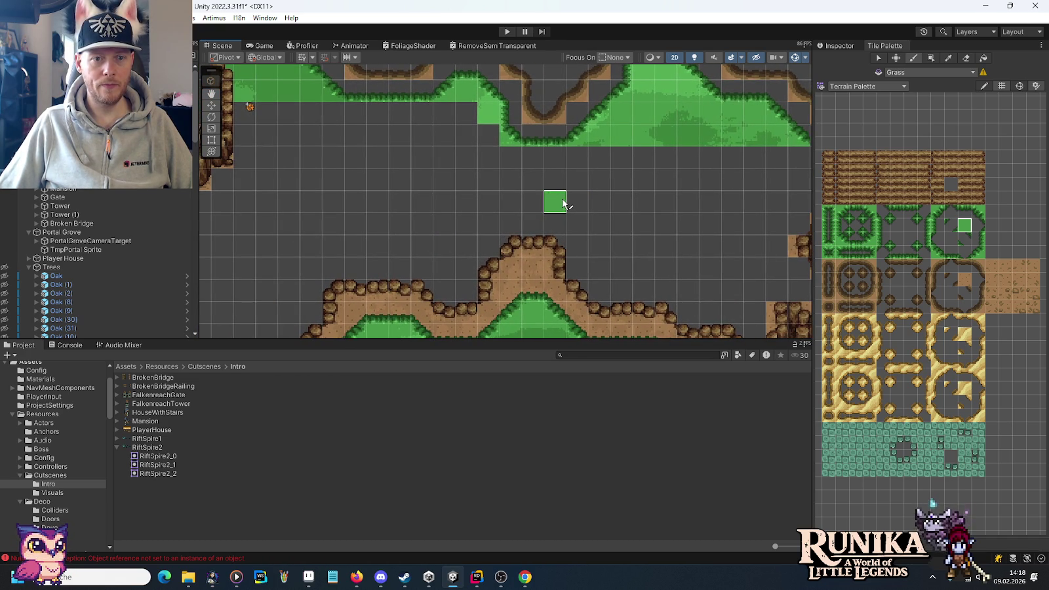
# Step: Paint grass corner tiles diagonally down beside the rock cliff above the water
pyautogui.moveTo(569, 255)
pyautogui.mouseDown()
pyautogui.moveTo(490, 197)
pyautogui.moveTo(453, 187)
pyautogui.mouseUp()
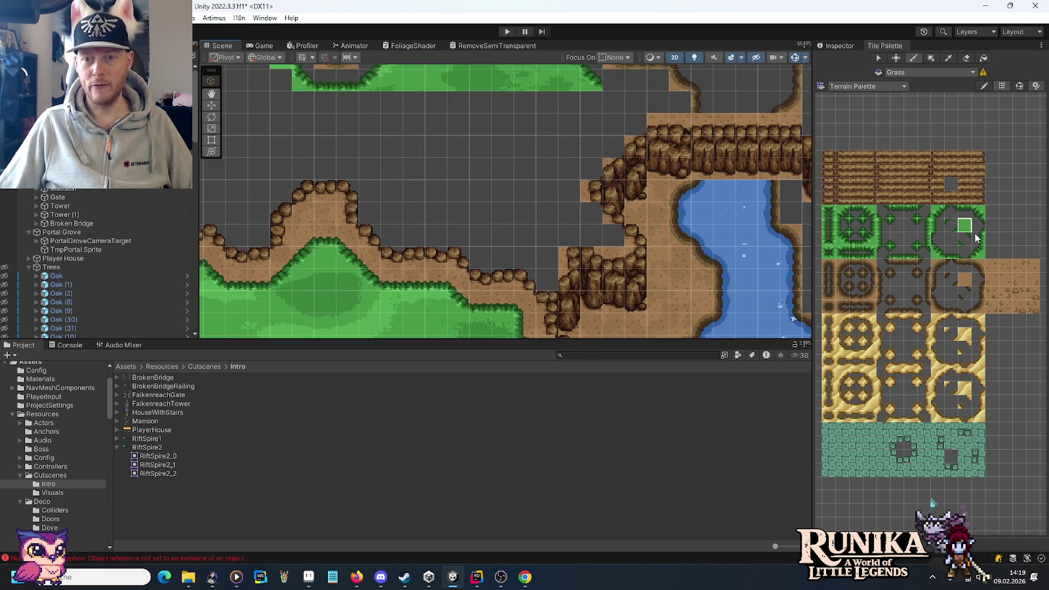
pyautogui.click(613, 100)
pyautogui.click(937, 211)
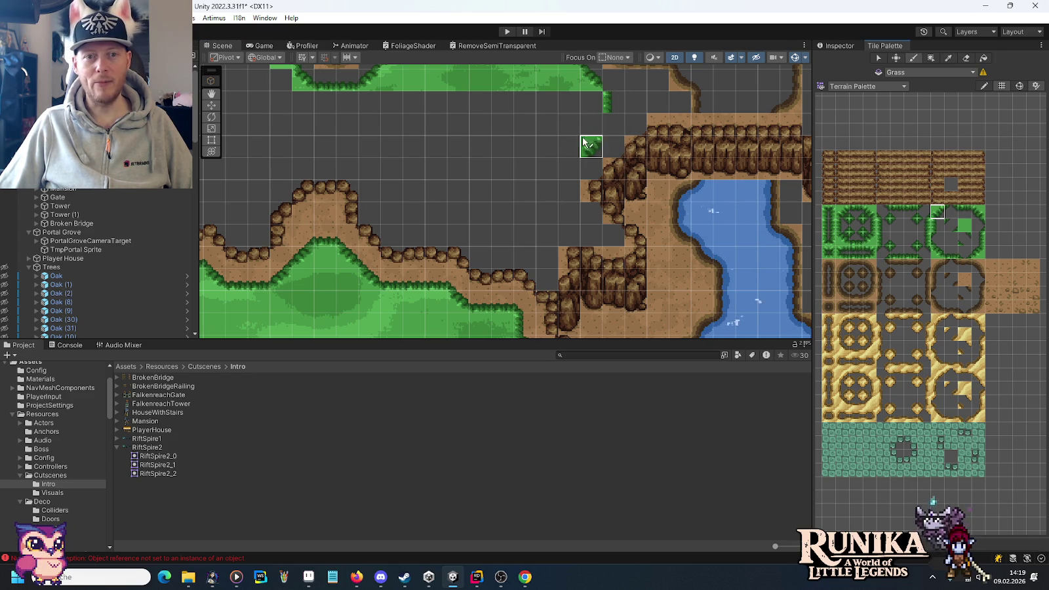
pyautogui.click(610, 127)
pyautogui.click(592, 147)
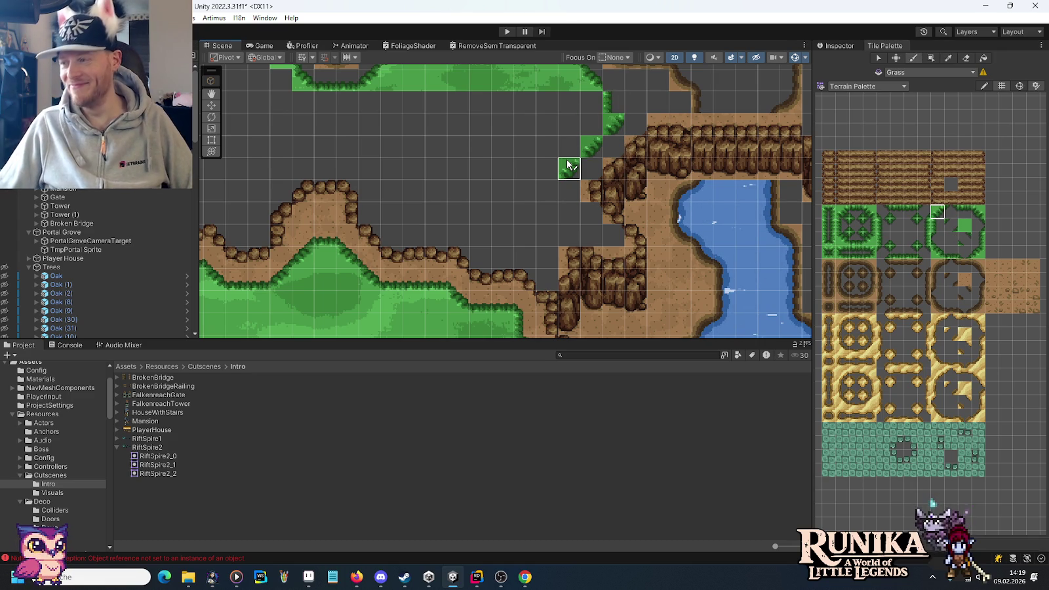
pyautogui.click(569, 167)
# Step: Add left-edge grass tiles down the cliff side and more diagonal corners further down
pyautogui.click(944, 227)
pyautogui.click(614, 123)
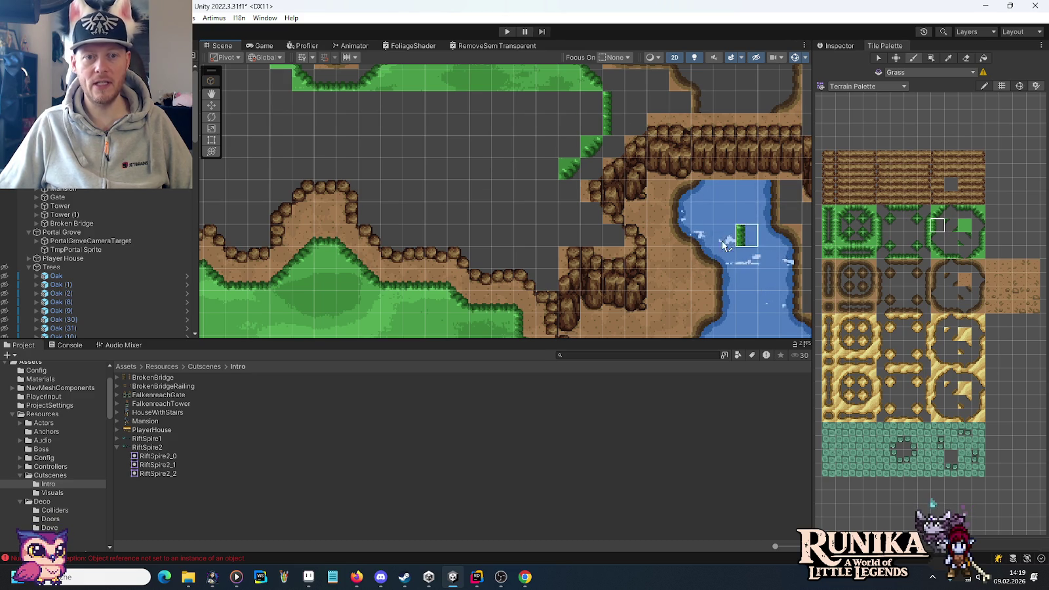
pyautogui.moveTo(562, 191); pyautogui.dragTo(562, 213)
pyautogui.click(938, 211)
pyautogui.click(544, 236)
pyautogui.click(526, 256)
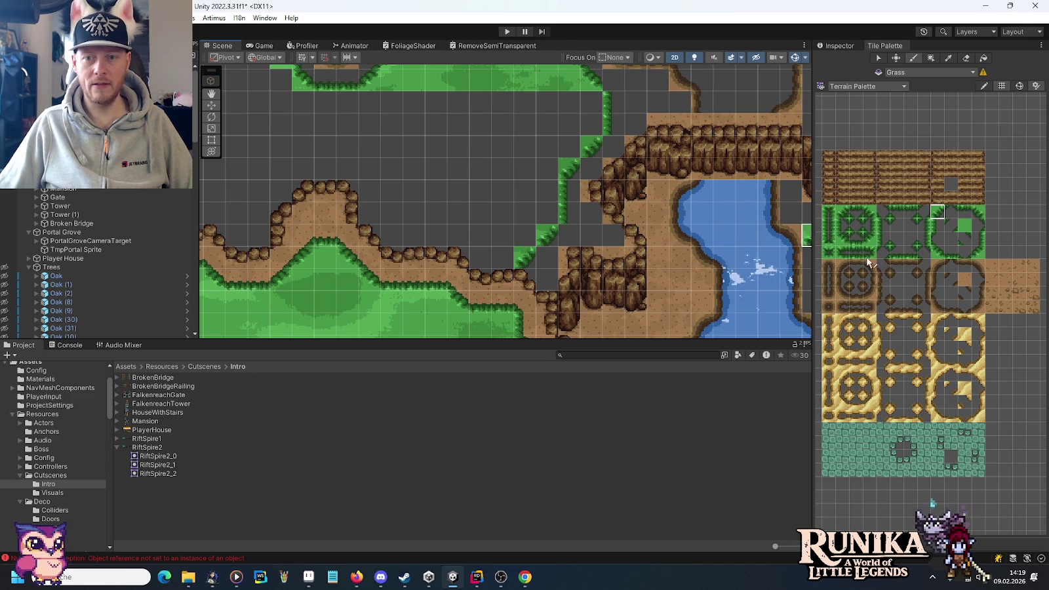
pyautogui.click(897, 226)
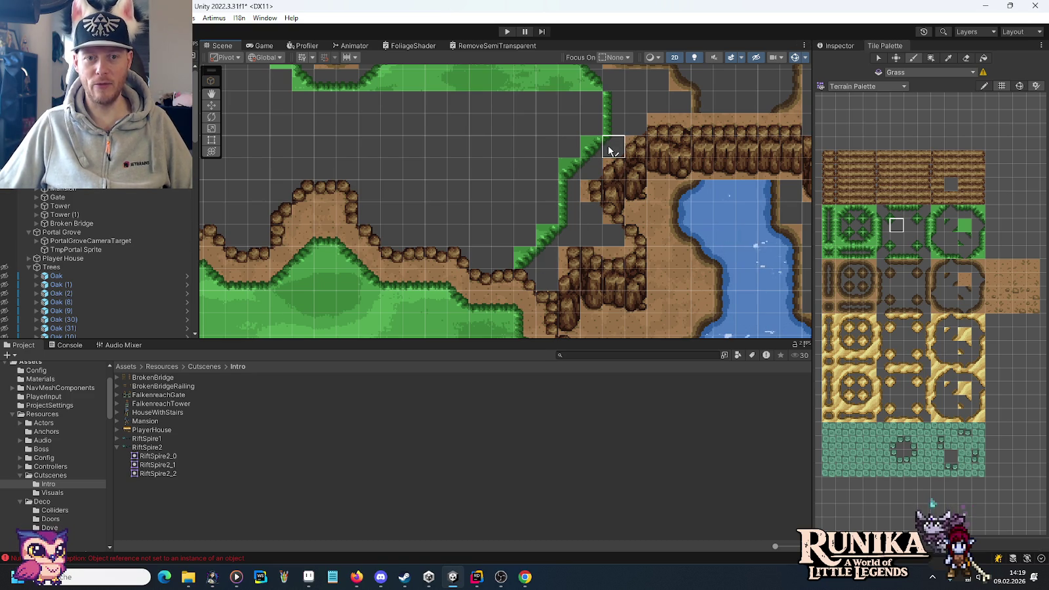
pyautogui.moveTo(526, 163); pyautogui.dragTo(528, 246)
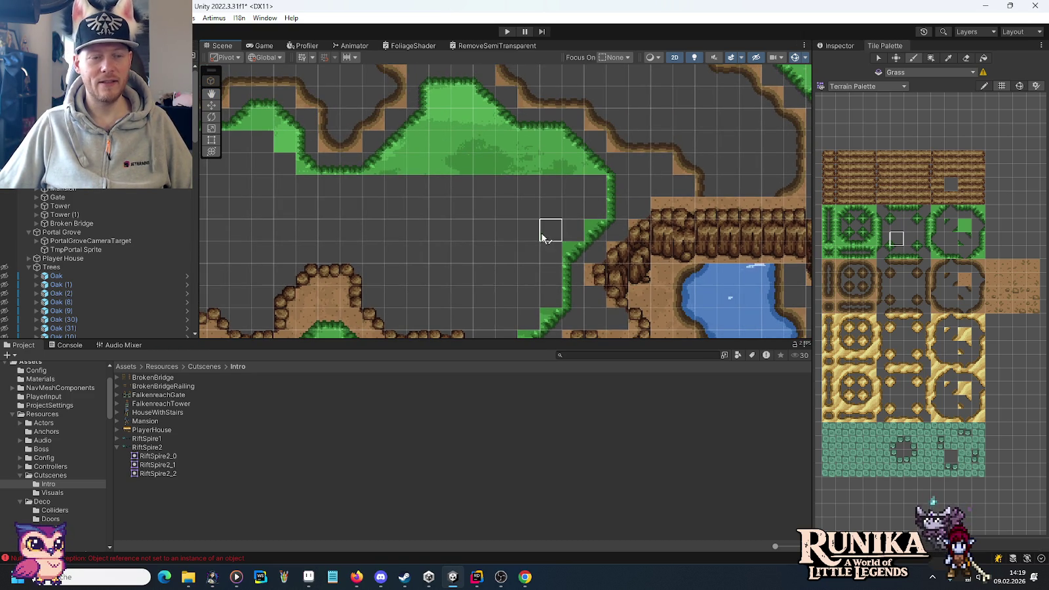
pyautogui.moveTo(461, 250); pyautogui.dragTo(516, 237)
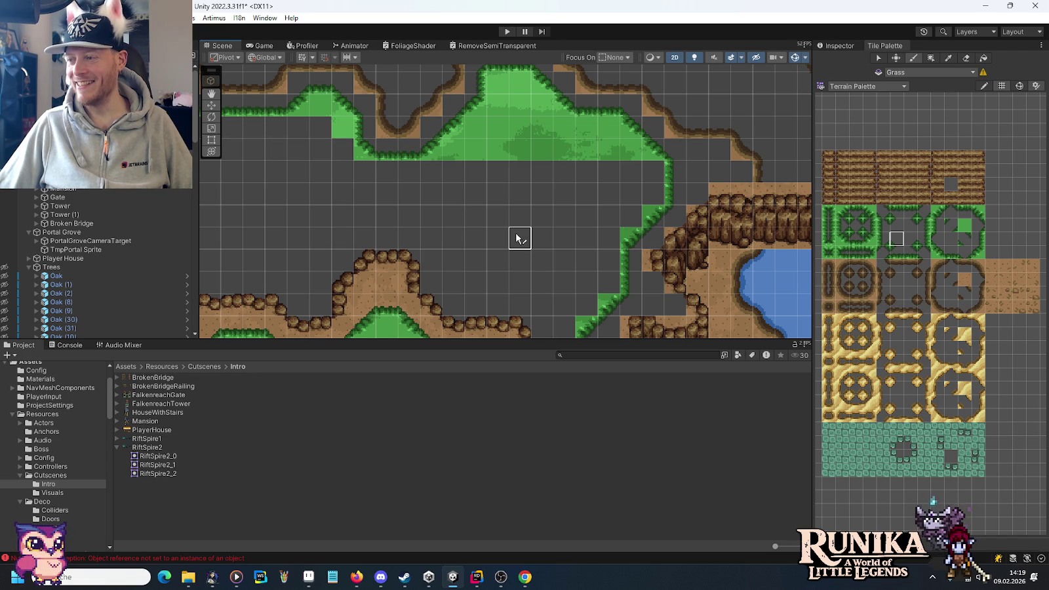
# Step: Box-fill solid grass over the large empty area and the strip above the dirt path
pyautogui.click(962, 226)
pyautogui.click(929, 60)
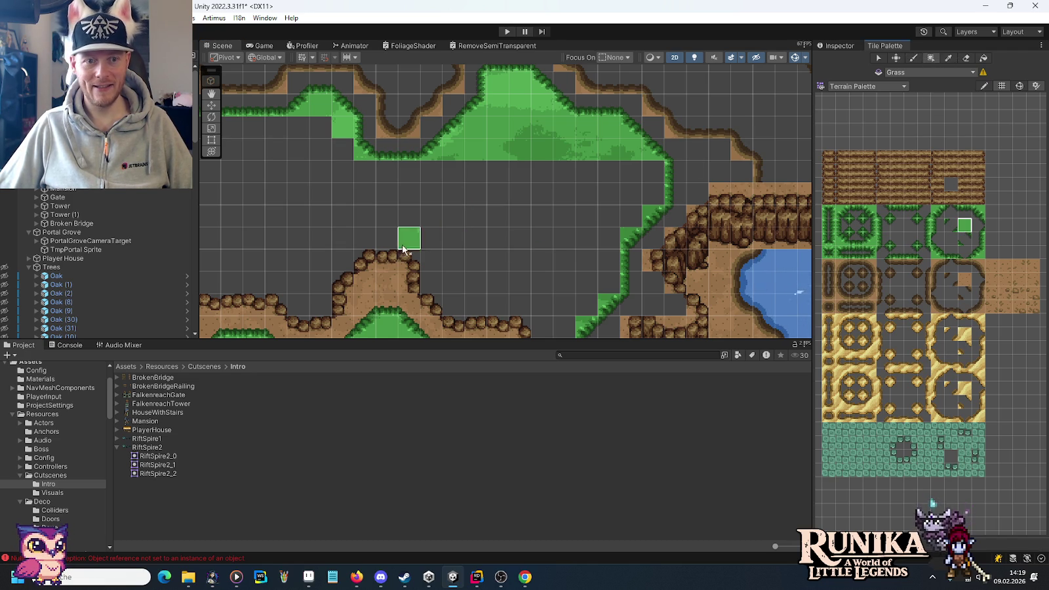
pyautogui.moveTo(372, 262)
pyautogui.mouseDown()
pyautogui.moveTo(472, 165)
pyautogui.moveTo(611, 171)
pyautogui.mouseUp()
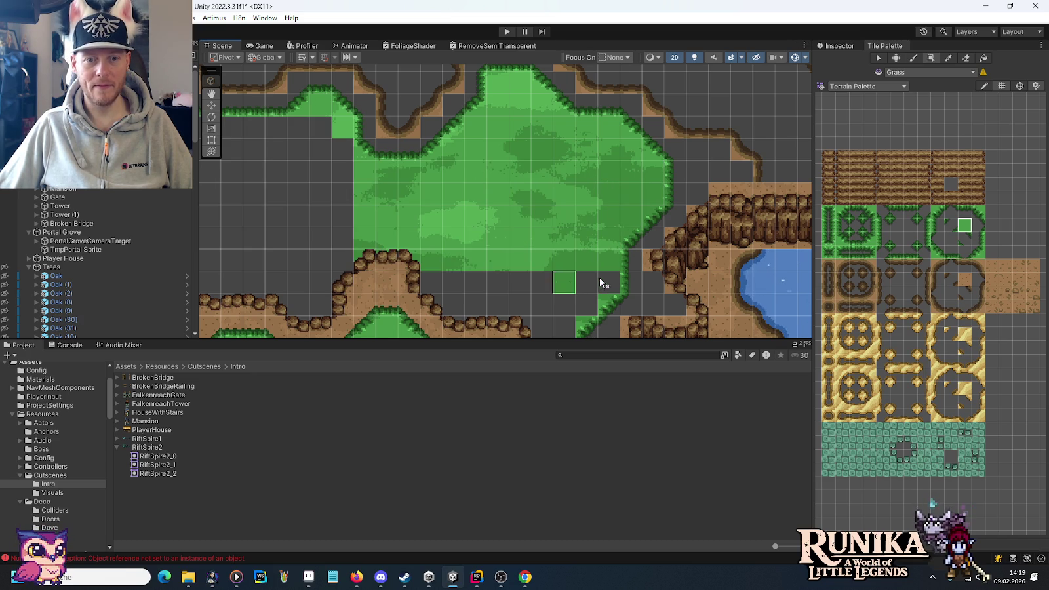
pyautogui.scroll(-2, 600, 277)
pyautogui.moveTo(441, 239); pyautogui.dragTo(588, 254)
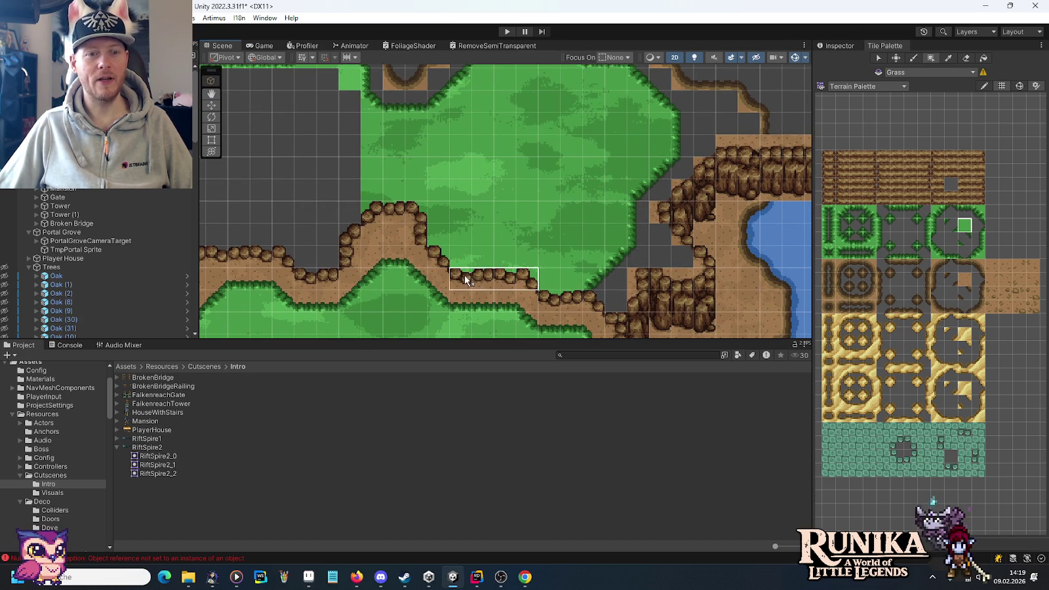
# Step: Pan to the ruined arch and water, then make Dirt the active tilemap
pyautogui.moveTo(531, 234)
pyautogui.mouseDown()
pyautogui.moveTo(537, 189)
pyautogui.moveTo(649, 252)
pyautogui.mouseUp()
pyautogui.press('Left')
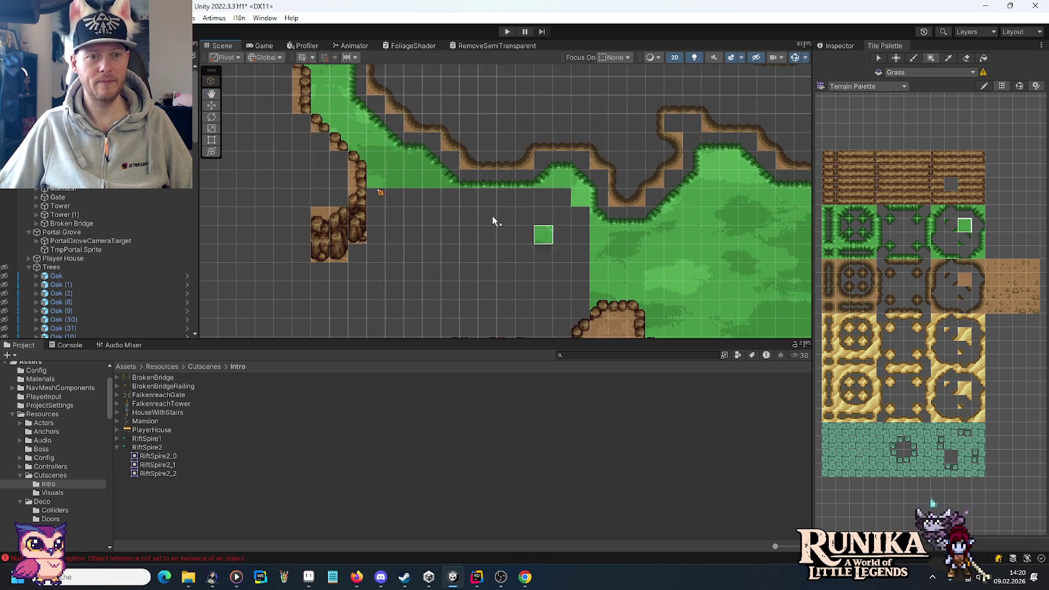
pyautogui.press('Up')
pyautogui.moveTo(520, 249)
pyautogui.mouseDown()
pyautogui.moveTo(431, 250)
pyautogui.moveTo(411, 277)
pyautogui.moveTo(463, 308)
pyautogui.mouseUp()
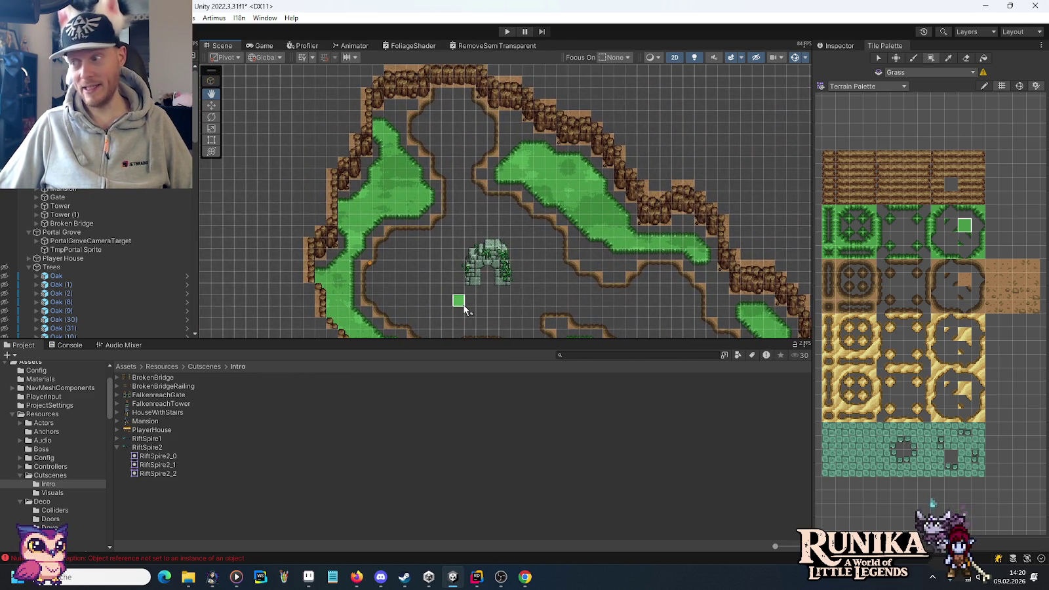
pyautogui.press('Down')
pyautogui.press('Right')
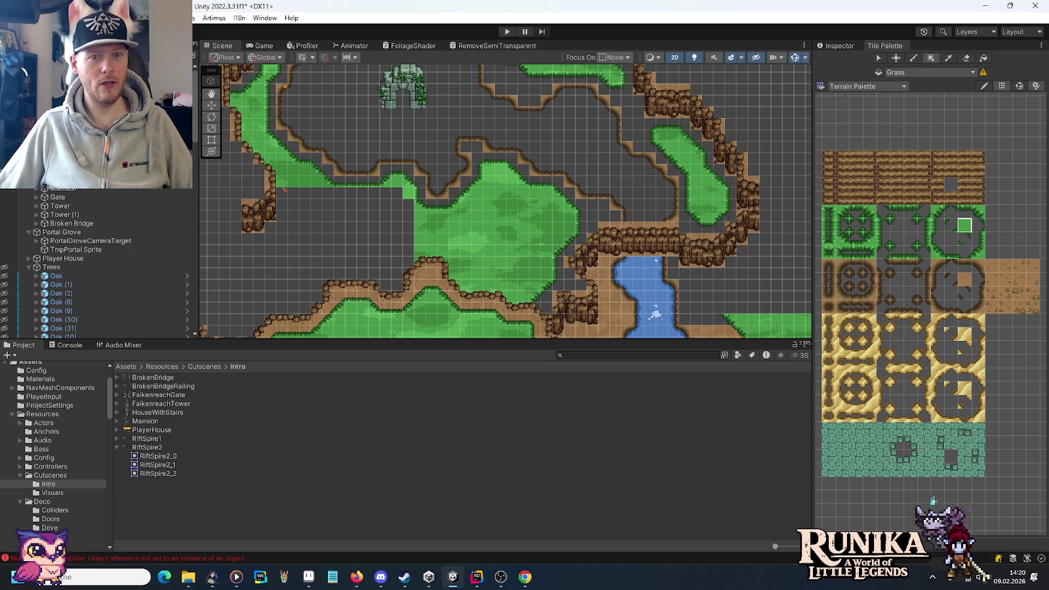
pyautogui.click(918, 257)
pyautogui.scroll(5, 585, 301)
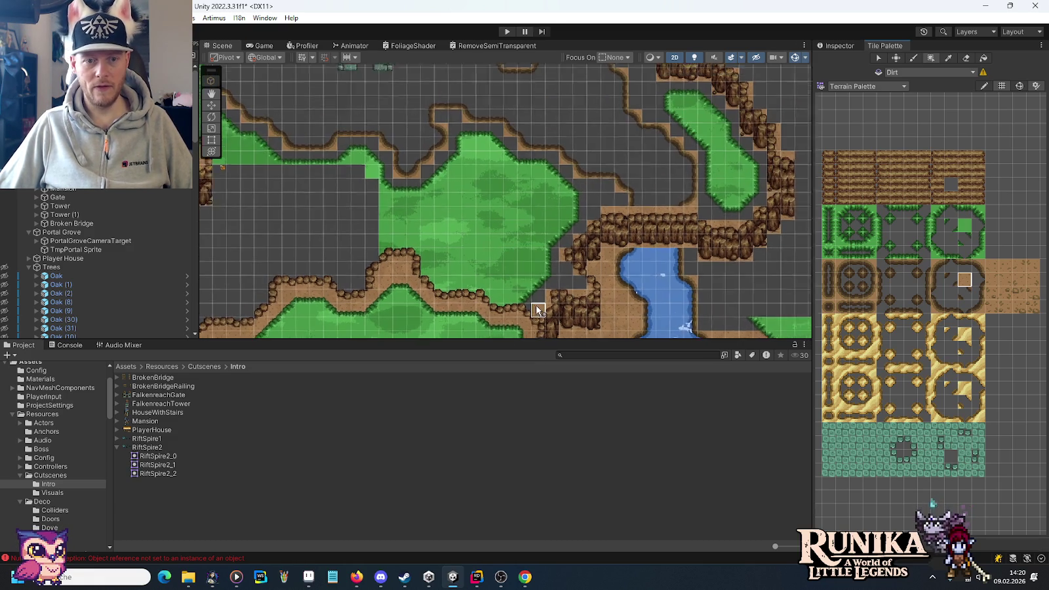
# Step: Box-fill dirt into the grey patches beside the cliff, along the top edge and near the path
pyautogui.click(983, 58)
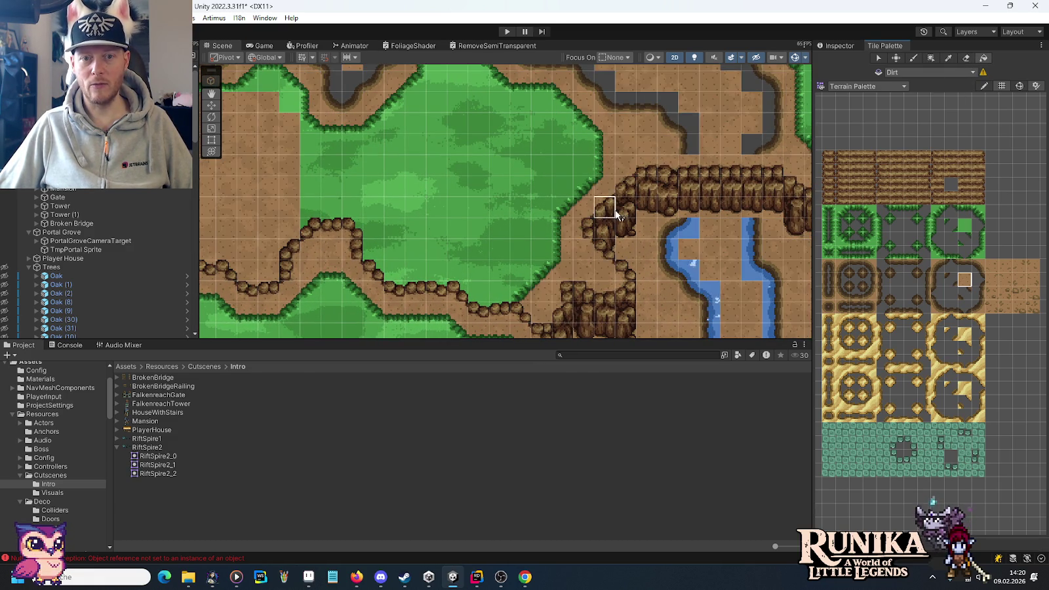
pyautogui.click(931, 59)
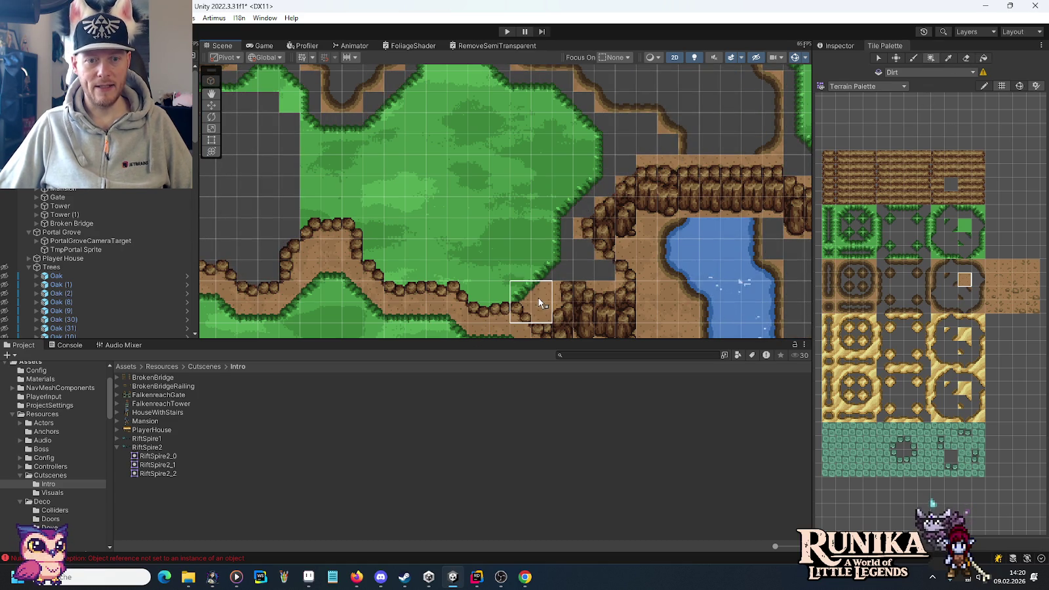
pyautogui.click(550, 275)
pyautogui.moveTo(579, 251)
pyautogui.mouseDown()
pyautogui.moveTo(562, 206)
pyautogui.moveTo(602, 148)
pyautogui.moveTo(603, 119)
pyautogui.mouseUp()
pyautogui.moveTo(628, 160)
pyautogui.mouseDown()
pyautogui.moveTo(590, 102)
pyautogui.moveTo(549, 87)
pyautogui.moveTo(679, 276)
pyautogui.mouseUp()
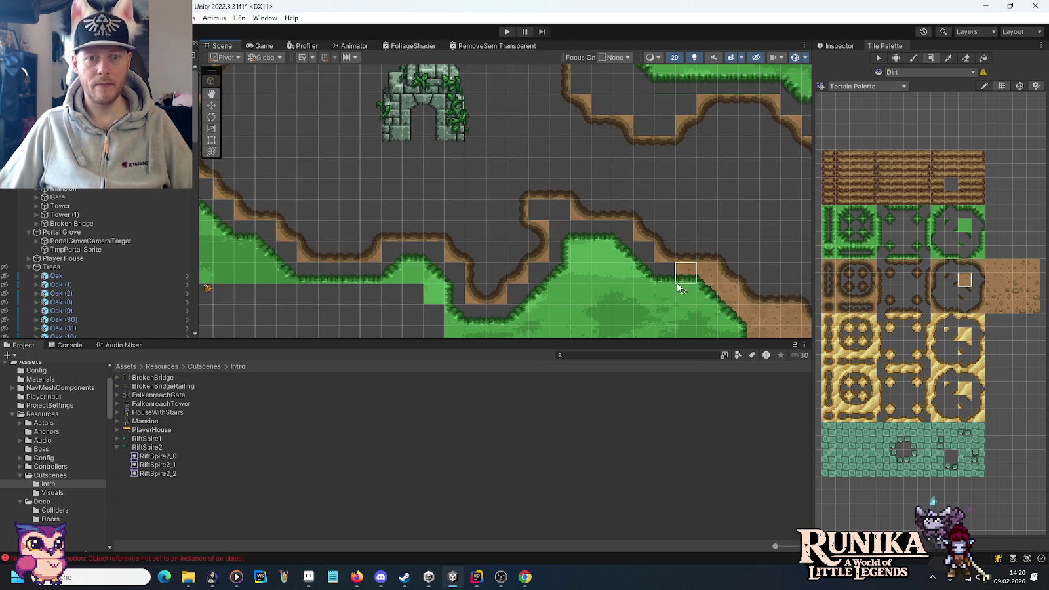
pyautogui.moveTo(628, 246)
pyautogui.mouseDown()
pyautogui.moveTo(564, 234)
pyautogui.moveTo(544, 213)
pyautogui.mouseUp()
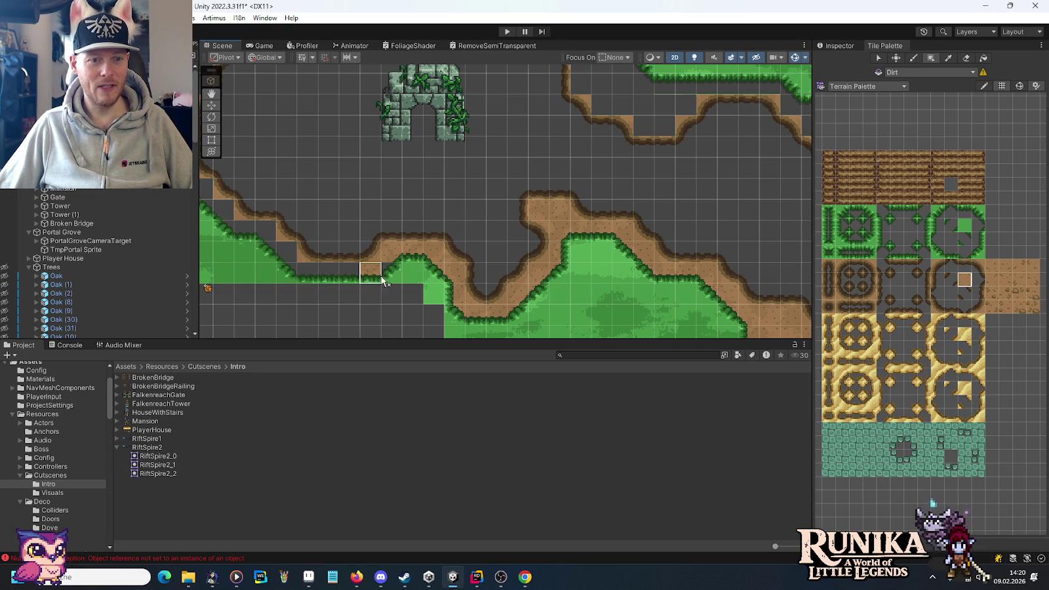
# Step: Widen the dirt path diagonally across the grass and fill the empty cells near the rocks
pyautogui.hscroll(-5, 388, 283)
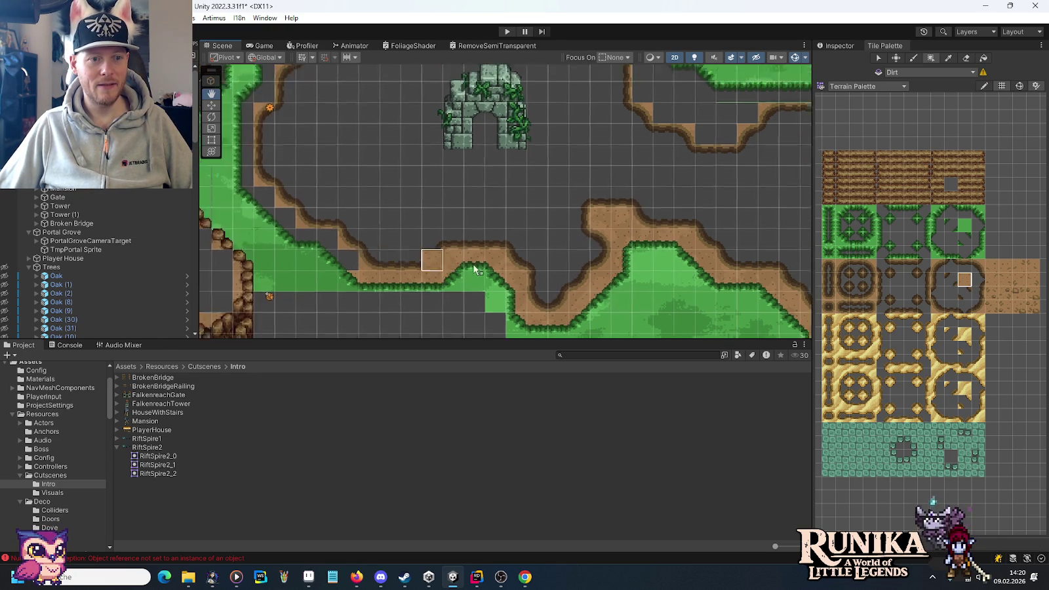
pyautogui.moveTo(569, 281); pyautogui.dragTo(486, 201)
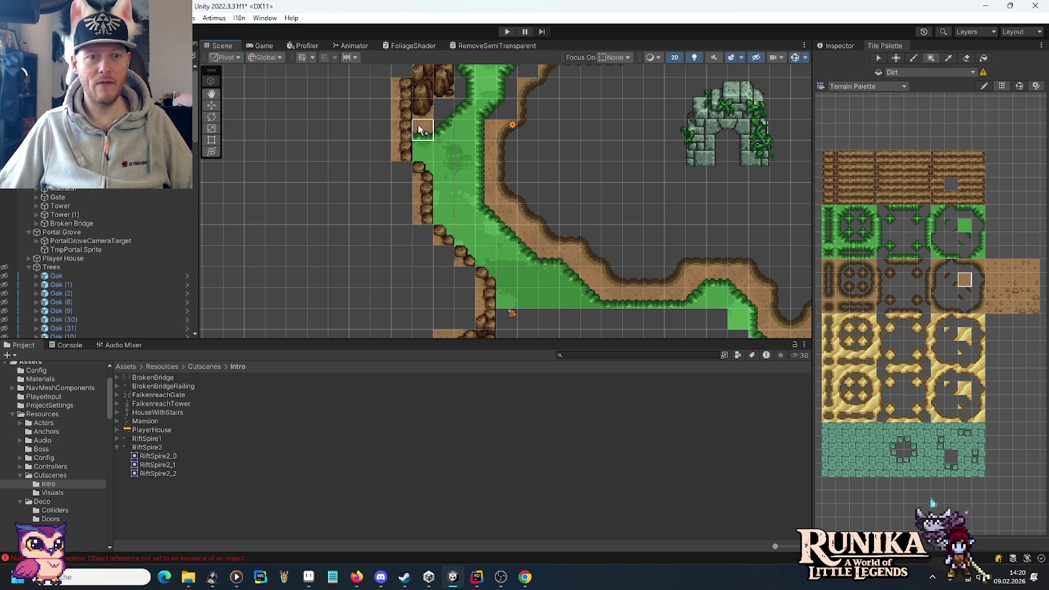
pyautogui.moveTo(442, 131); pyautogui.dragTo(468, 111)
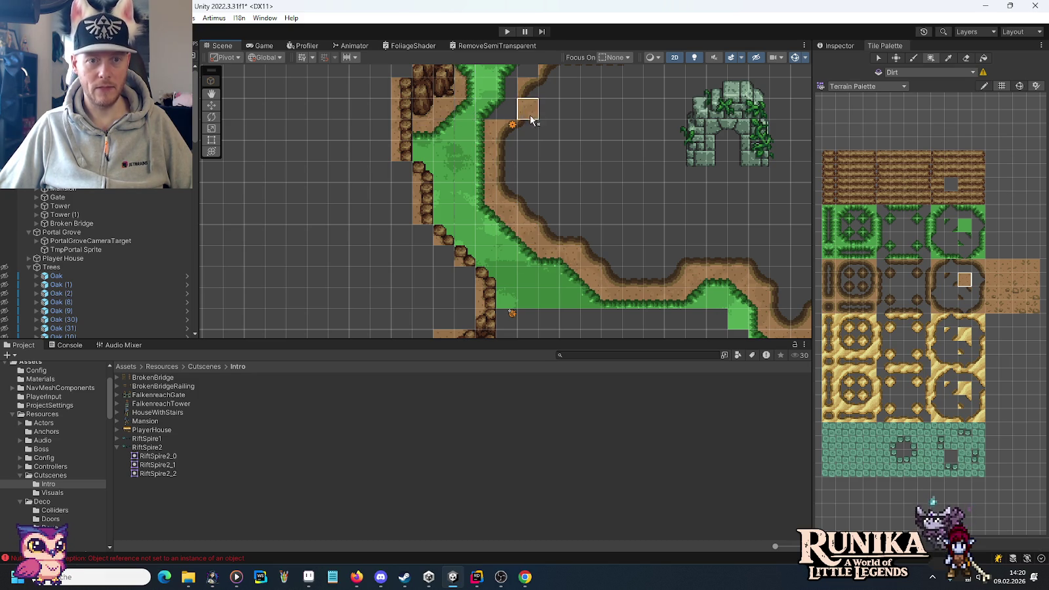
pyautogui.scroll(3, 530, 114)
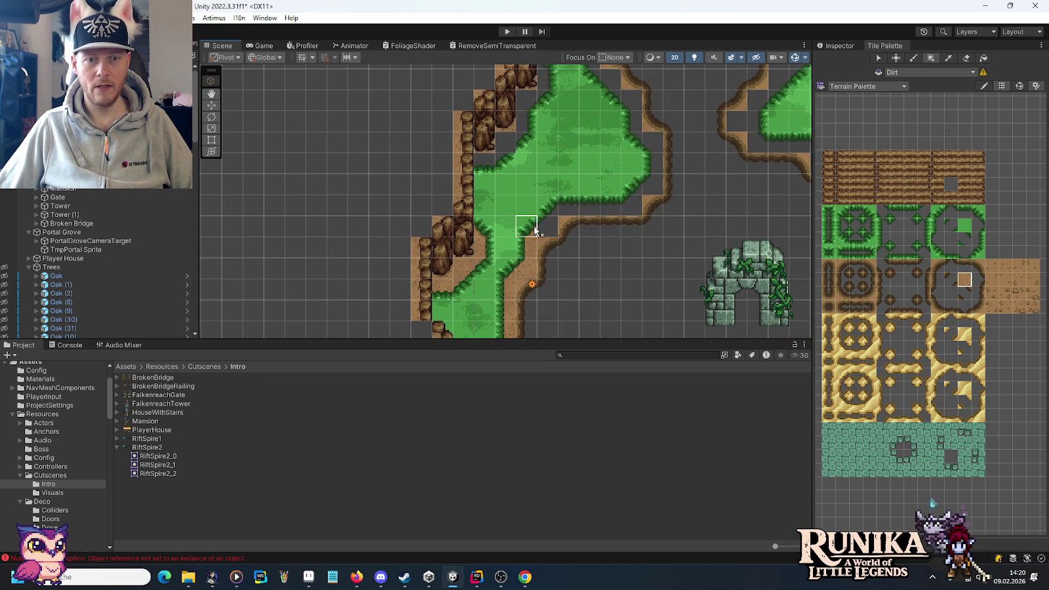
pyautogui.moveTo(552, 207); pyautogui.dragTo(636, 207)
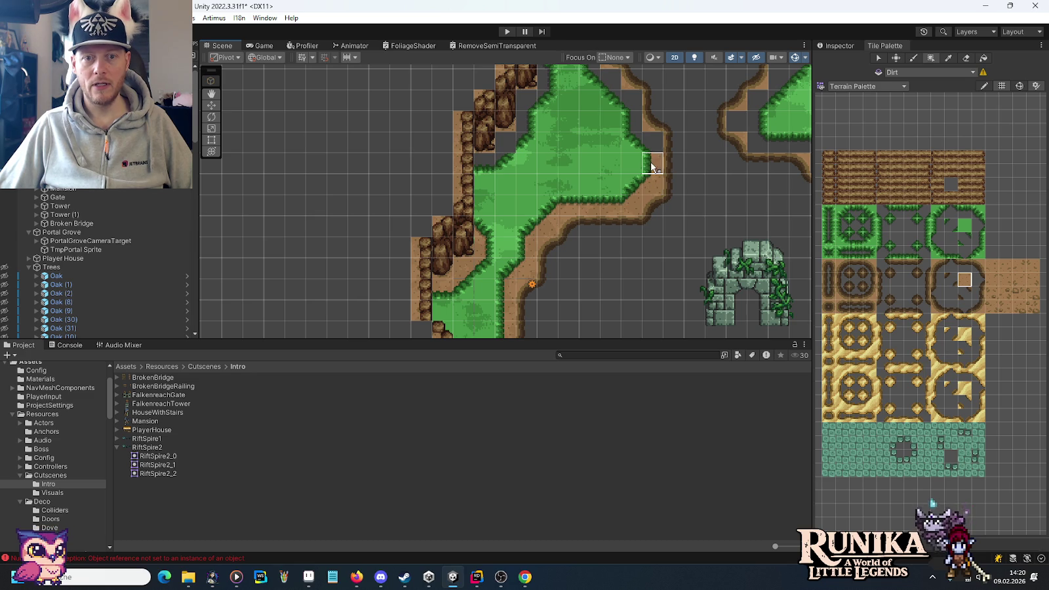
pyautogui.moveTo(503, 171)
pyautogui.mouseDown()
pyautogui.moveTo(535, 105)
pyautogui.moveTo(536, 266)
pyautogui.moveTo(541, 178)
pyautogui.moveTo(593, 154)
pyautogui.moveTo(567, 161)
pyautogui.mouseUp()
# Step: Repaint the upper-left grass edges below the cliff ridge with the grass centre tile
pyautogui.click(578, 200)
pyautogui.moveTo(596, 256); pyautogui.dragTo(631, 180)
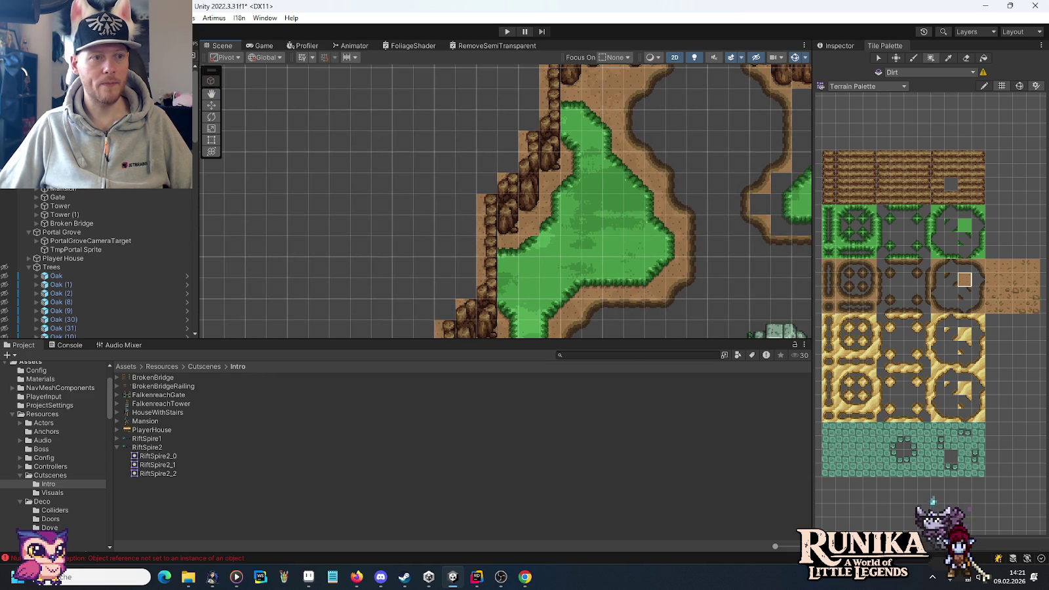
pyautogui.click(907, 238)
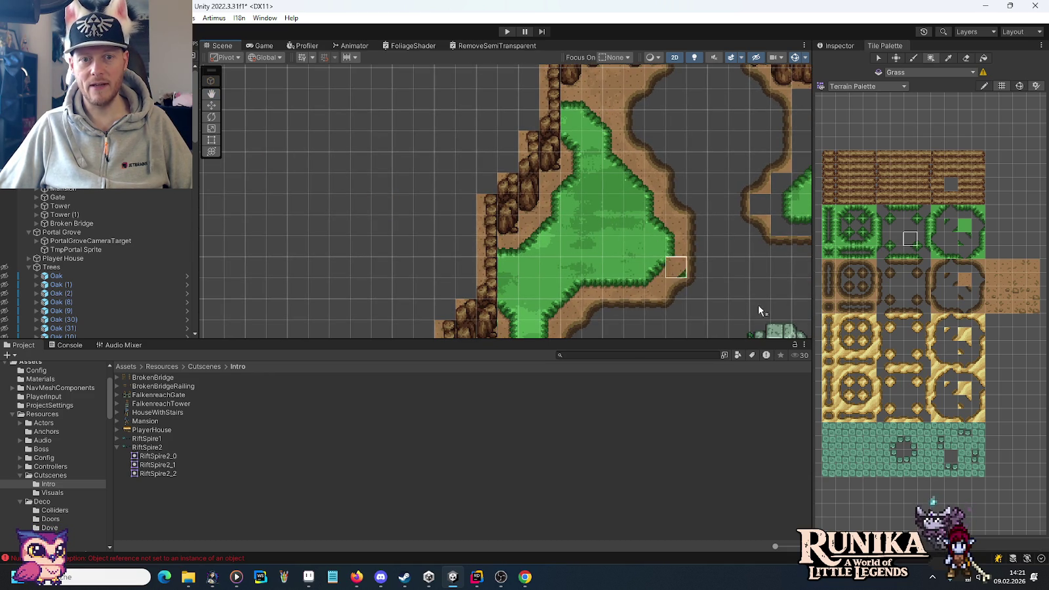
pyautogui.moveTo(657, 195)
pyautogui.mouseDown()
pyautogui.moveTo(524, 75)
pyautogui.moveTo(510, 166)
pyautogui.moveTo(483, 220)
pyautogui.mouseUp()
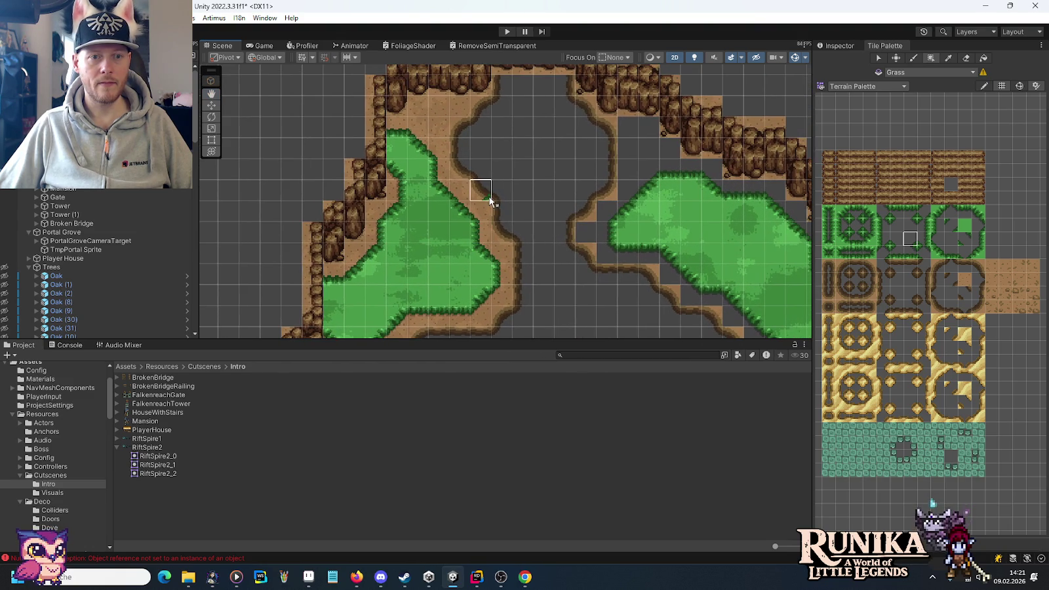
pyautogui.moveTo(544, 187)
pyautogui.mouseDown()
pyautogui.moveTo(497, 219)
pyautogui.moveTo(565, 219)
pyautogui.moveTo(451, 212)
pyautogui.mouseUp()
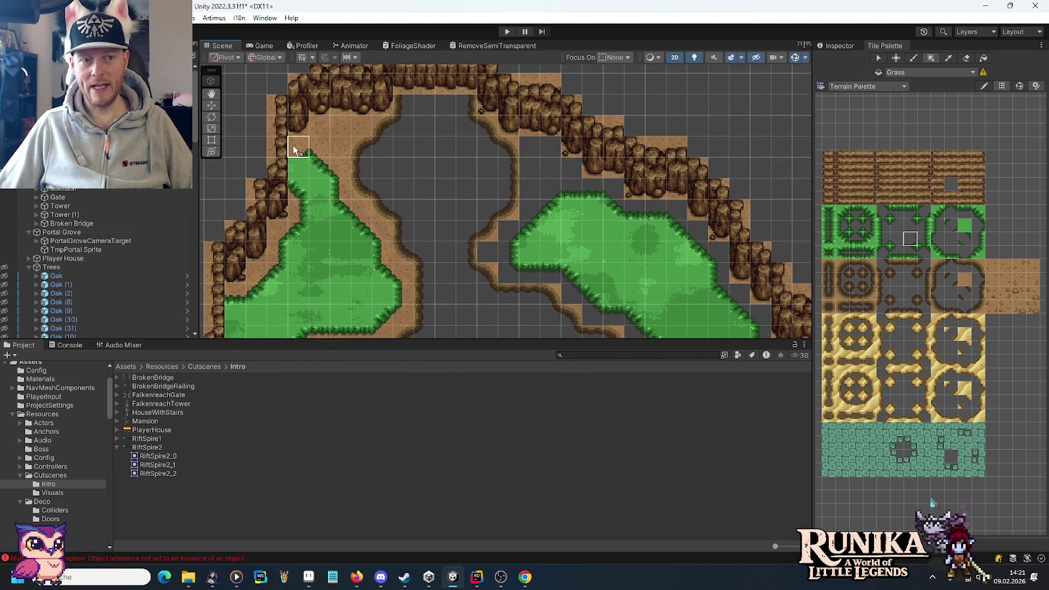
pyautogui.moveTo(298, 167); pyautogui.dragTo(339, 196)
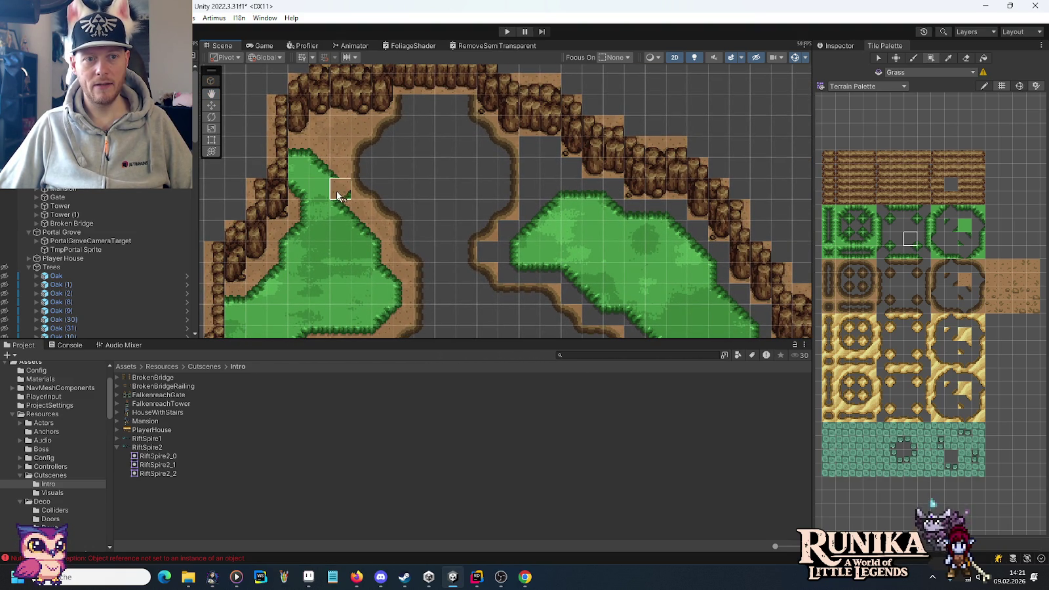
pyautogui.click(324, 149)
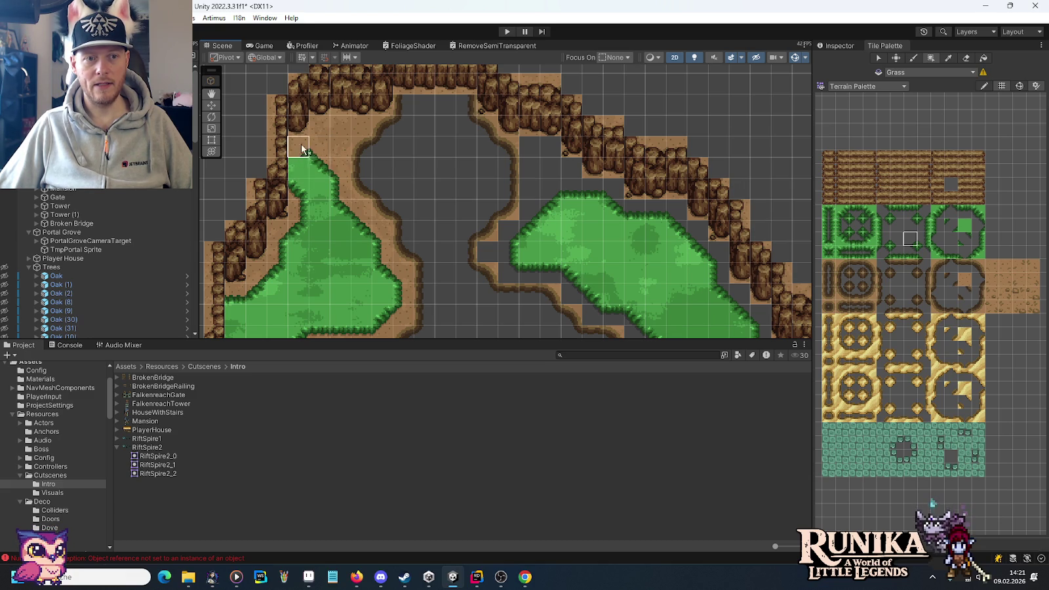
# Step: Survey the cliffs, grass and ruins, and turn grass cells near the cliff back to dirt
pyautogui.moveTo(328, 250); pyautogui.dragTo(354, 225)
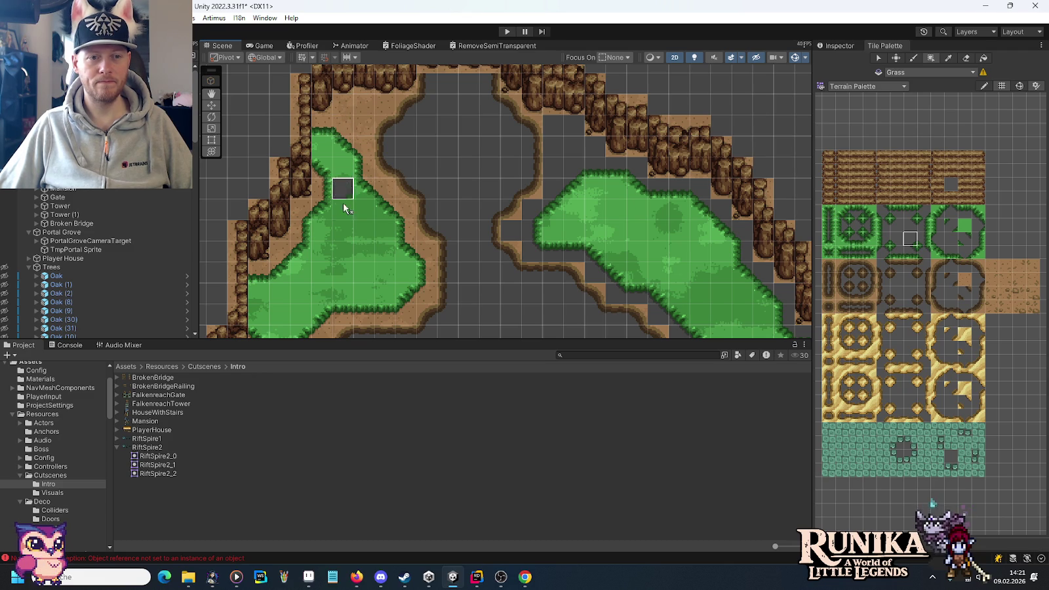
pyautogui.moveTo(392, 256)
pyautogui.mouseDown()
pyautogui.moveTo(491, 134)
pyautogui.moveTo(488, 257)
pyautogui.moveTo(503, 164)
pyautogui.moveTo(423, 288)
pyautogui.mouseUp()
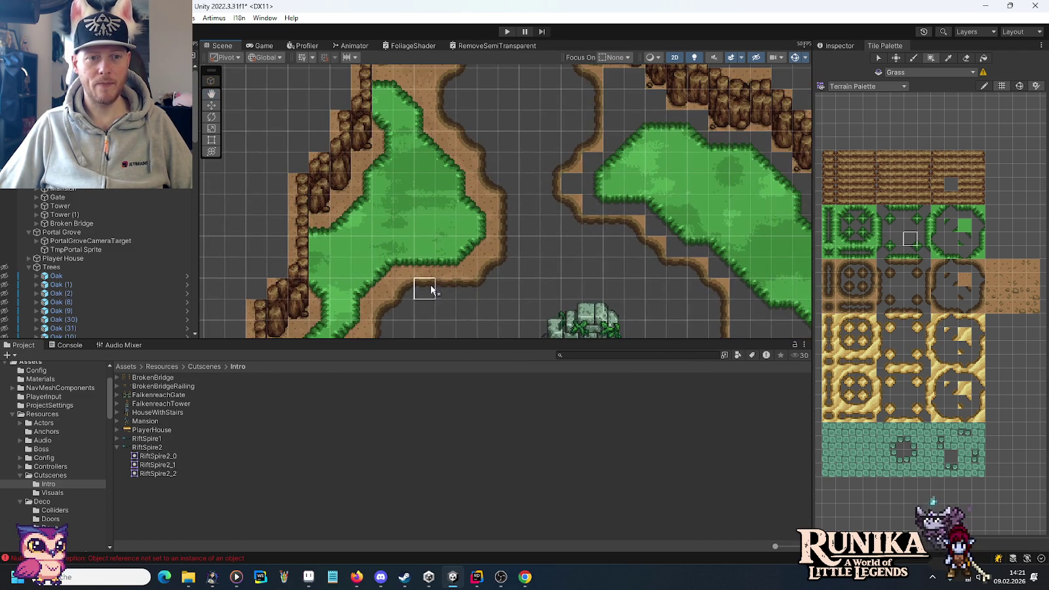
pyautogui.moveTo(428, 140); pyautogui.dragTo(363, 203)
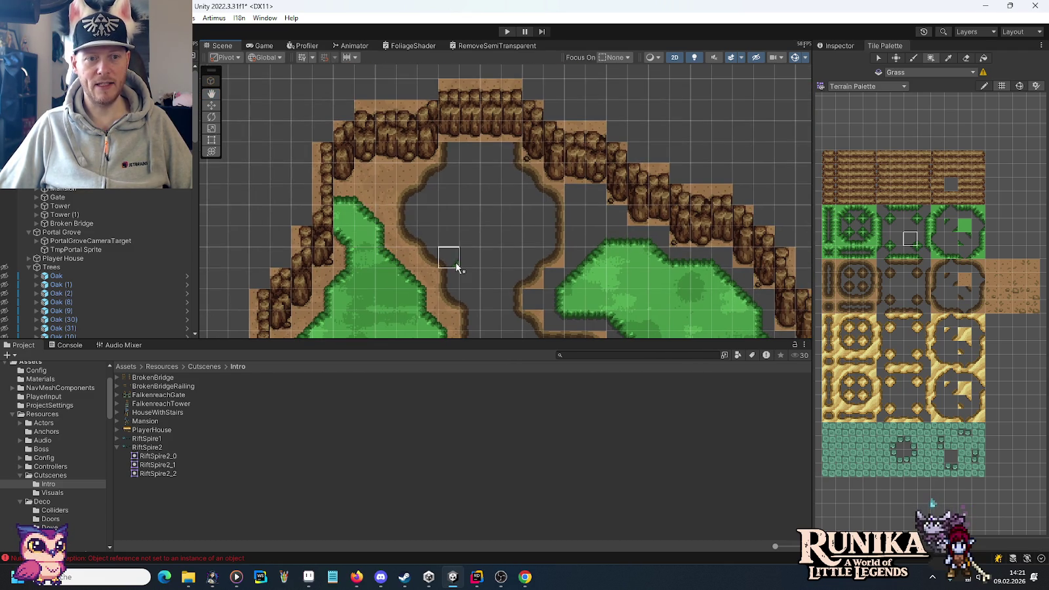
pyautogui.moveTo(448, 262); pyautogui.dragTo(386, 183)
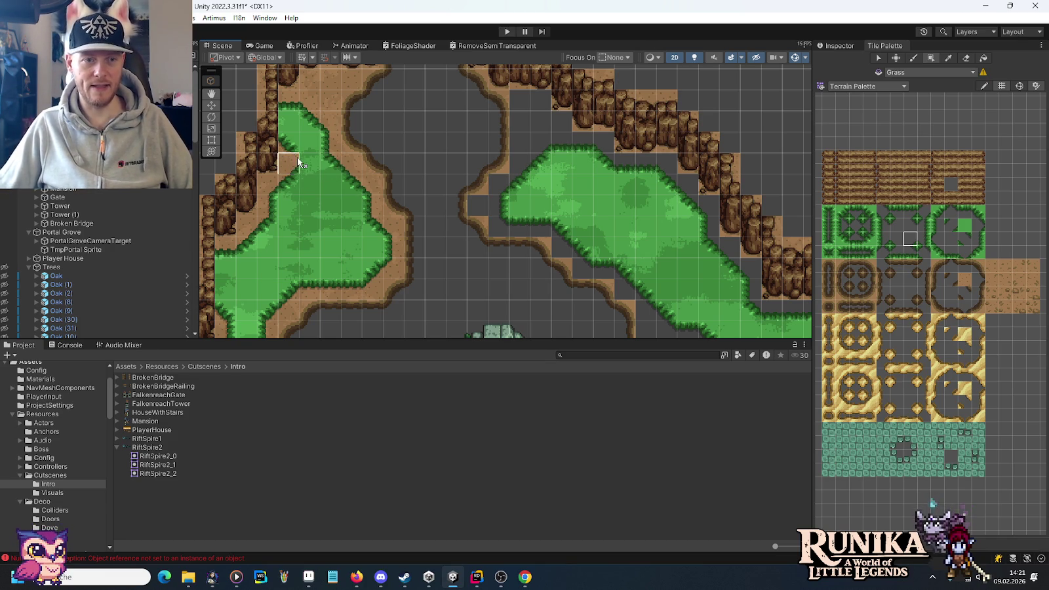
pyautogui.moveTo(484, 139); pyautogui.dragTo(461, 169)
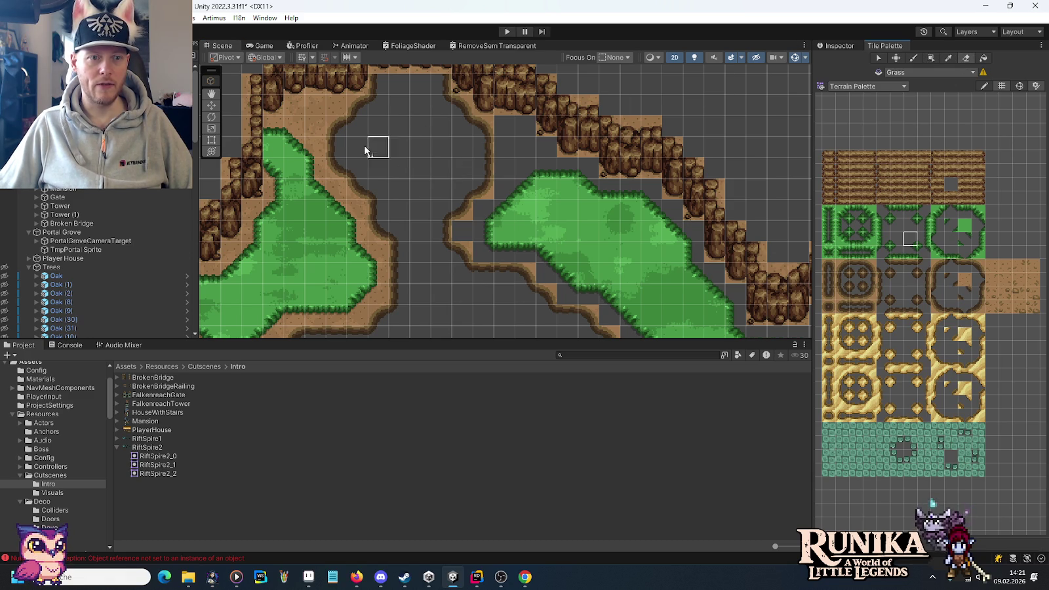
pyautogui.moveTo(282, 168)
pyautogui.mouseDown()
pyautogui.moveTo(315, 164)
pyautogui.moveTo(272, 128)
pyautogui.moveTo(291, 136)
pyautogui.mouseUp()
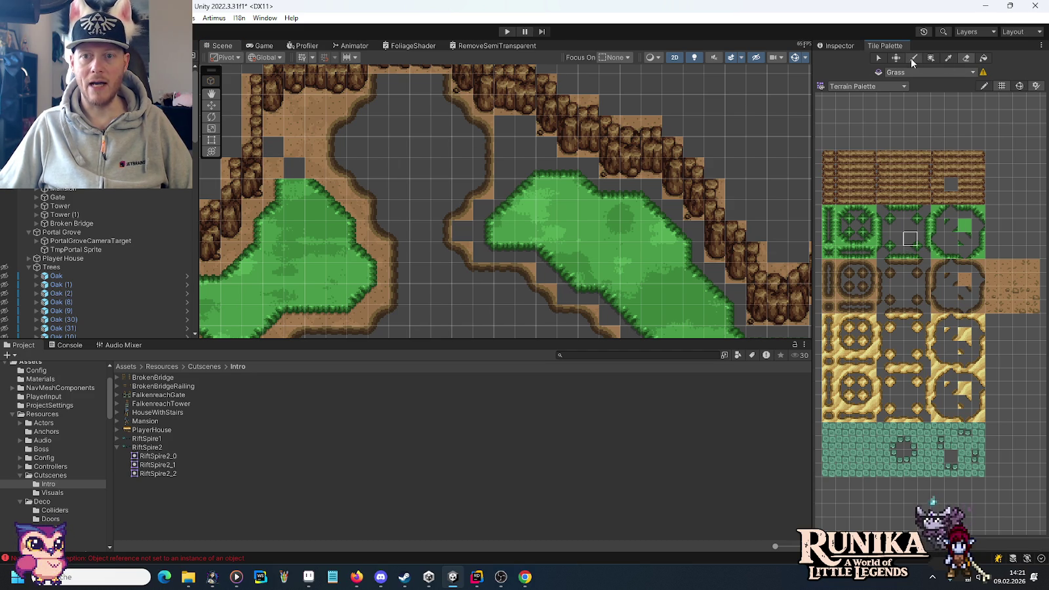
# Step: Pick the dirt tile from the palette and switch to Box Fill
pyautogui.click(955, 252)
pyautogui.click(897, 239)
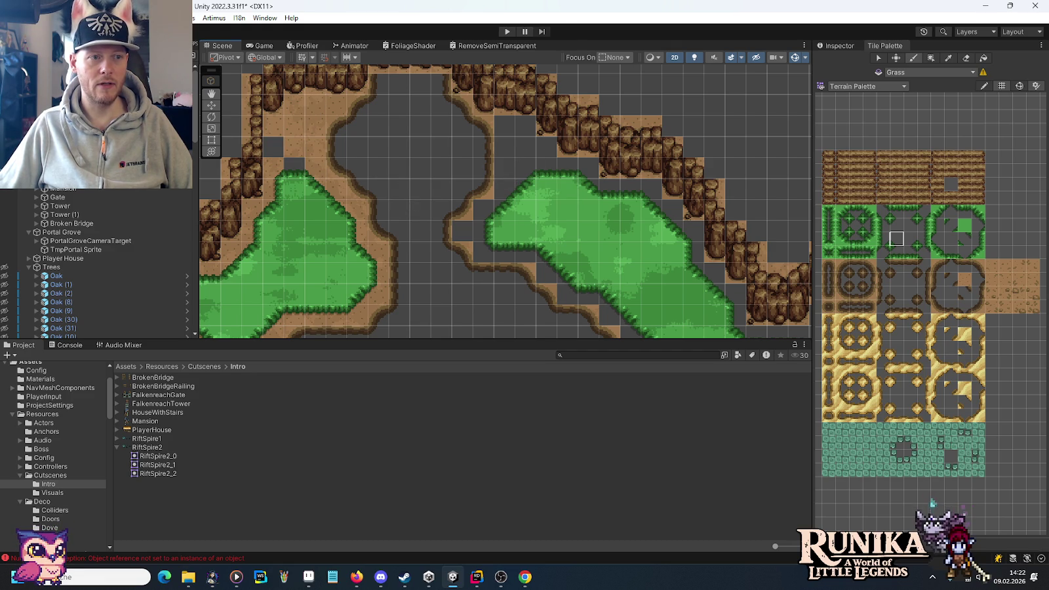
pyautogui.click(964, 279)
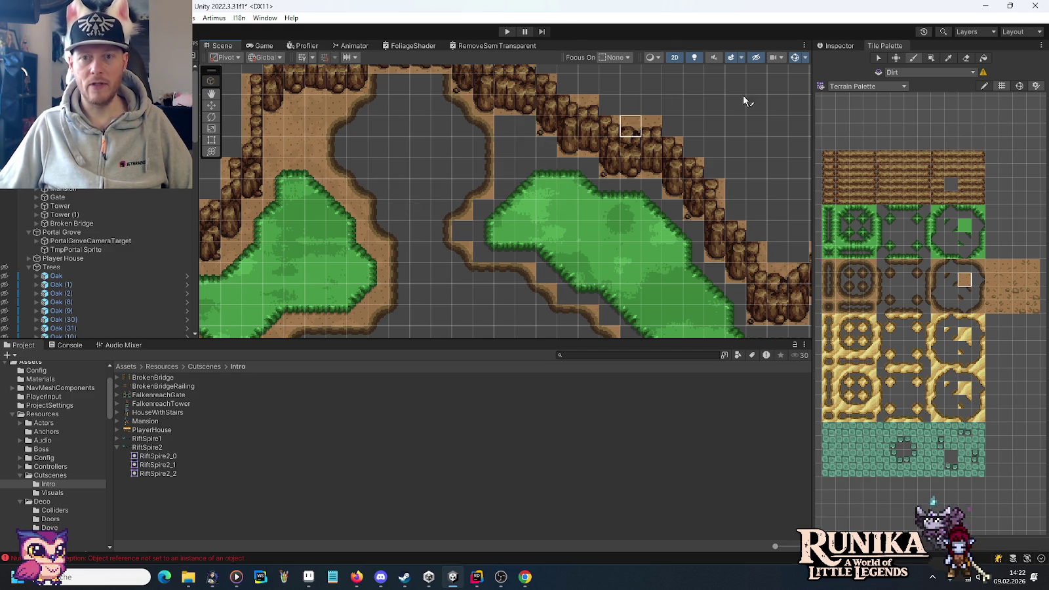
pyautogui.click(931, 58)
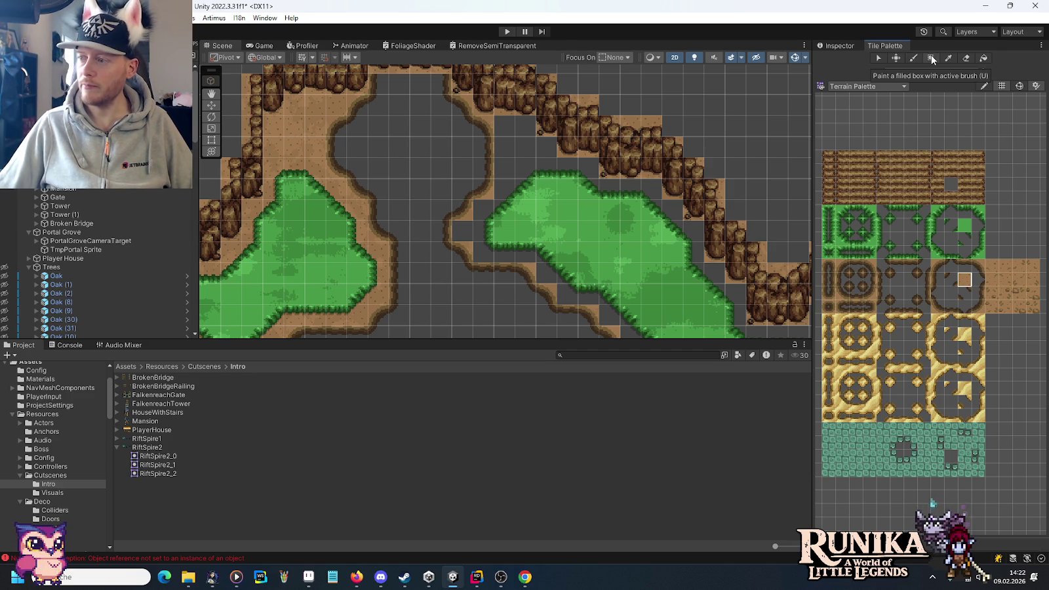
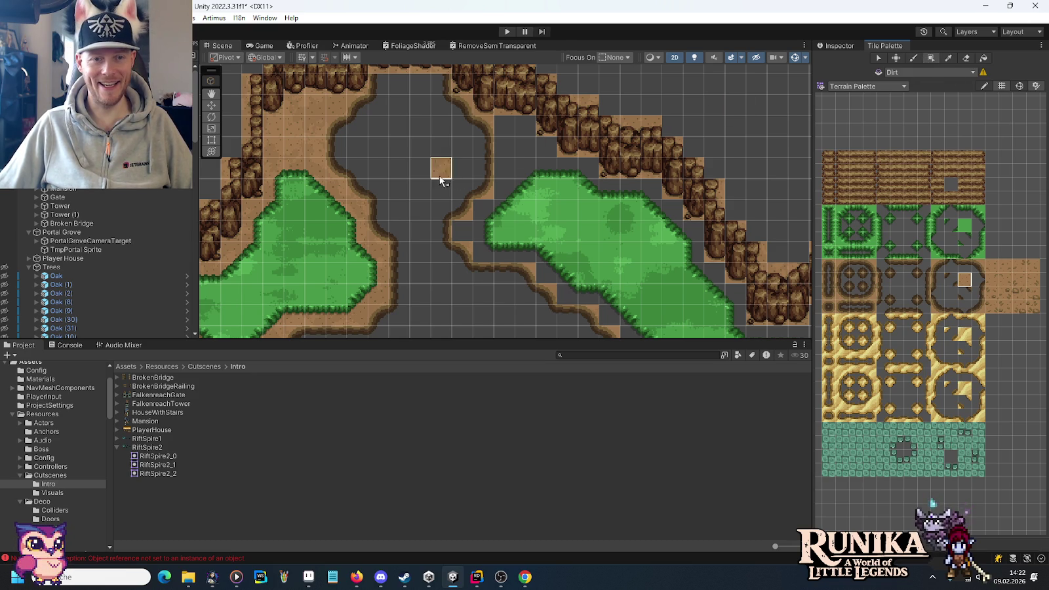
# Step: Paint dirt tiles into the empty cells beside the dirt path
pyautogui.moveTo(515, 168)
pyautogui.mouseDown()
pyautogui.moveTo(518, 182)
pyautogui.moveTo(539, 153)
pyautogui.moveTo(541, 172)
pyautogui.mouseUp()
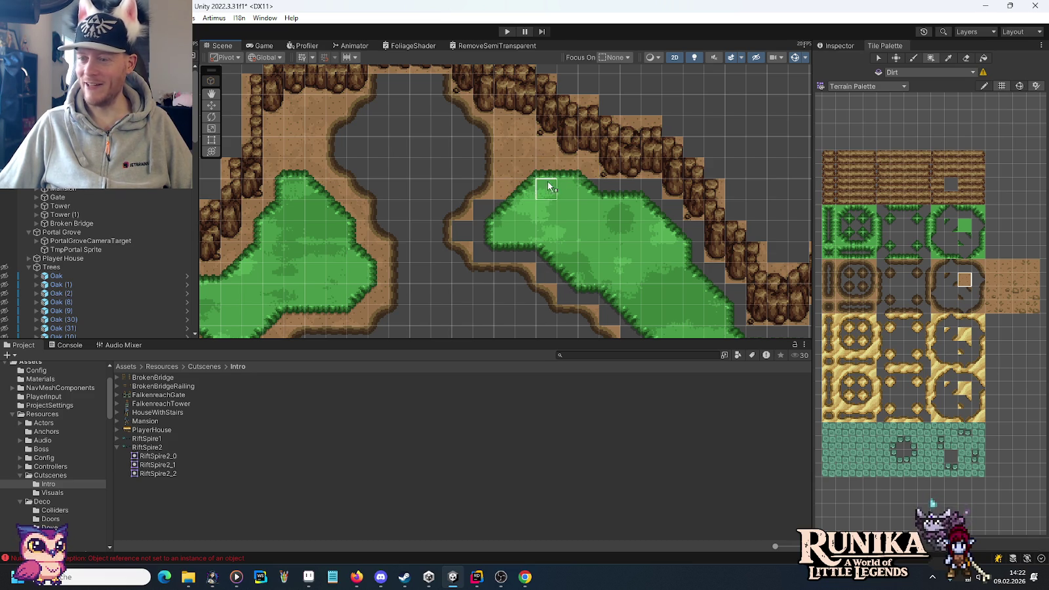
pyautogui.moveTo(547, 182); pyautogui.dragTo(430, 220)
pyautogui.moveTo(462, 321); pyautogui.dragTo(521, 205)
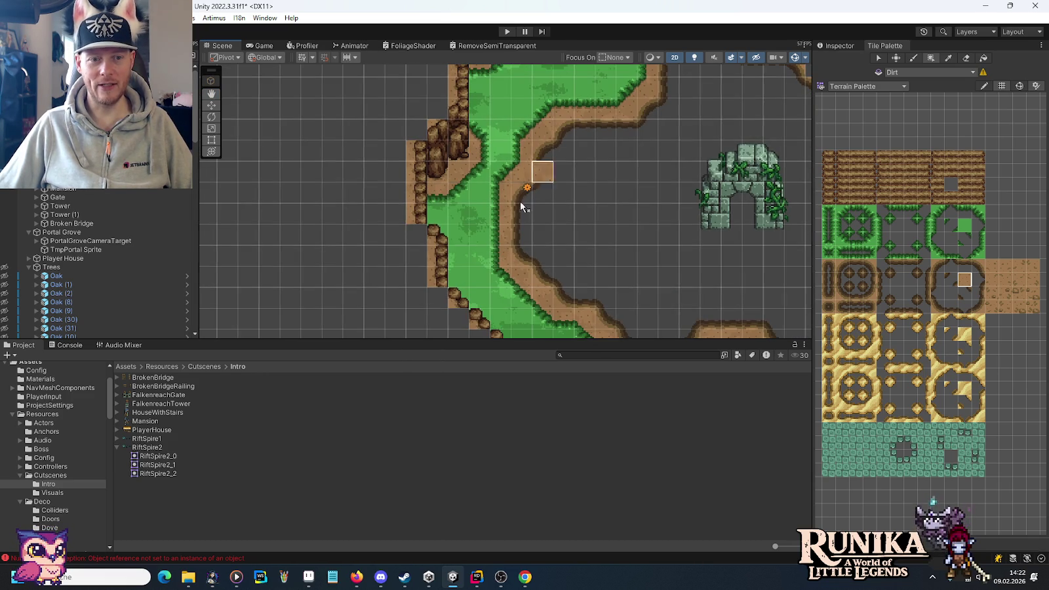
pyautogui.moveTo(654, 169); pyautogui.dragTo(323, 291)
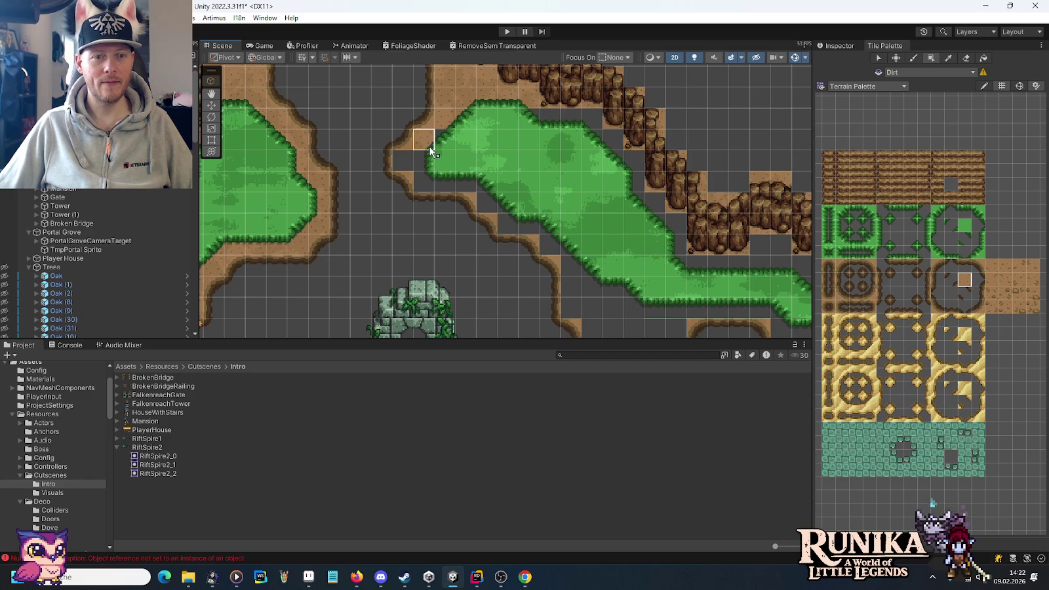
# Step: Paint grass and darker grass variants along the bank and the grass edge
pyautogui.moveTo(422, 179); pyautogui.dragTo(474, 181)
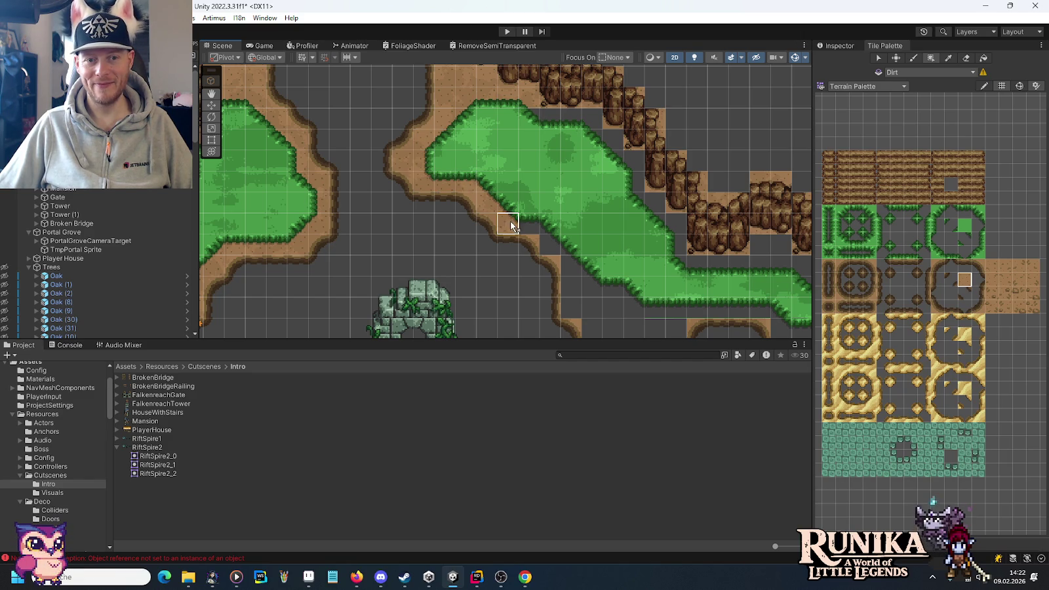
pyautogui.moveTo(547, 141)
pyautogui.mouseDown()
pyautogui.moveTo(524, 111)
pyautogui.moveTo(613, 135)
pyautogui.moveTo(626, 157)
pyautogui.mouseUp()
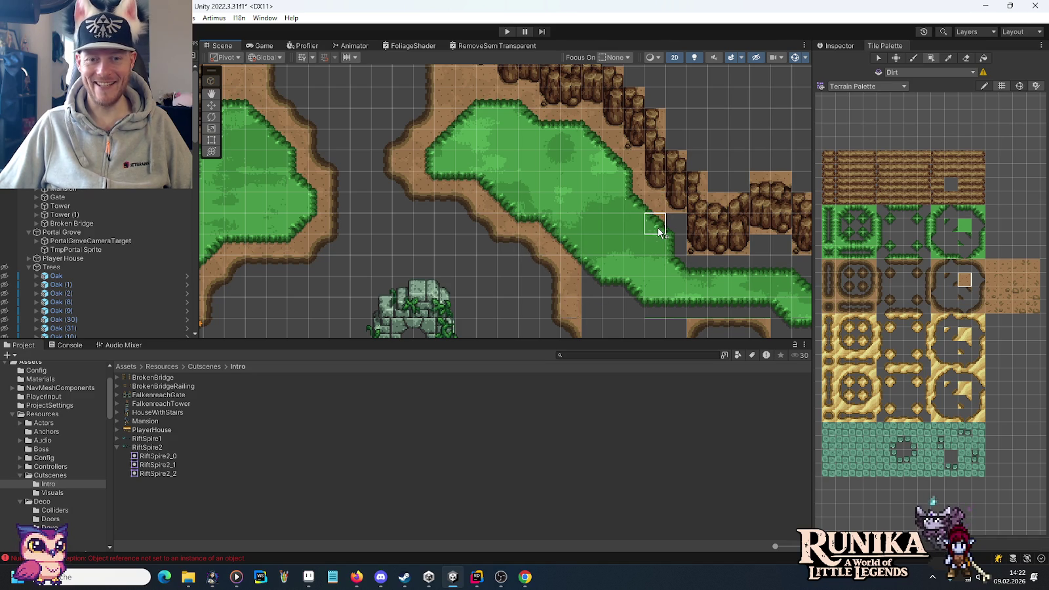
pyautogui.moveTo(676, 265); pyautogui.dragTo(798, 268)
# Step: Fill the empty cells near the stone ruin with dirt tiles
pyautogui.moveTo(674, 255); pyautogui.dragTo(516, 87)
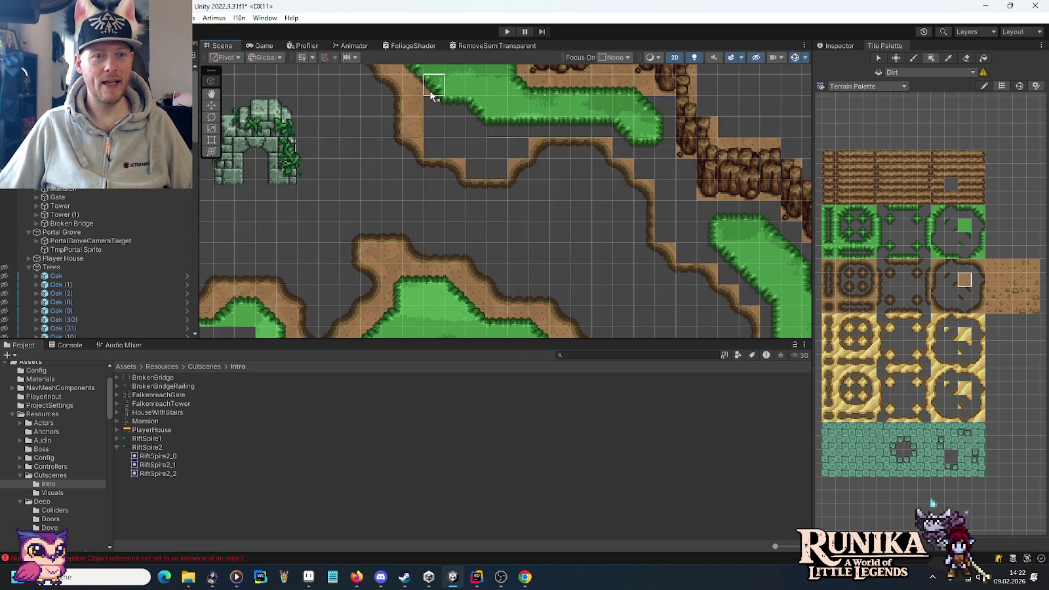
pyautogui.moveTo(470, 115)
pyautogui.mouseDown()
pyautogui.moveTo(444, 146)
pyautogui.moveTo(497, 162)
pyautogui.moveTo(597, 135)
pyautogui.moveTo(623, 145)
pyautogui.moveTo(665, 108)
pyautogui.mouseUp()
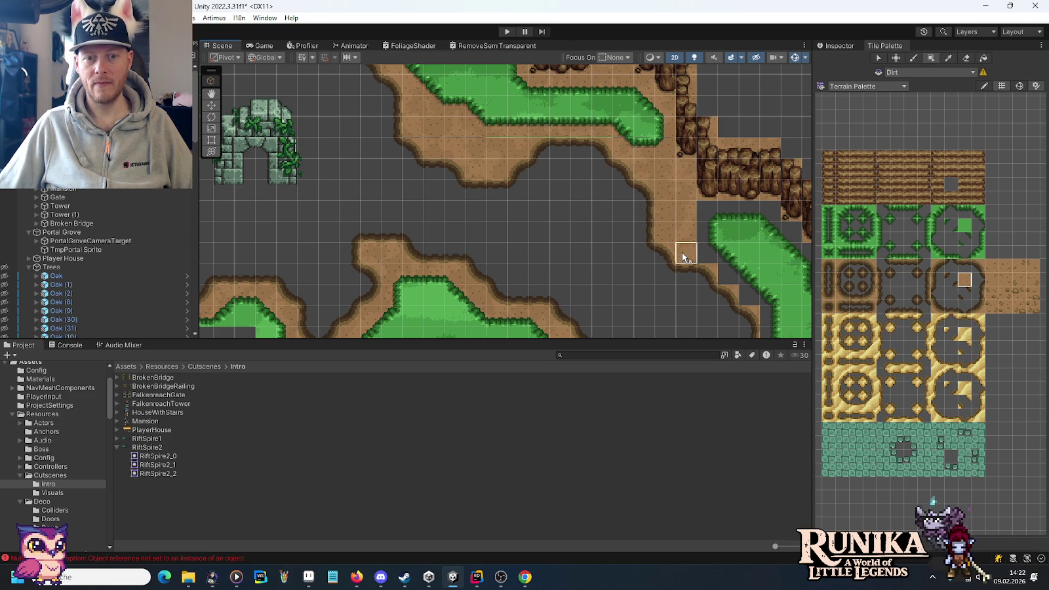
pyautogui.moveTo(703, 215); pyautogui.dragTo(435, 111)
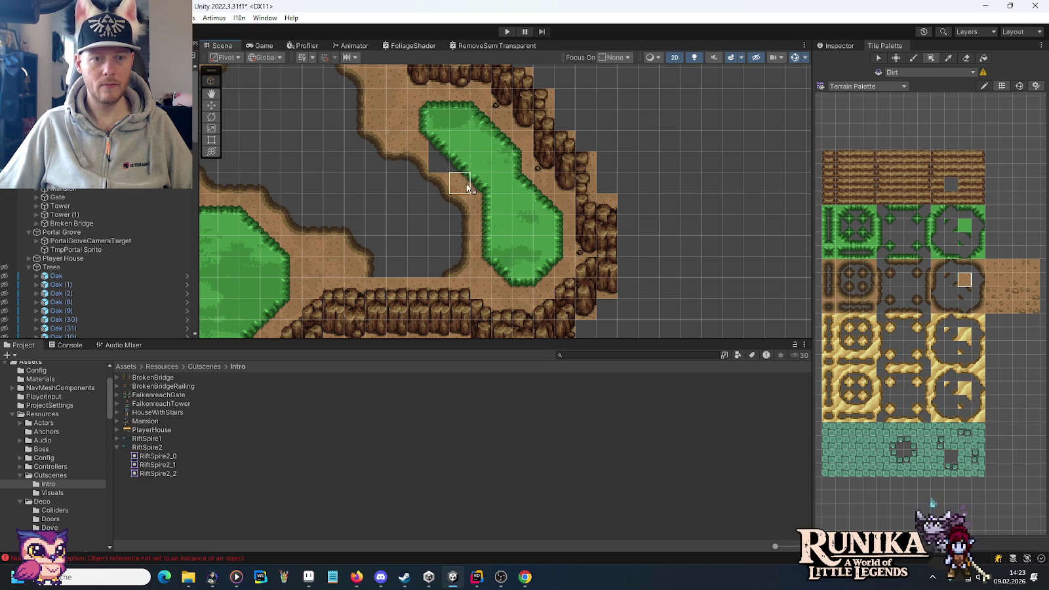
pyautogui.moveTo(439, 150); pyautogui.dragTo(620, 206)
pyautogui.moveTo(424, 204)
pyautogui.mouseDown()
pyautogui.moveTo(546, 168)
pyautogui.moveTo(565, 216)
pyautogui.moveTo(455, 131)
pyautogui.moveTo(425, 276)
pyautogui.moveTo(514, 262)
pyautogui.moveTo(318, 157)
pyautogui.moveTo(497, 219)
pyautogui.moveTo(742, 255)
pyautogui.mouseUp()
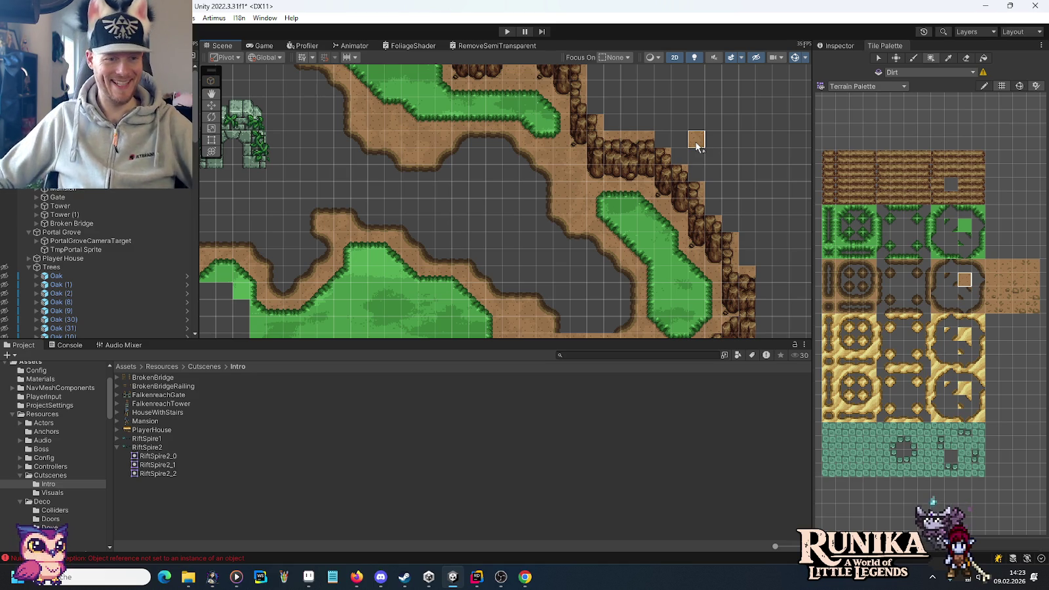
# Step: Switch the Tile Palette to the Water Palette
pyautogui.click(876, 88)
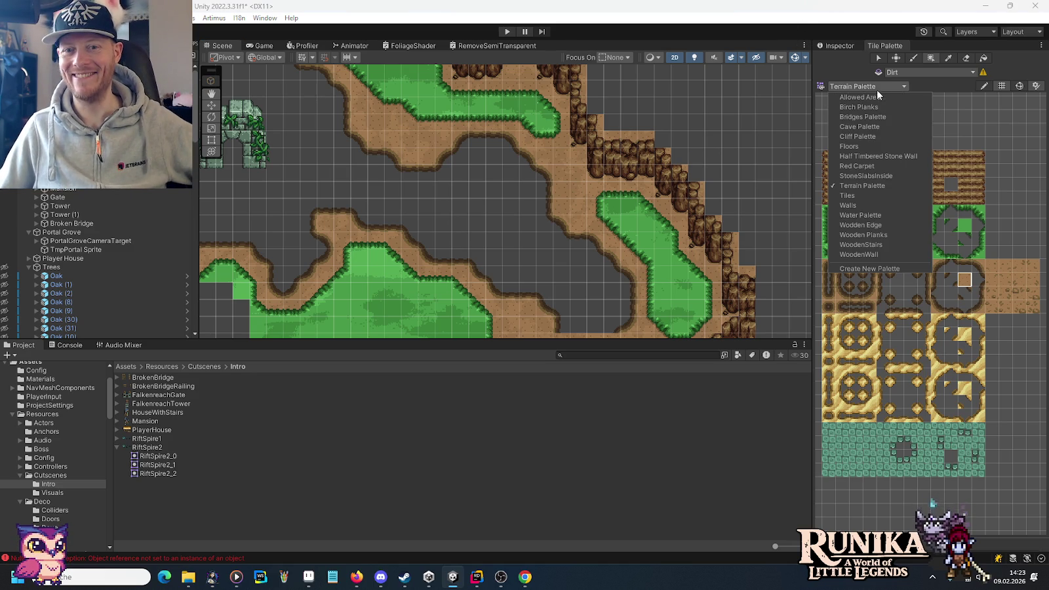
pyautogui.click(866, 215)
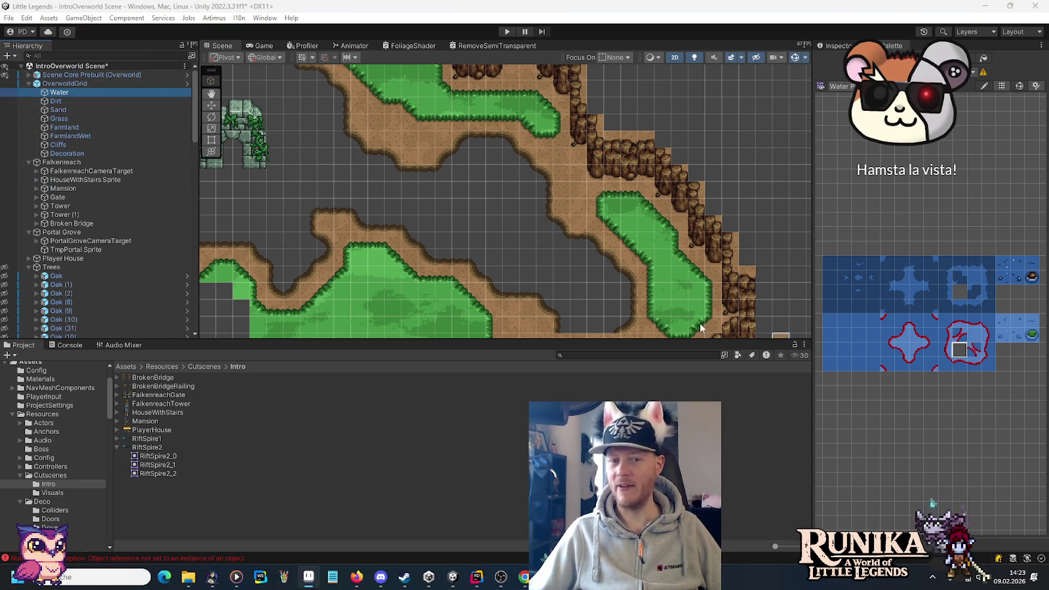
pyautogui.click(585, 222)
# Step: Paint a single water shore tile at the edge of the lake basin
pyautogui.press('Down')
pyautogui.press('Down')
pyautogui.press('Down')
pyautogui.press('Left')
pyautogui.press('Left')
pyautogui.press('Left')
pyautogui.scroll(1, 597, 240)
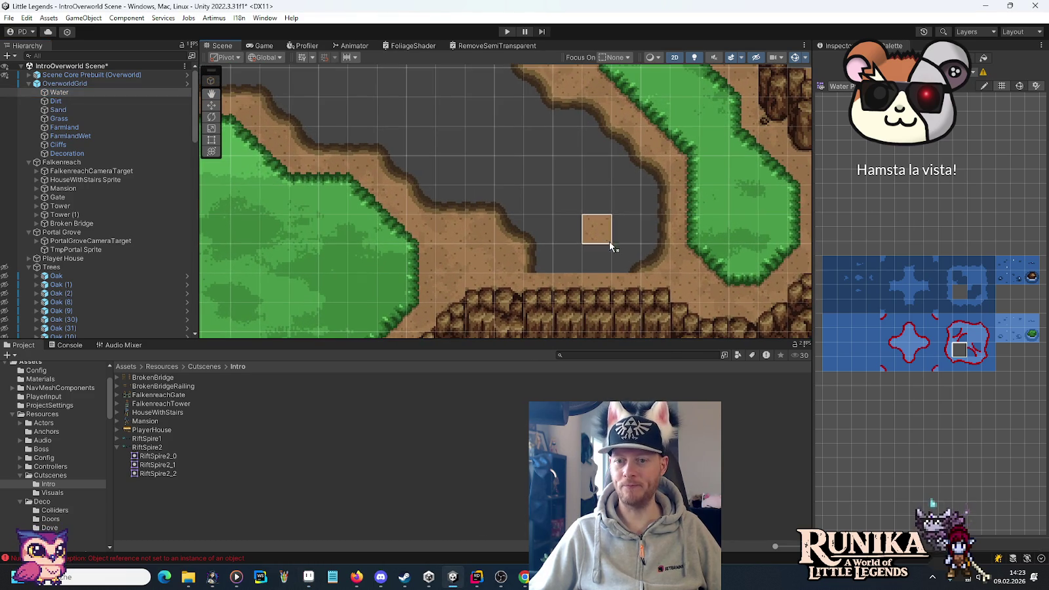
pyautogui.click(944, 336)
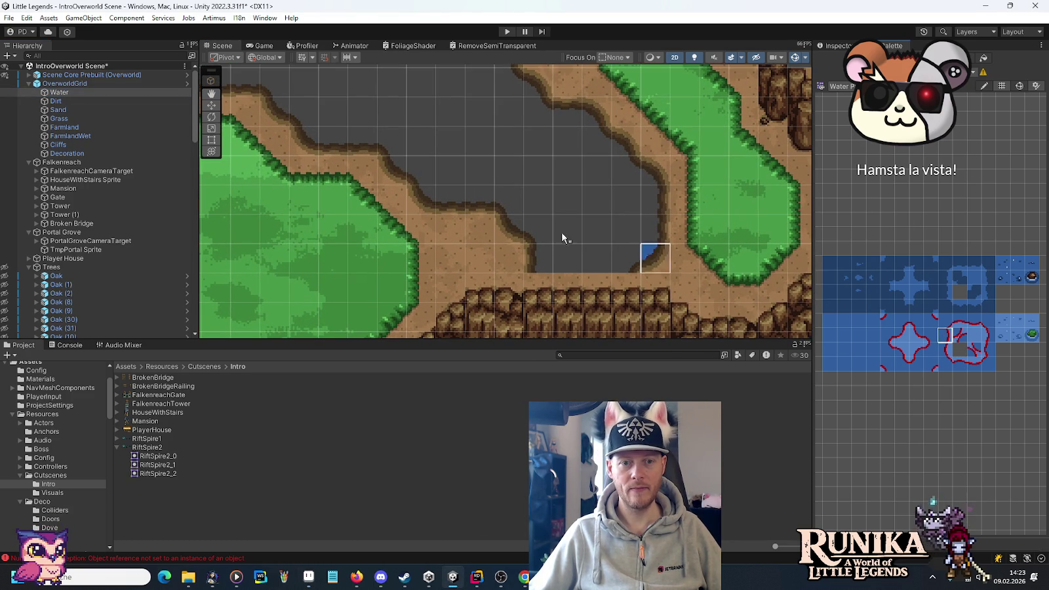
pyautogui.click(545, 256)
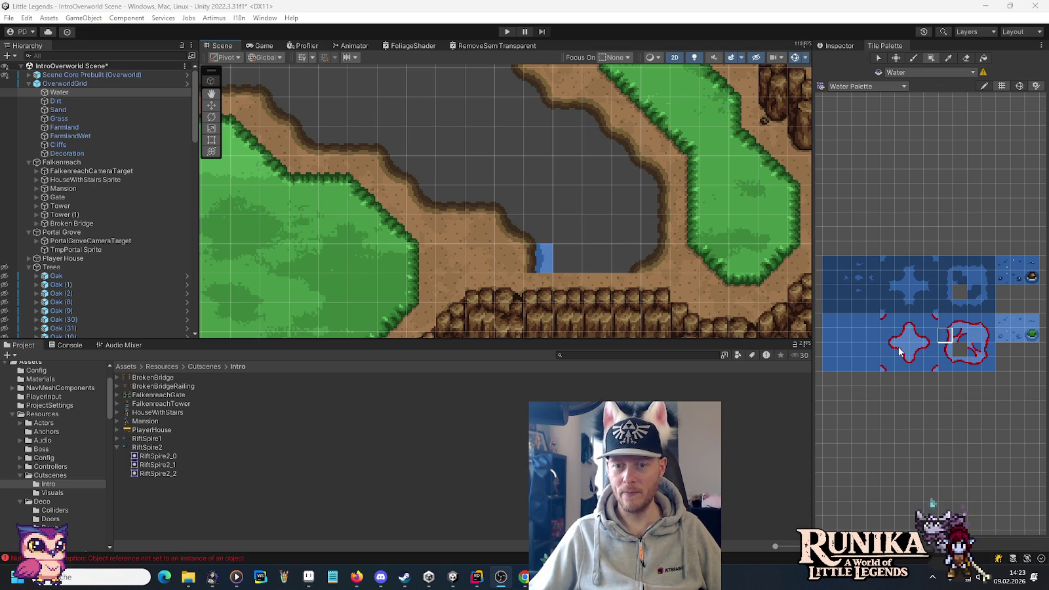
# Step: Paint water edge tiles along the first shore and its diagonal bank
pyautogui.click(900, 352)
pyautogui.moveTo(539, 230); pyautogui.dragTo(505, 209)
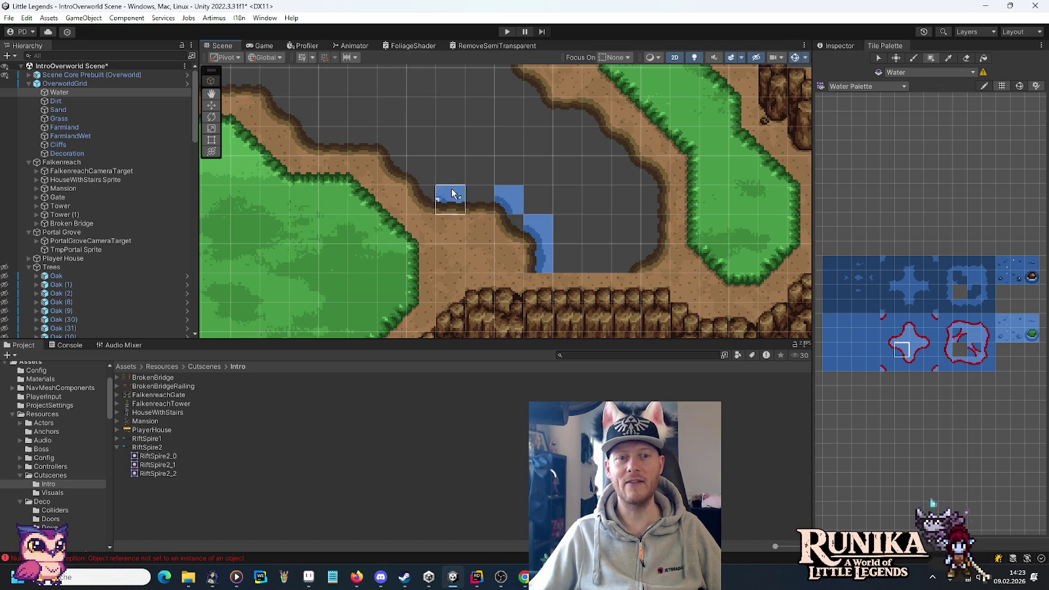
pyautogui.moveTo(422, 169); pyautogui.dragTo(391, 141)
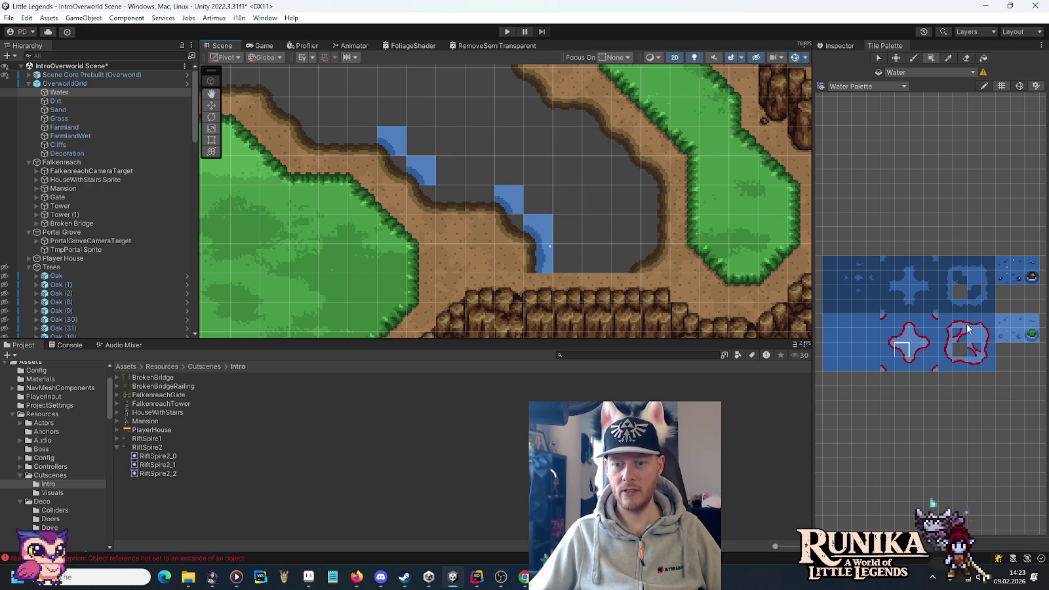
pyautogui.click(944, 364)
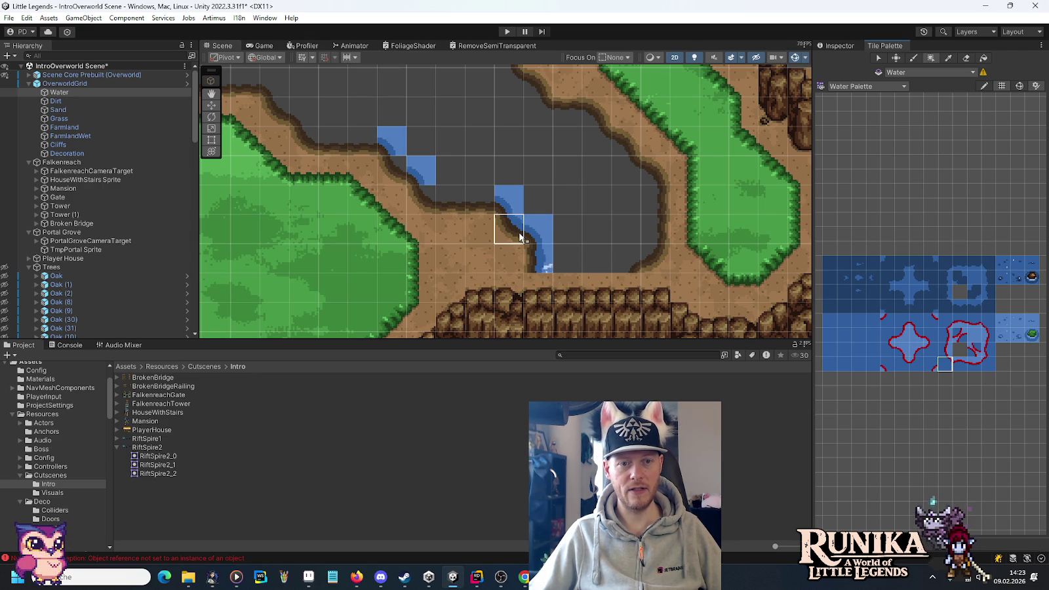
pyautogui.click(427, 206)
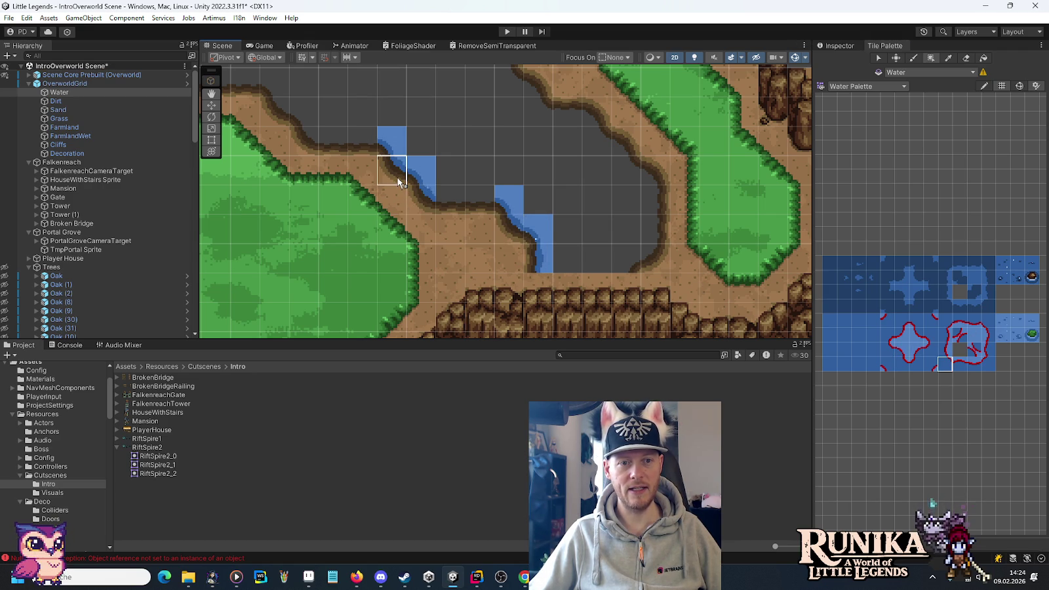
pyautogui.click(959, 364)
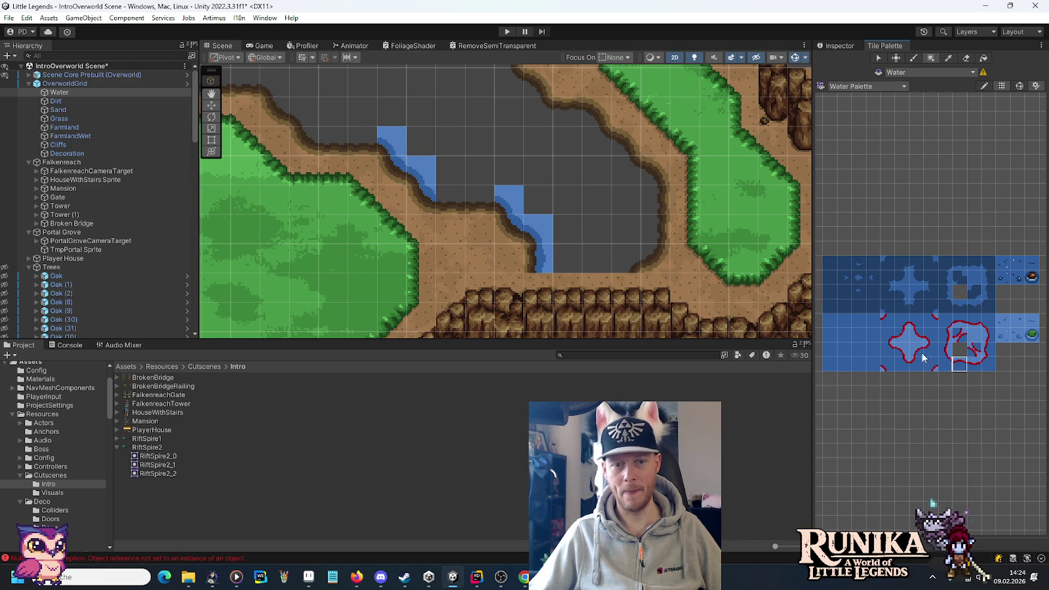
pyautogui.click(478, 211)
pyautogui.click(459, 213)
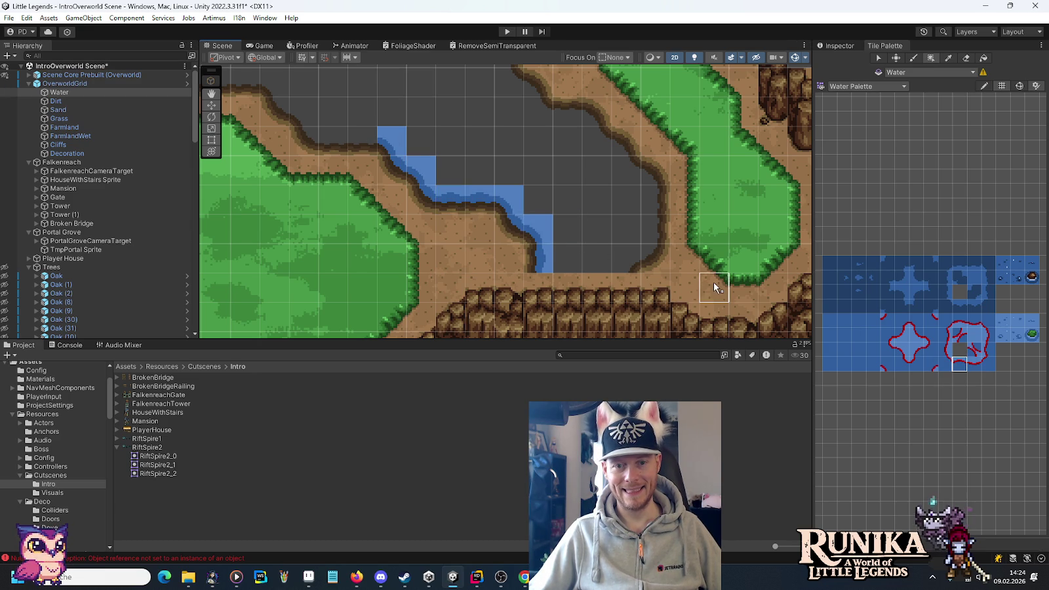
# Step: Place water corner tiles at the shore corners and along the bank
pyautogui.click(916, 350)
pyautogui.click(629, 262)
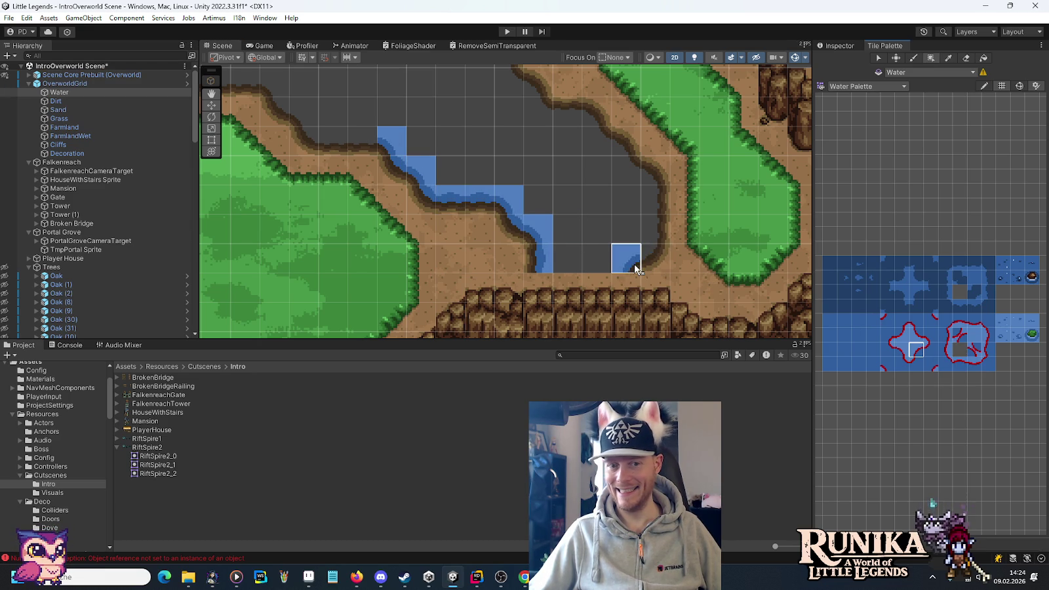
pyautogui.click(482, 157)
pyautogui.moveTo(481, 156)
pyautogui.mouseDown()
pyautogui.moveTo(669, 276)
pyautogui.moveTo(651, 263)
pyautogui.mouseUp()
pyautogui.click(328, 181)
pyautogui.click(328, 263)
pyautogui.click(303, 291)
# Step: Line the shore near the ruin with water tiles beside the dirt edge
pyautogui.moveTo(428, 226); pyautogui.dragTo(653, 230)
pyautogui.click(403, 257)
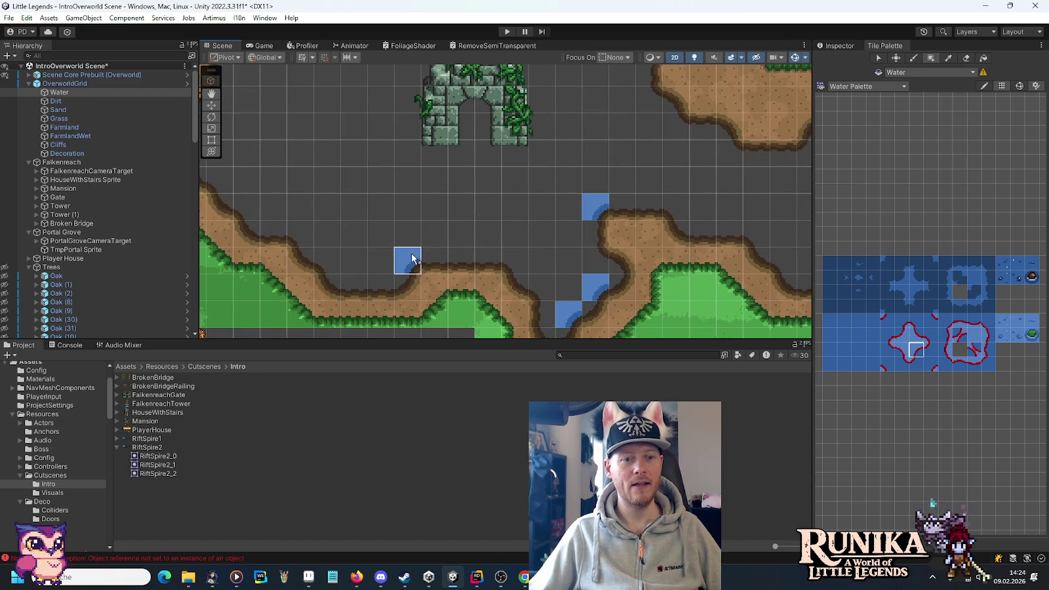
pyautogui.moveTo(292, 160); pyautogui.dragTo(614, 217)
pyautogui.click(614, 218)
pyautogui.moveTo(633, 158)
pyautogui.mouseDown()
pyautogui.moveTo(493, 211)
pyautogui.moveTo(528, 267)
pyautogui.mouseUp()
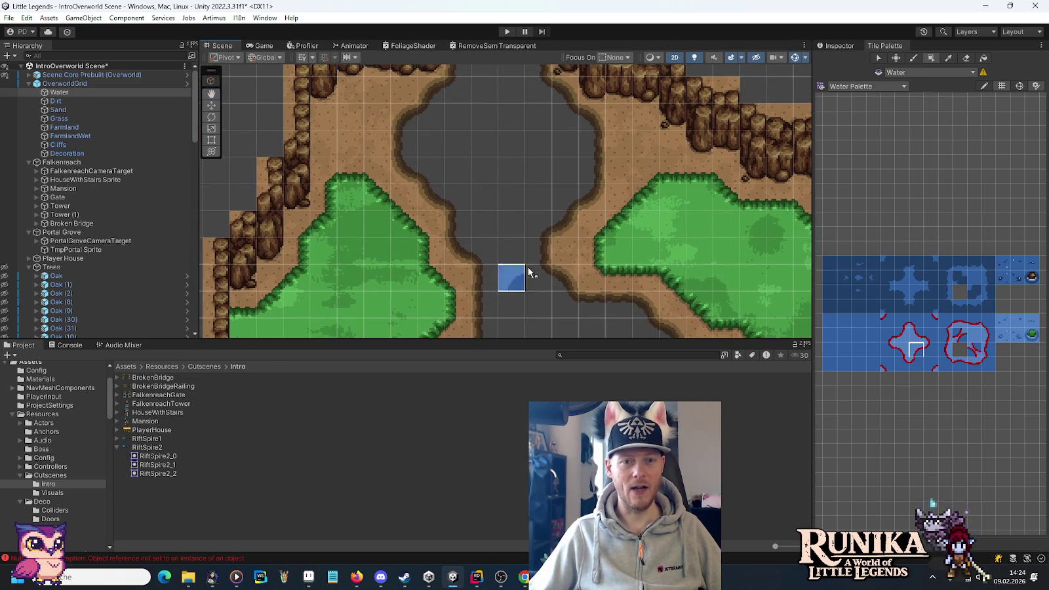
pyautogui.click(564, 196)
pyautogui.click(538, 224)
pyautogui.moveTo(484, 143); pyautogui.dragTo(479, 208)
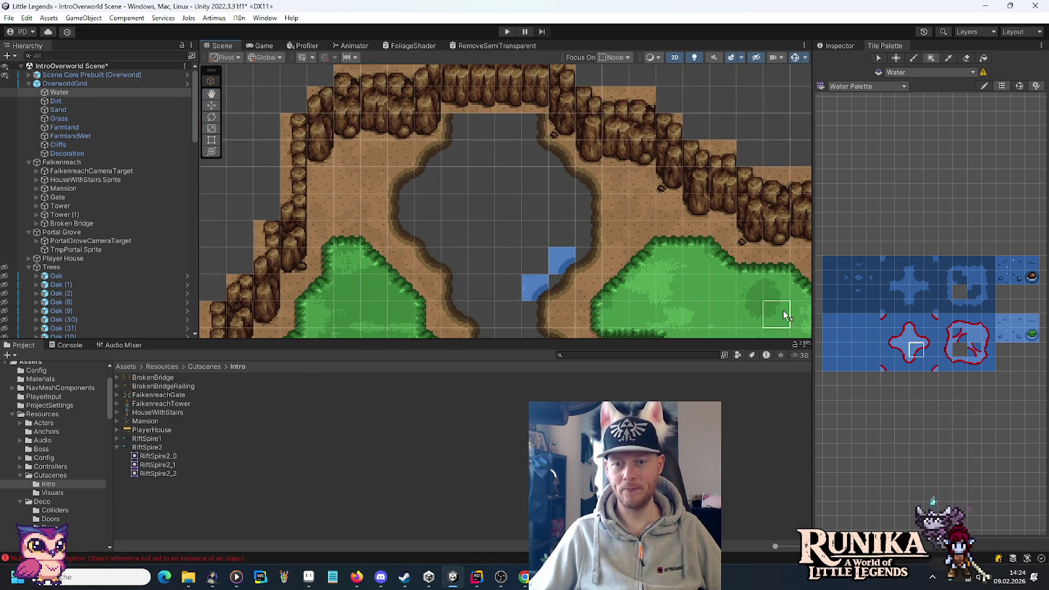
# Step: Paint a different water edge tile along the lake edge and diagonal shore
pyautogui.click(896, 353)
pyautogui.click(481, 313)
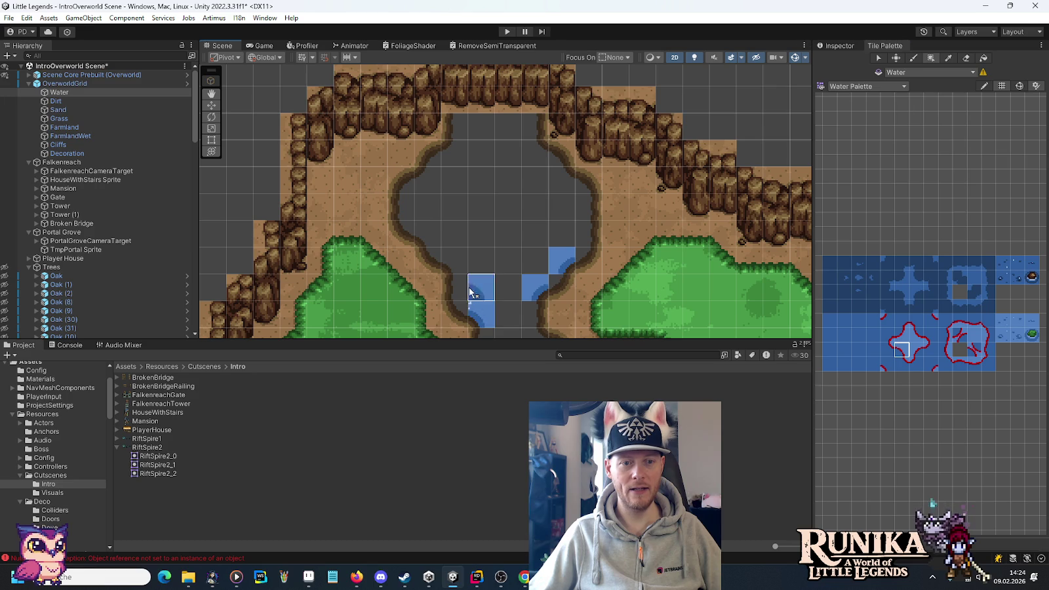
pyautogui.click(428, 234)
pyautogui.click(491, 262)
pyautogui.press('Down')
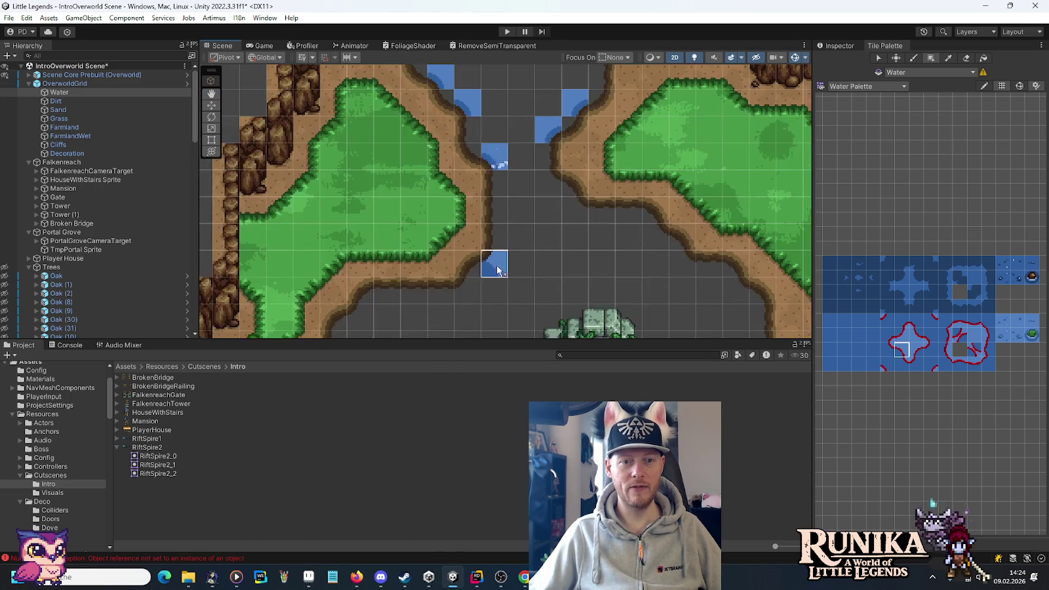
pyautogui.press('Down')
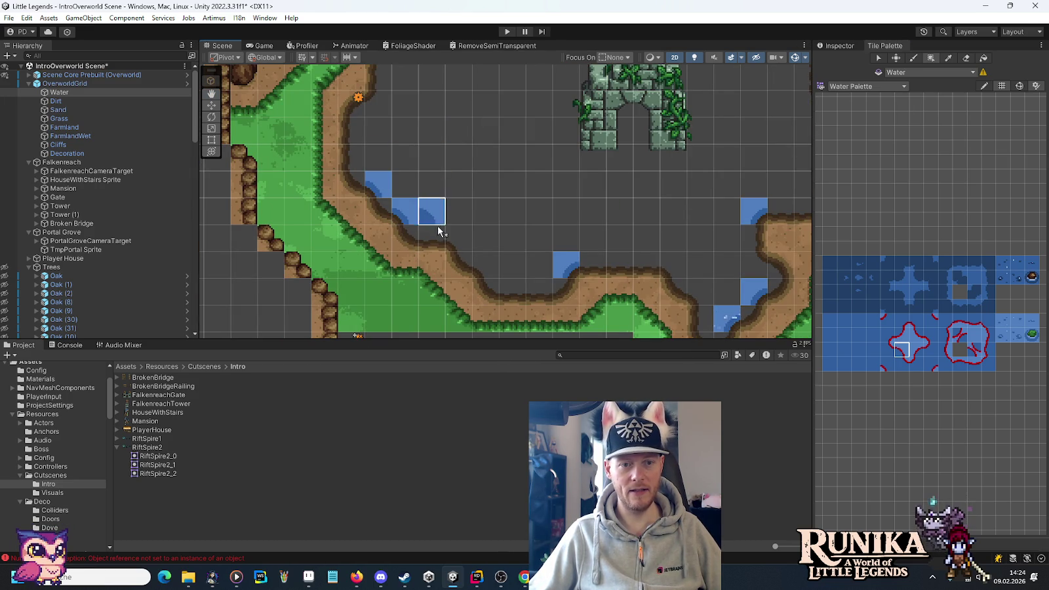
pyautogui.click(459, 234)
pyautogui.click(482, 262)
# Step: Paint water tiles along the remaining banks before the river area
pyautogui.press('Right')
pyautogui.press('Down')
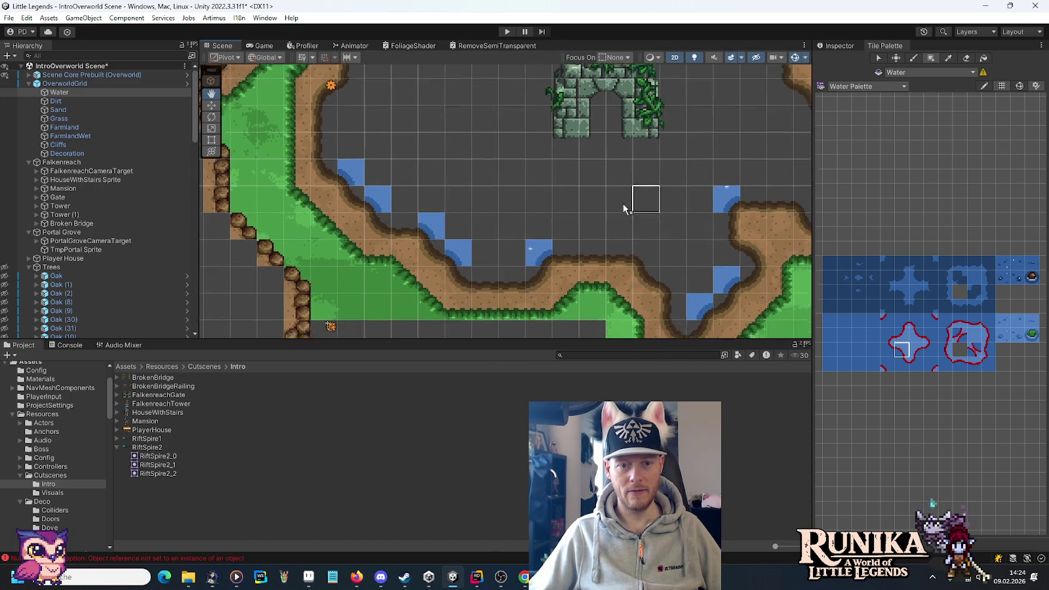
pyautogui.click(393, 205)
pyautogui.click(419, 231)
pyautogui.click(554, 151)
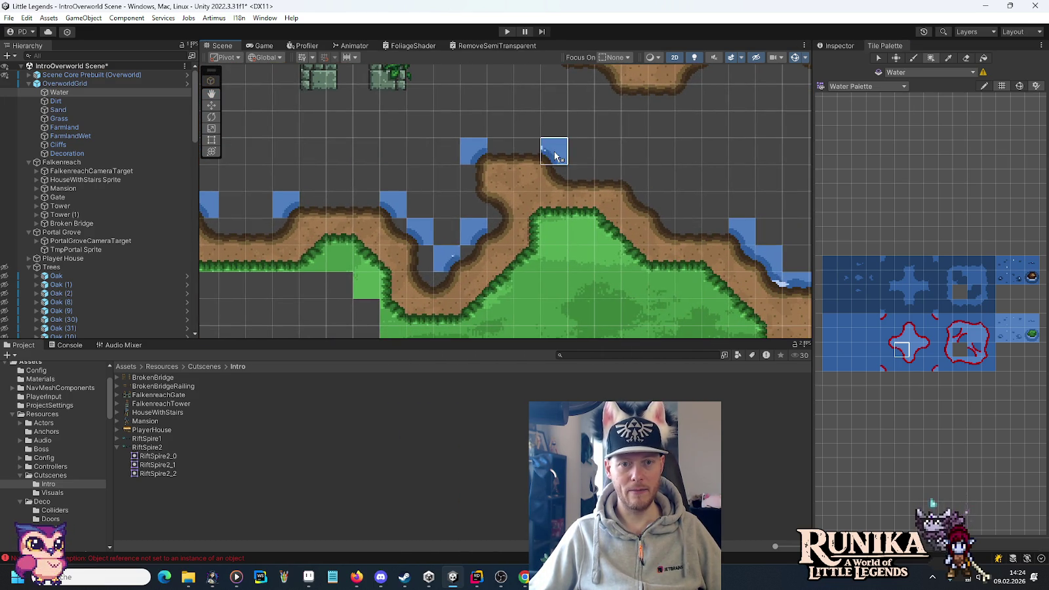
pyautogui.click(635, 177)
pyautogui.press('Up')
pyautogui.press('Right')
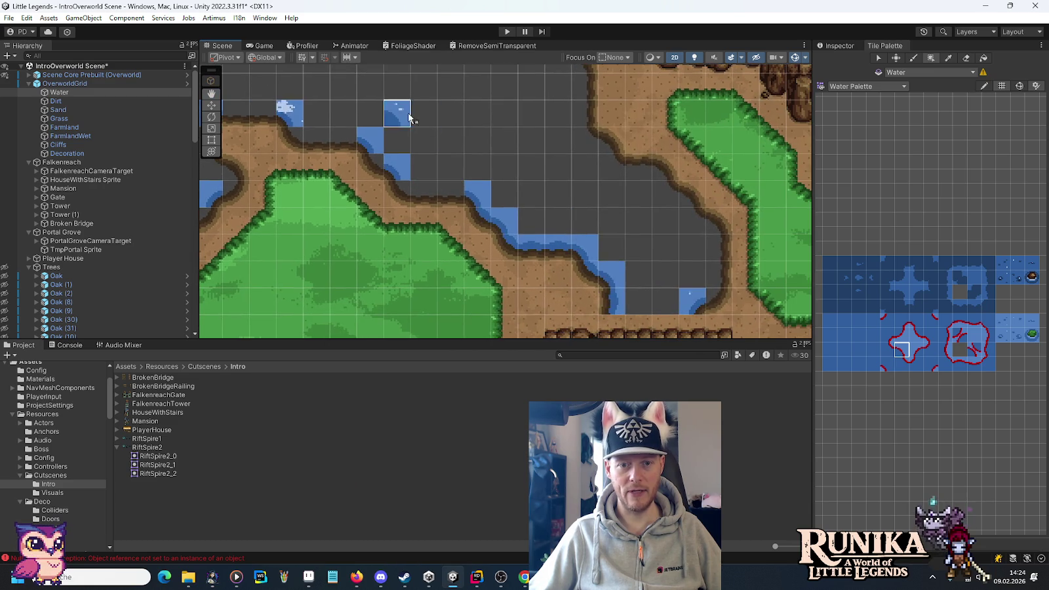
pyautogui.press('Up')
pyautogui.press('Left')
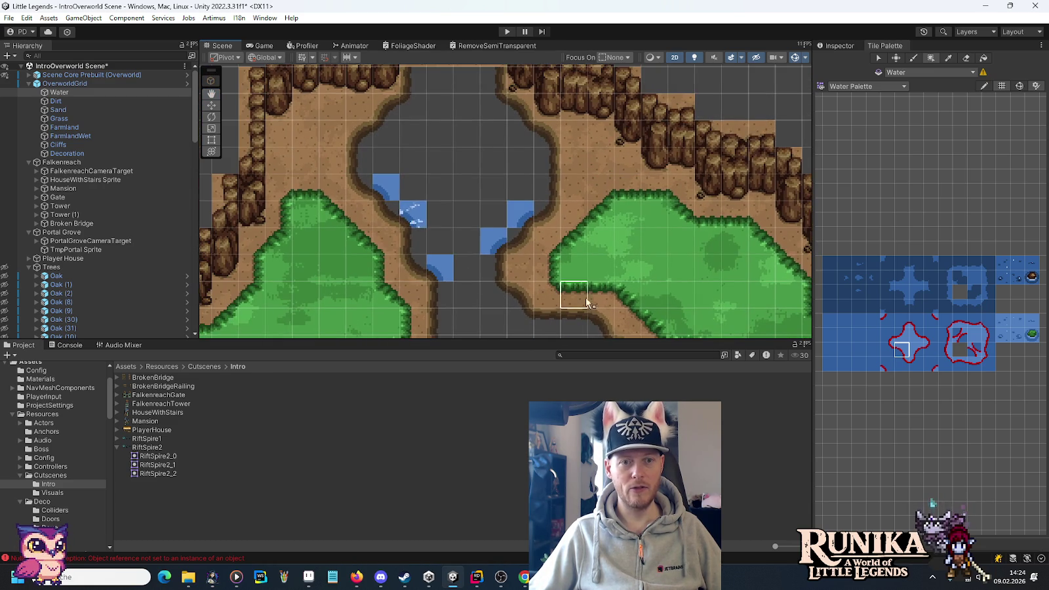
# Step: Paint water edge tiles along the river bank with the tile one row up
pyautogui.click(902, 336)
pyautogui.click(385, 159)
pyautogui.click(412, 108)
pyautogui.press('Down')
pyautogui.press('Right')
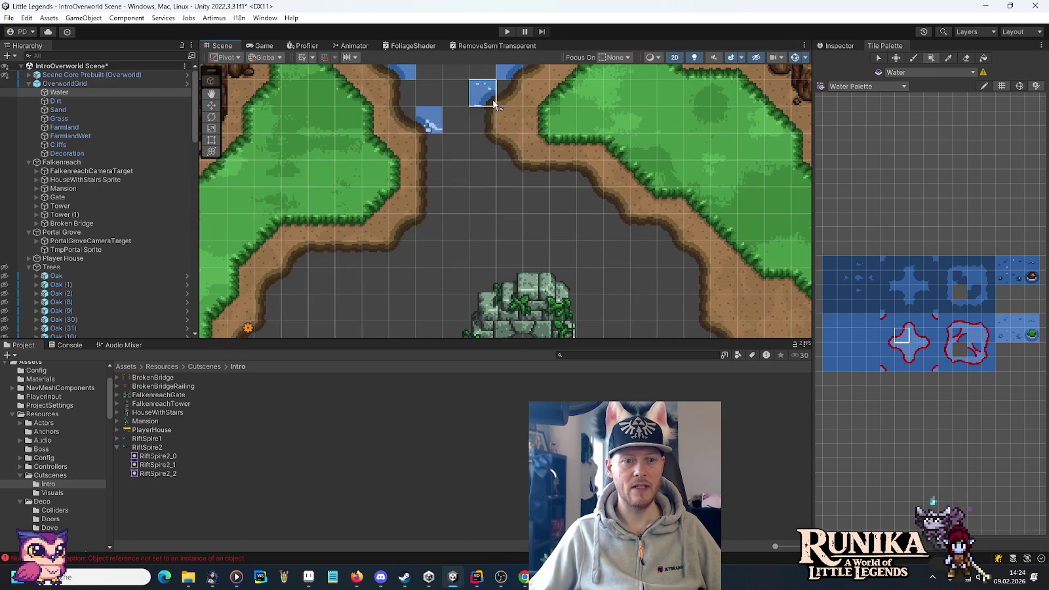
pyautogui.click(436, 224)
pyautogui.click(407, 252)
pyautogui.click(295, 280)
# Step: Line the river bank near the cliffs with water tiles running up-left
pyautogui.press('Down')
pyautogui.press('Left')
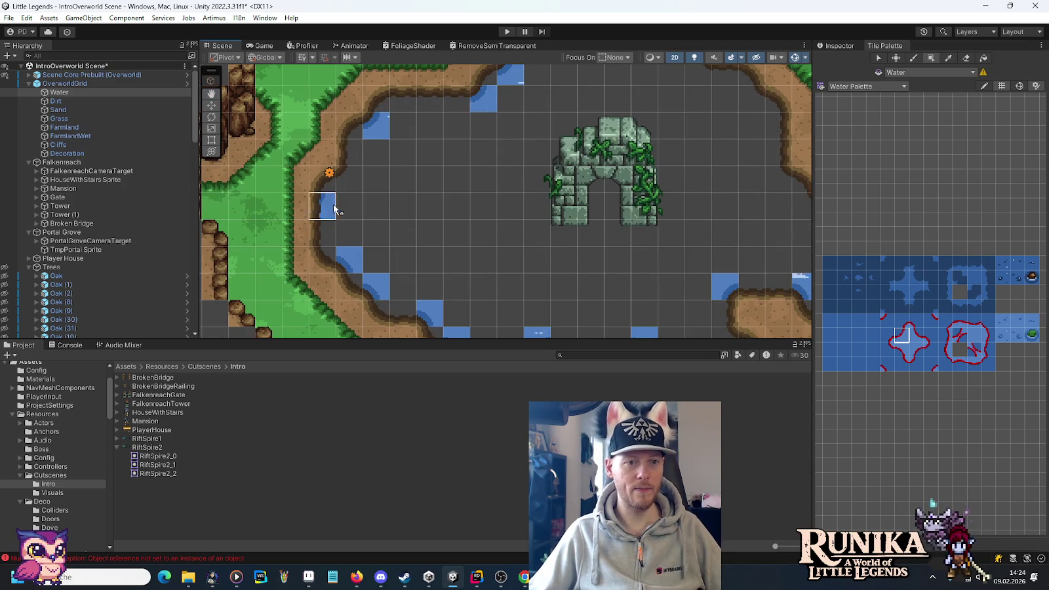
pyautogui.press('Down')
pyautogui.press('Right')
pyautogui.press('Right')
pyautogui.press('Up')
pyautogui.press('Right')
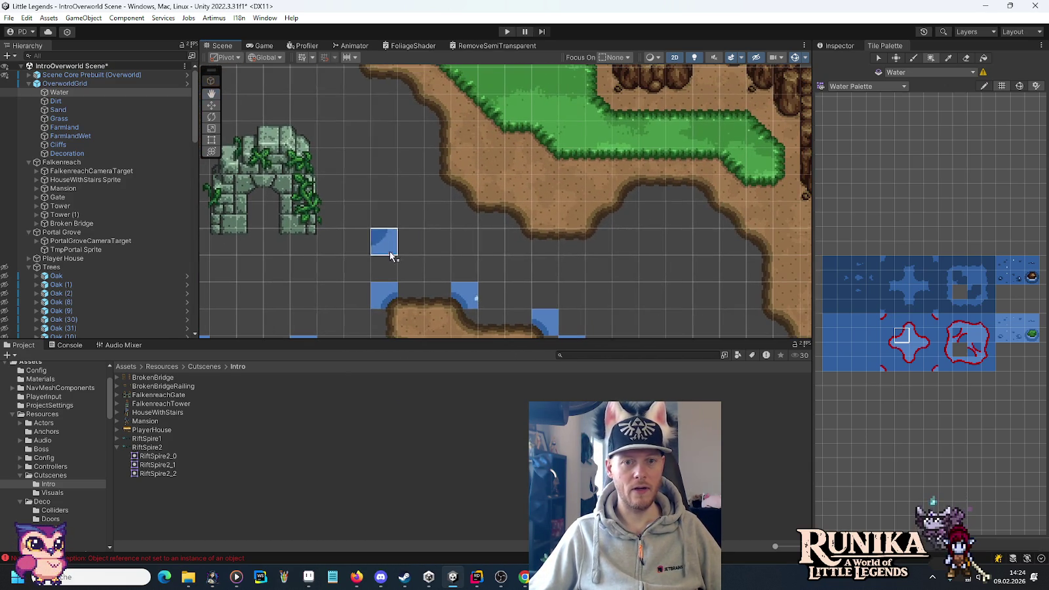
pyautogui.press('Up')
pyautogui.press('Left')
pyautogui.press('Down')
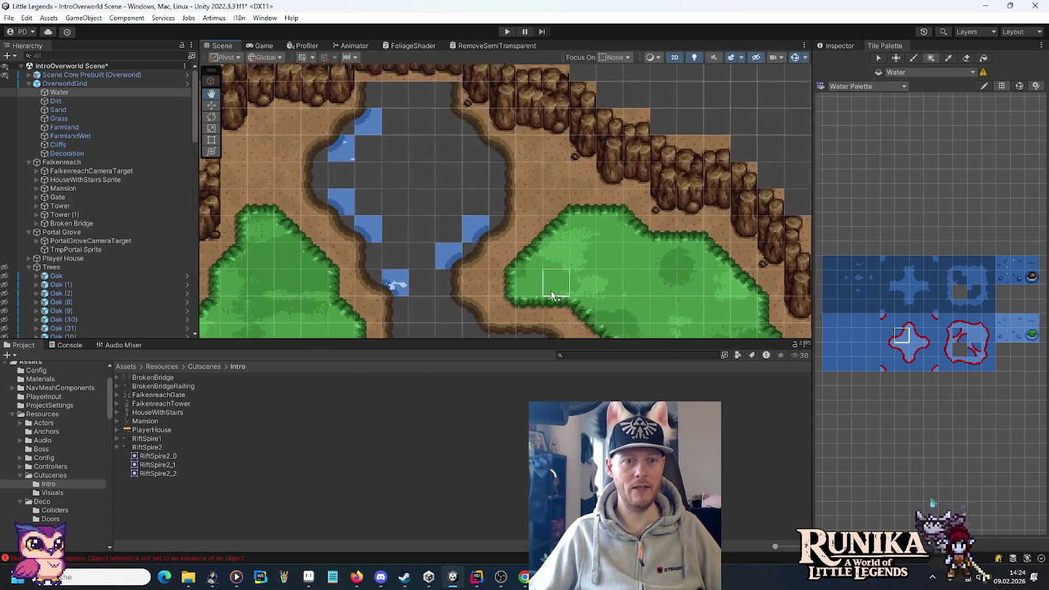
pyautogui.press('Up')
pyautogui.press('Right')
pyautogui.press('Right')
pyautogui.press('Up')
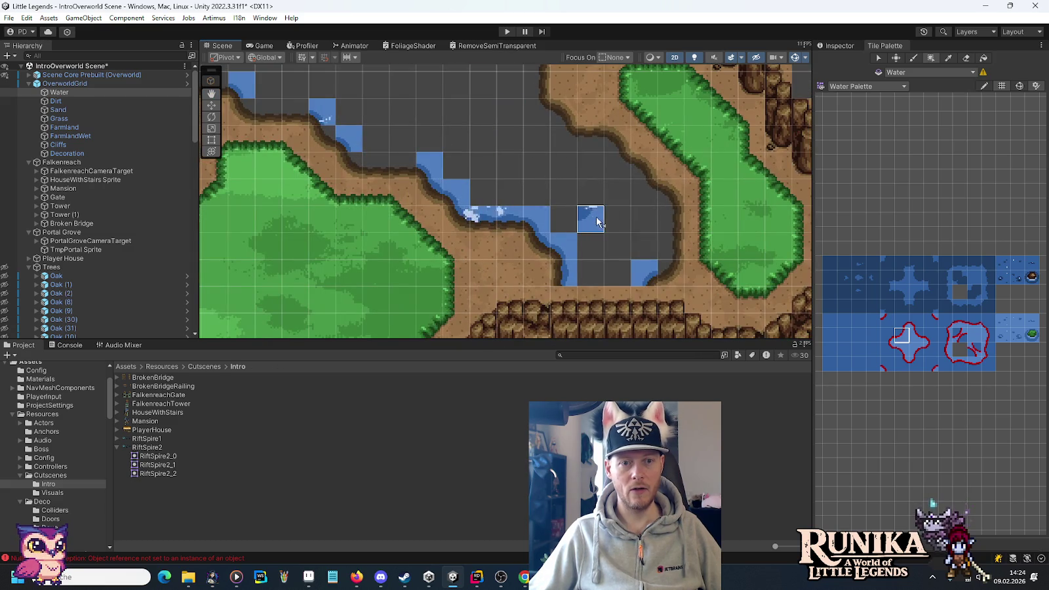
pyautogui.click(617, 165)
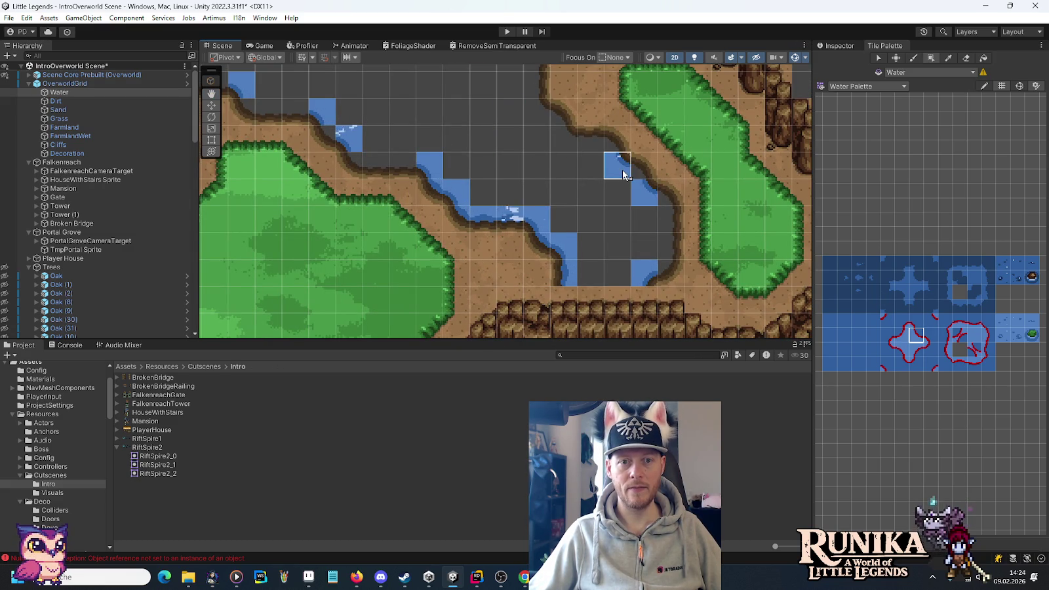
pyautogui.click(563, 139)
pyautogui.click(537, 112)
# Step: Fill another river stretch's bank with water edge tiles, including an empty bank cell
pyautogui.press('Down')
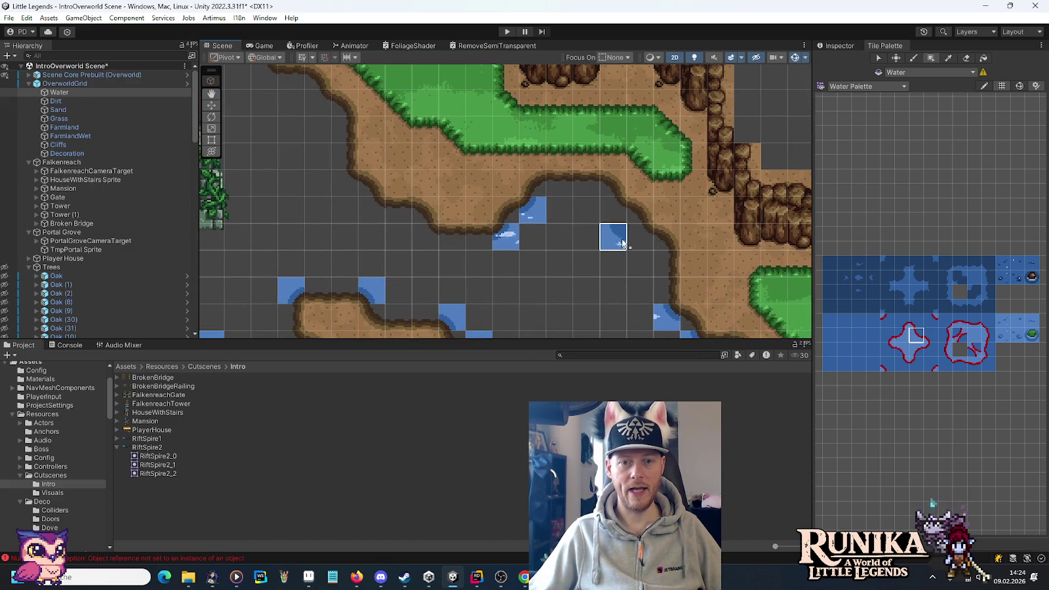
pyautogui.click(639, 236)
pyautogui.click(613, 210)
pyautogui.click(425, 236)
pyautogui.click(372, 210)
pyautogui.click(344, 182)
pyautogui.press('Up')
pyautogui.press('Left')
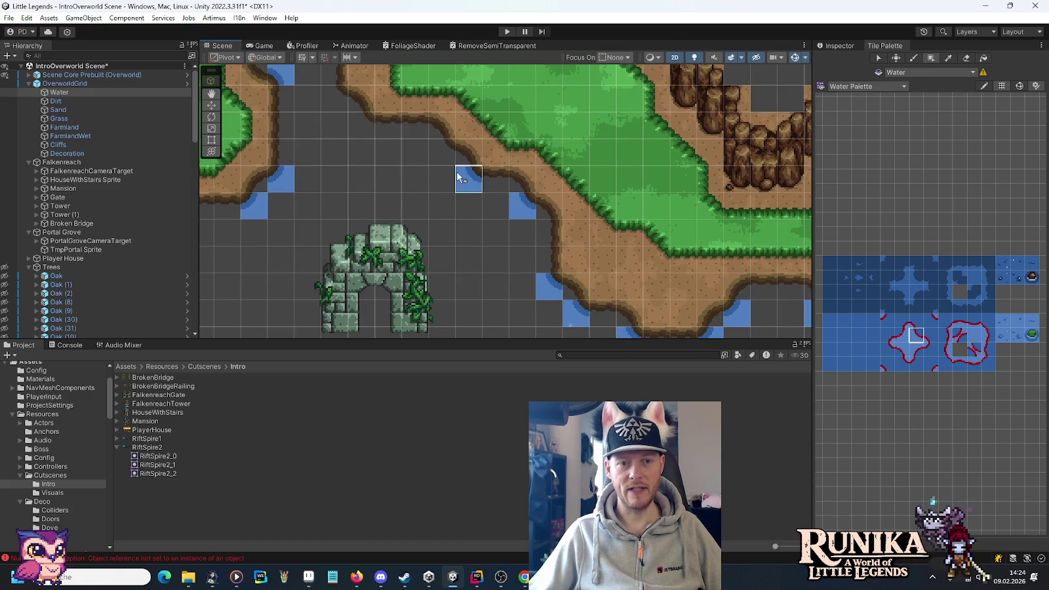
pyautogui.moveTo(358, 134)
pyautogui.mouseDown()
pyautogui.moveTo(337, 108)
pyautogui.moveTo(441, 259)
pyautogui.mouseUp()
# Step: Paint a water tile into the empty bank cell below the stone gate ruins
pyautogui.moveTo(425, 104); pyautogui.dragTo(467, 110)
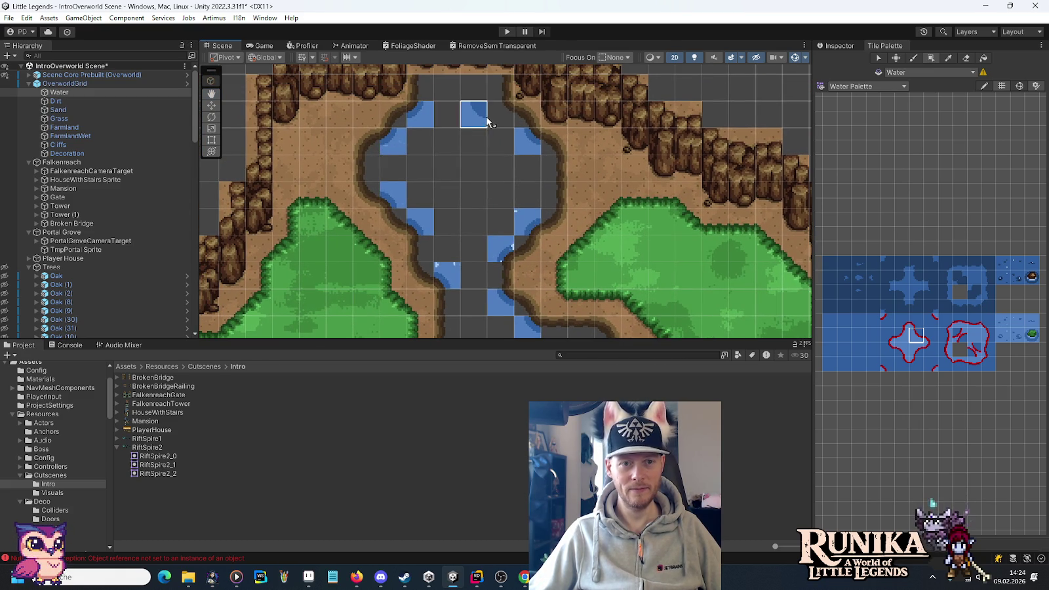
pyautogui.moveTo(470, 220)
pyautogui.mouseDown()
pyautogui.moveTo(472, 271)
pyautogui.moveTo(498, 107)
pyautogui.mouseUp()
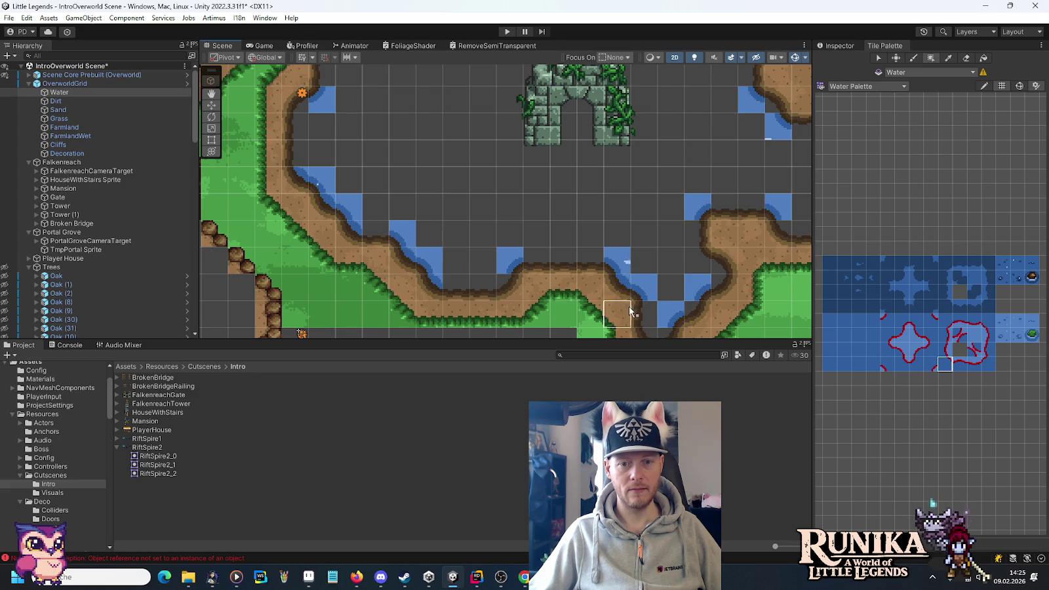
pyautogui.moveTo(671, 262); pyautogui.dragTo(433, 171)
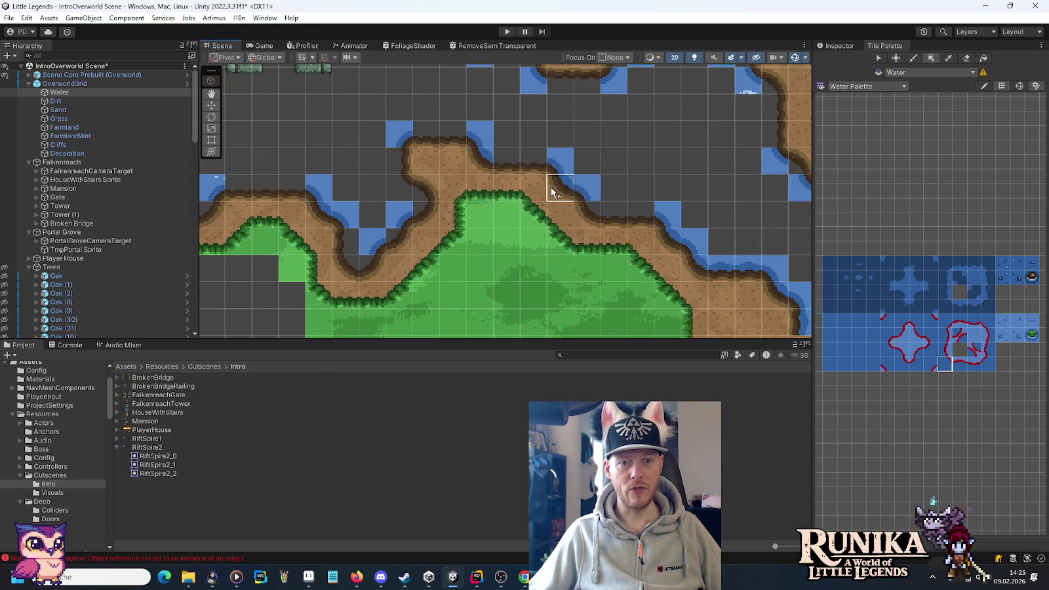
pyautogui.click(371, 135)
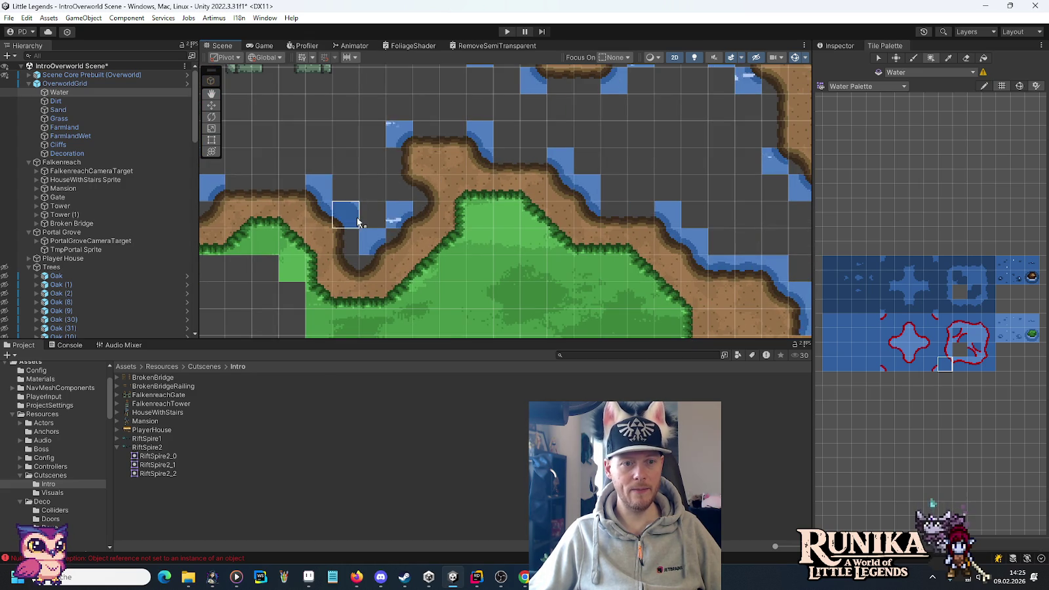
# Step: Move to the water crossing between the cliffs and pick a different water edge tile
pyautogui.press('Up')
pyautogui.press('Left')
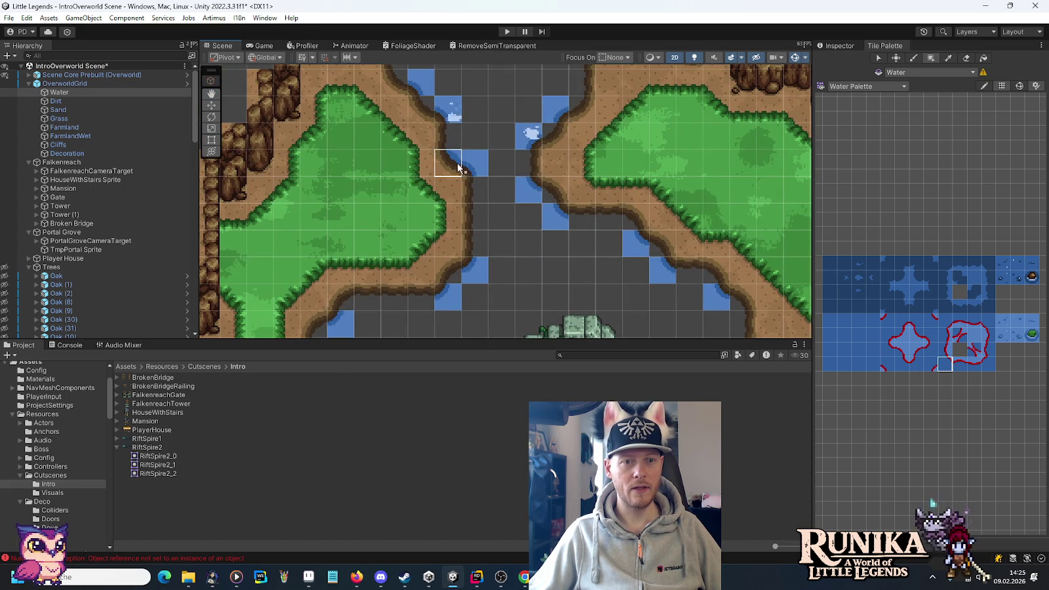
pyautogui.press('Up')
pyautogui.press('Left')
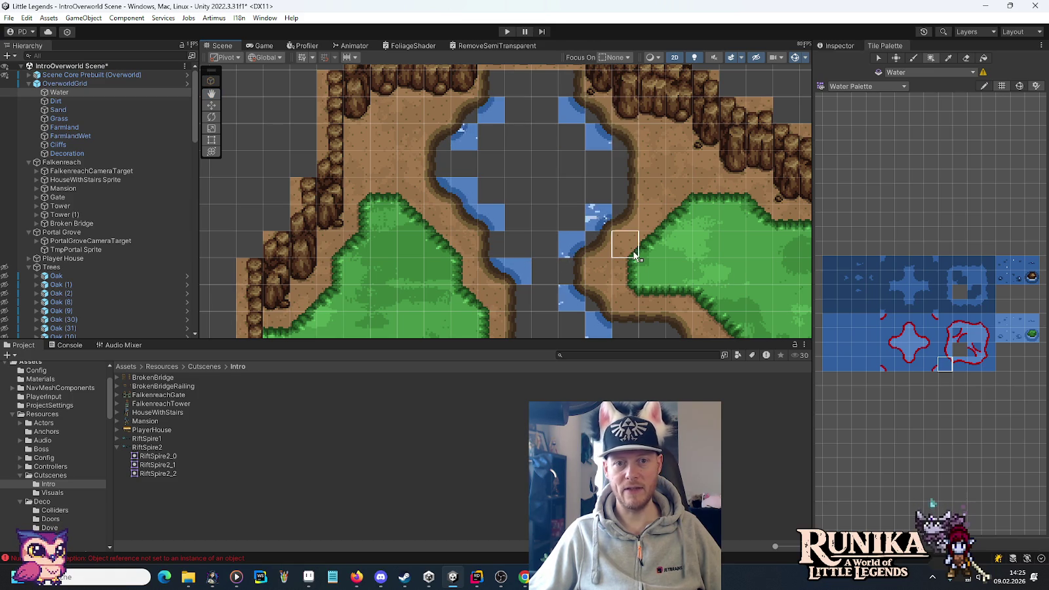
pyautogui.moveTo(628, 287); pyautogui.dragTo(482, 141)
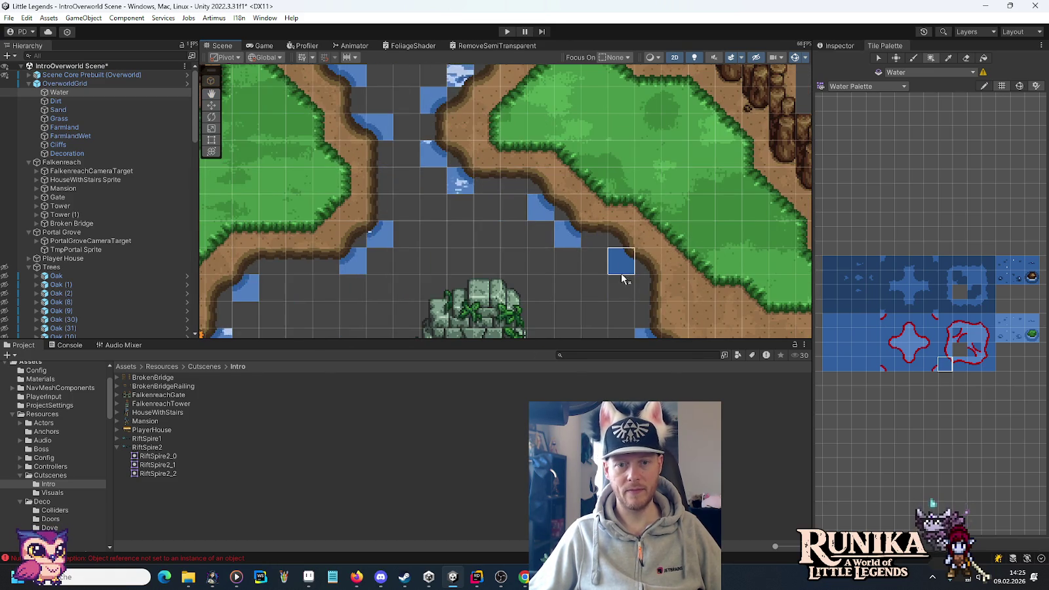
pyautogui.press('Down')
pyautogui.press('Right')
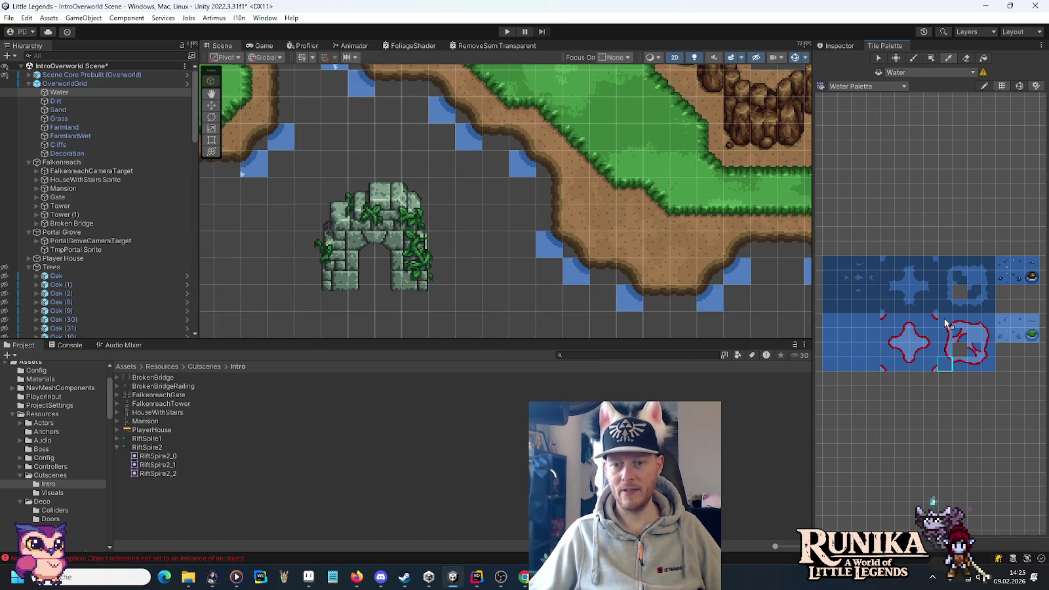
pyautogui.click(946, 321)
# Step: Survey the lake, ruin and river banks to check the painted water edges
pyautogui.press('Up')
pyautogui.press('Left')
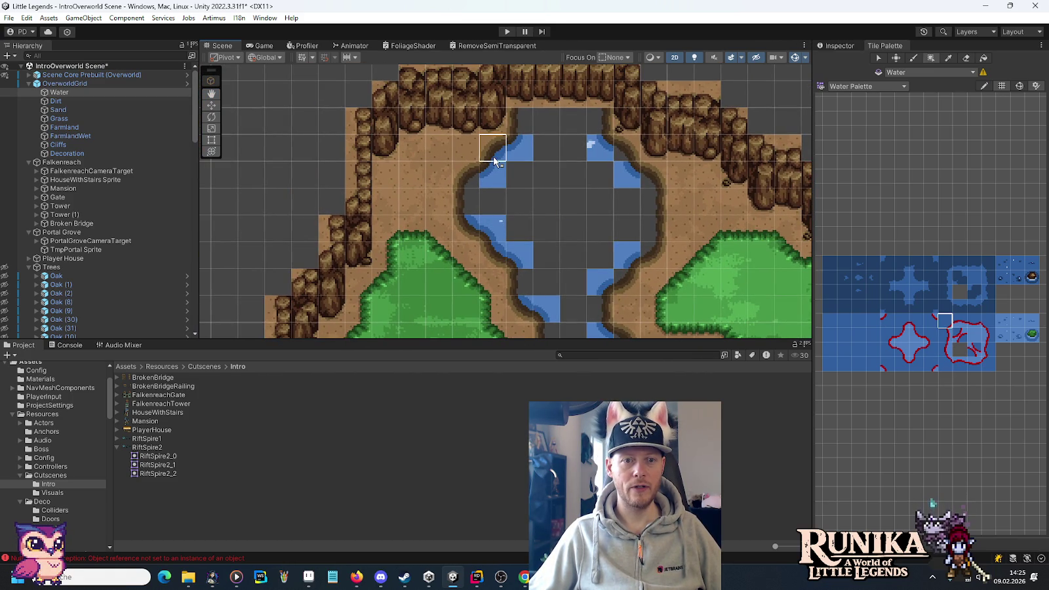
pyautogui.press('Down')
pyautogui.press('Right')
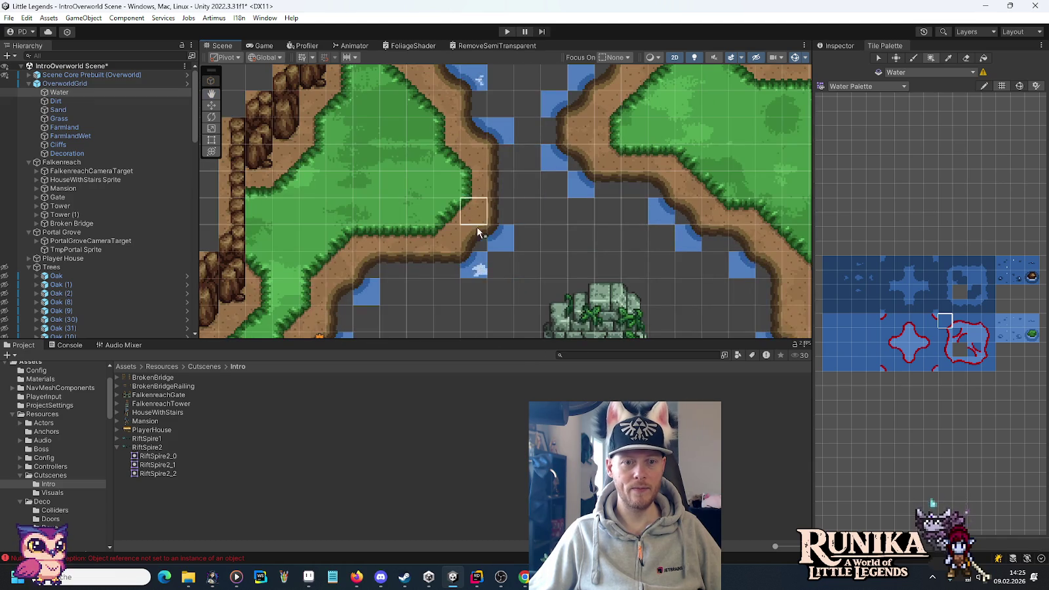
pyautogui.press('Down')
pyautogui.press('Down')
pyautogui.press('Down')
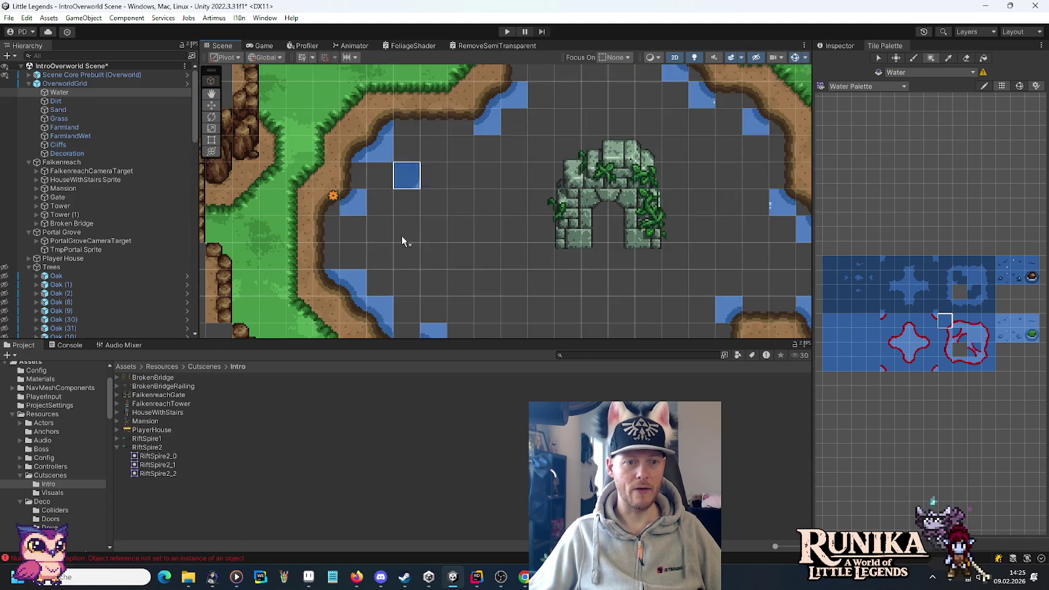
pyautogui.press('Right')
pyautogui.press('Down')
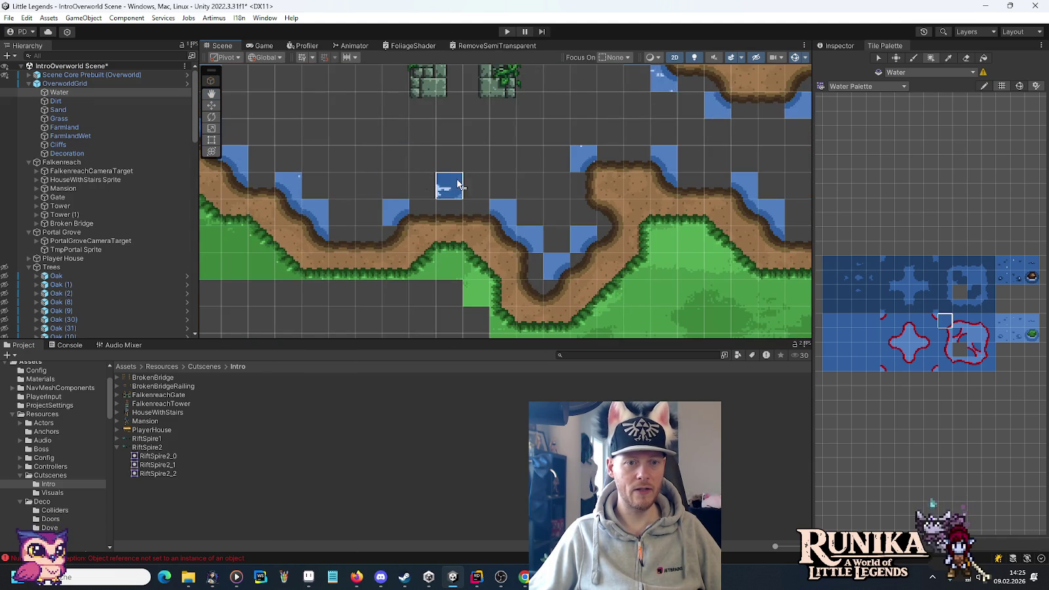
pyautogui.press('Right')
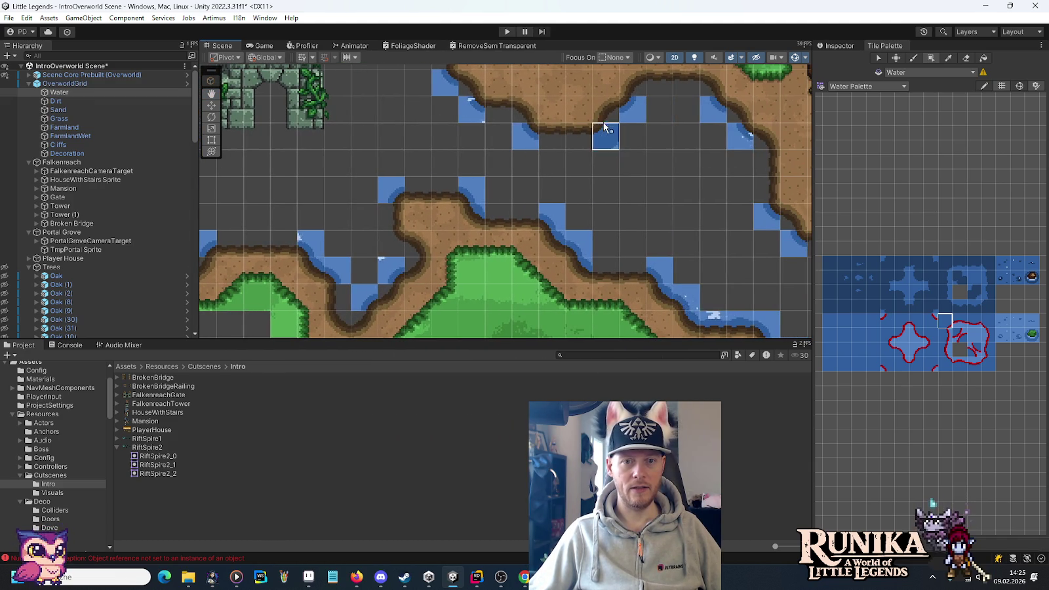
pyautogui.press('Right')
pyautogui.press('Up')
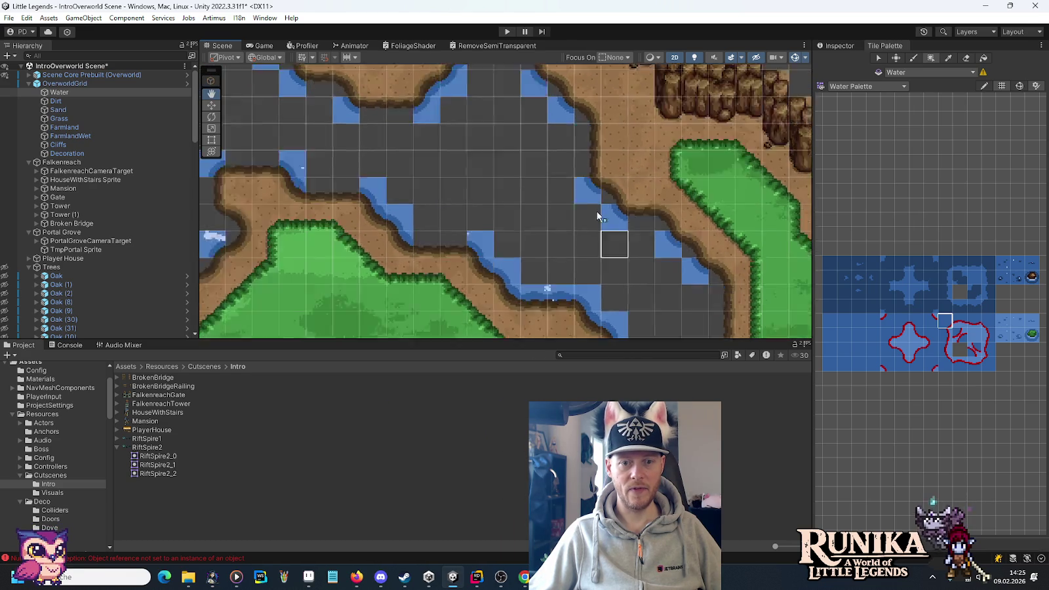
pyautogui.press('Up')
pyautogui.press('Left')
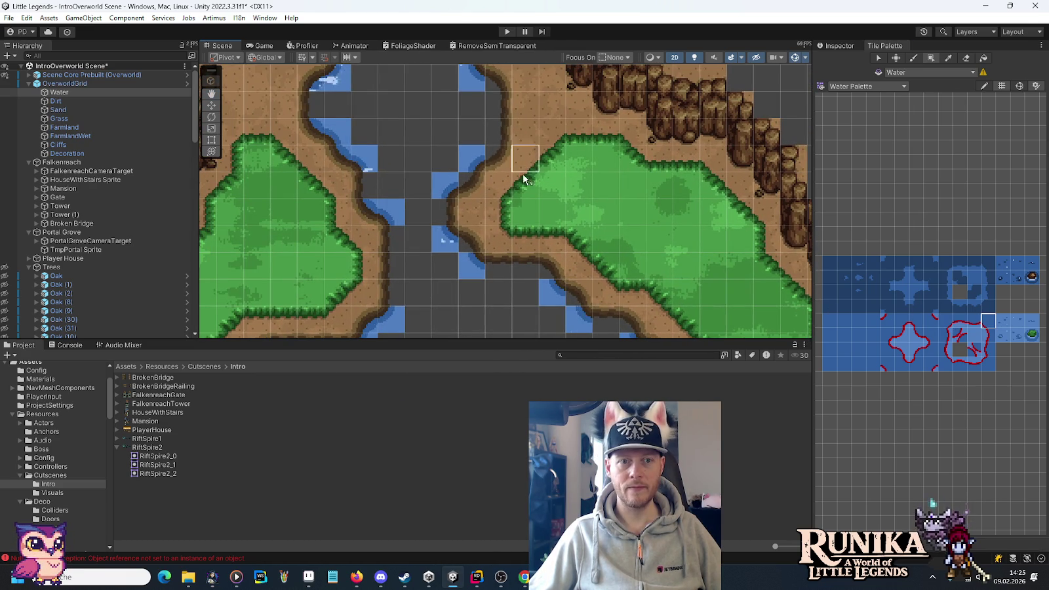
pyautogui.press('Up')
pyautogui.press('Left')
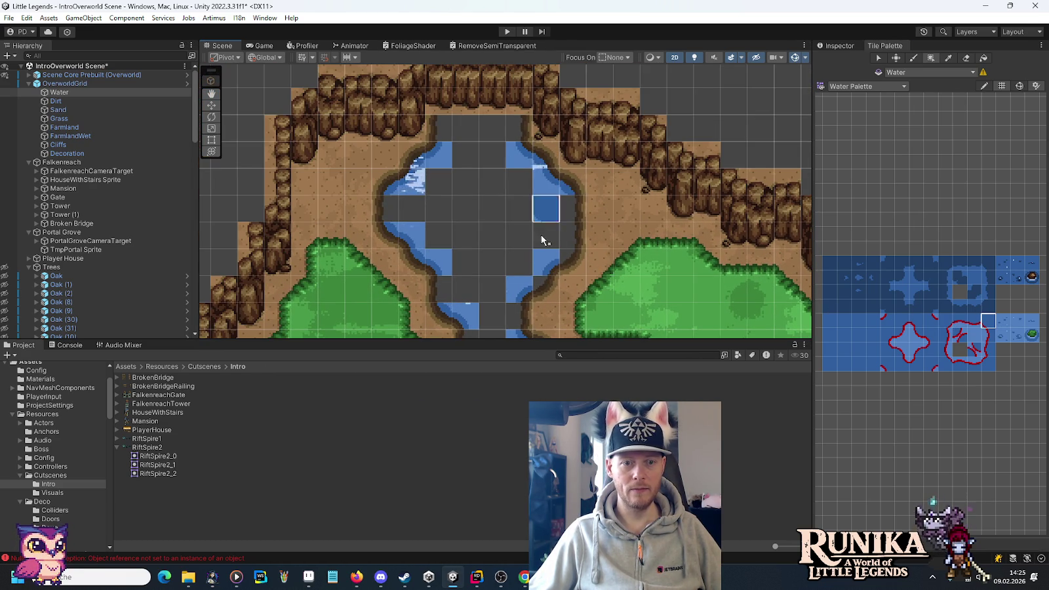
pyautogui.press('Down')
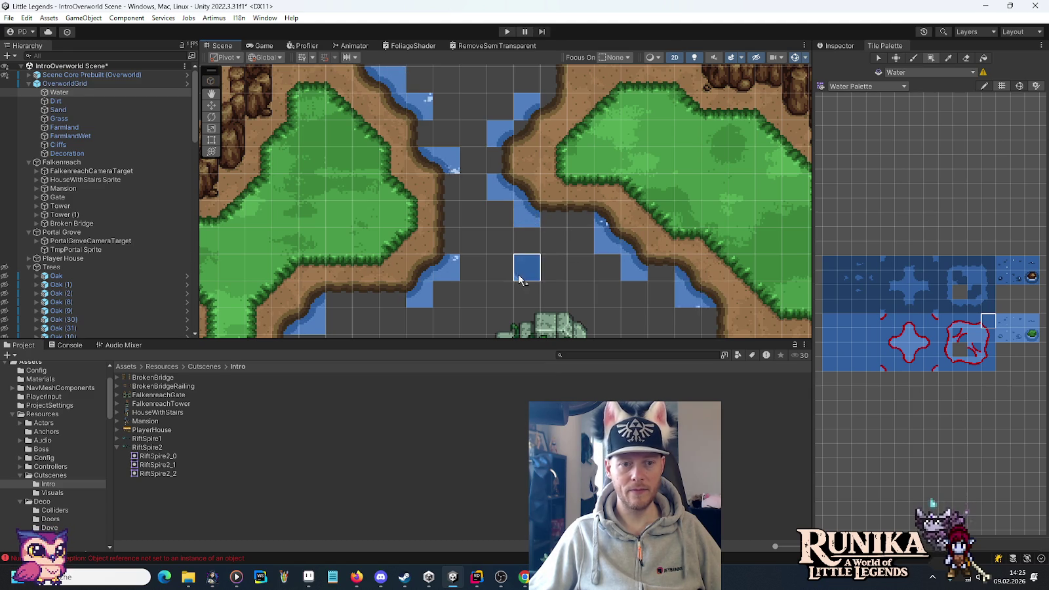
pyautogui.press('Down')
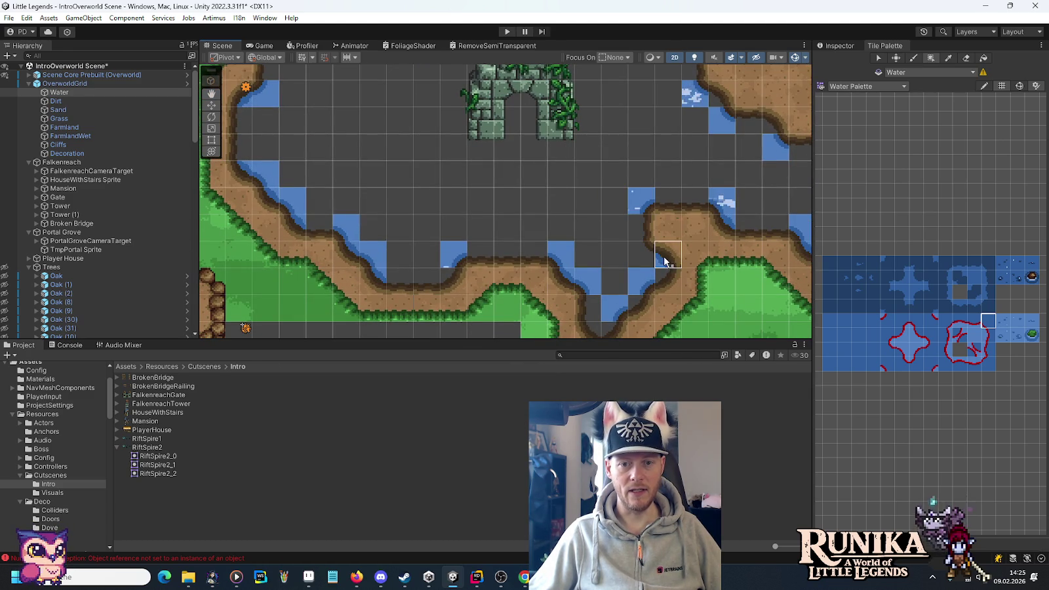
pyautogui.press('Right')
pyautogui.press('Up')
pyautogui.press('Right')
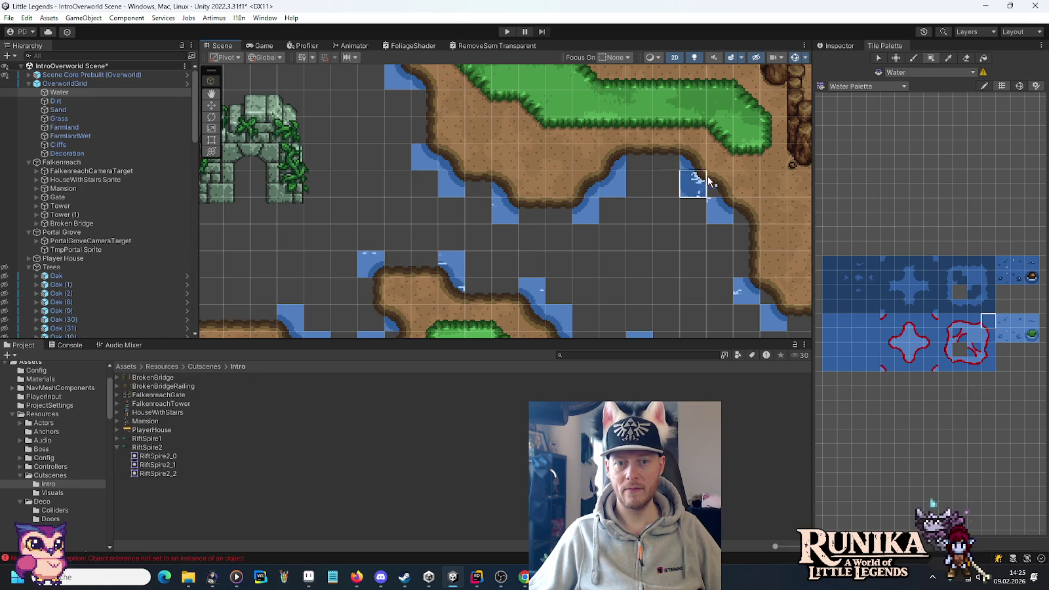
pyautogui.moveTo(730, 281); pyautogui.dragTo(531, 102)
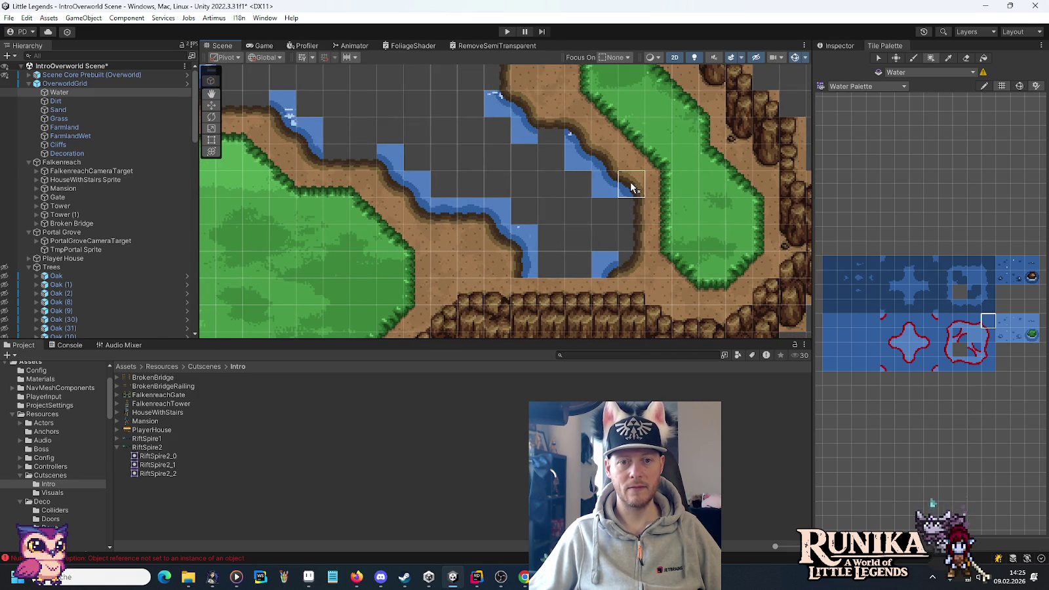
pyautogui.moveTo(433, 177)
pyautogui.mouseDown()
pyautogui.moveTo(516, 228)
pyautogui.moveTo(626, 257)
pyautogui.moveTo(611, 164)
pyautogui.moveTo(630, 153)
pyautogui.mouseUp()
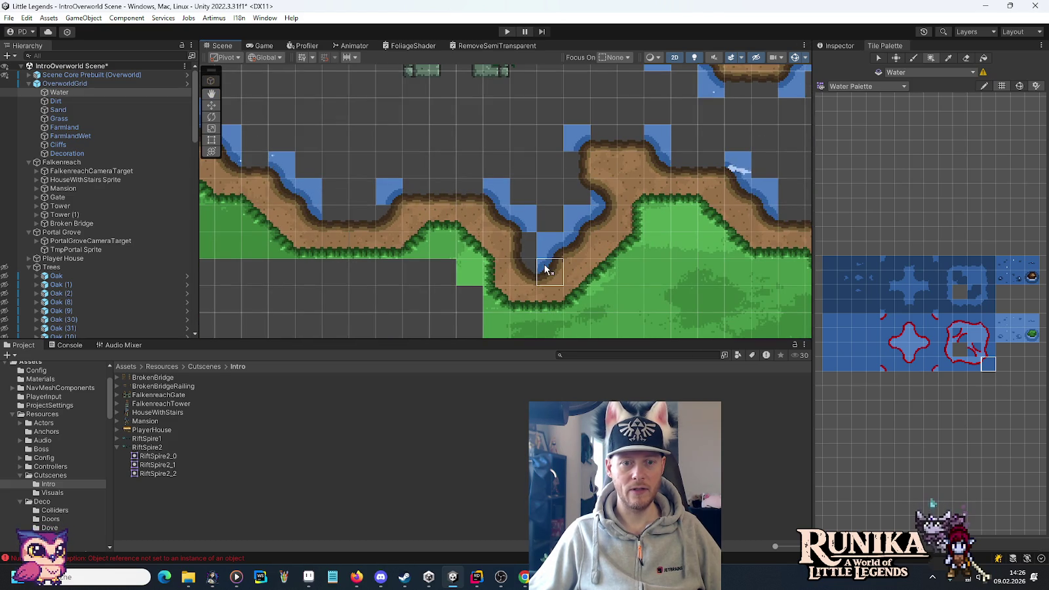
pyautogui.moveTo(573, 188)
pyautogui.mouseDown()
pyautogui.moveTo(364, 170)
pyautogui.moveTo(548, 238)
pyautogui.moveTo(386, 161)
pyautogui.moveTo(438, 192)
pyautogui.moveTo(433, 280)
pyautogui.moveTo(492, 240)
pyautogui.moveTo(530, 167)
pyautogui.mouseUp()
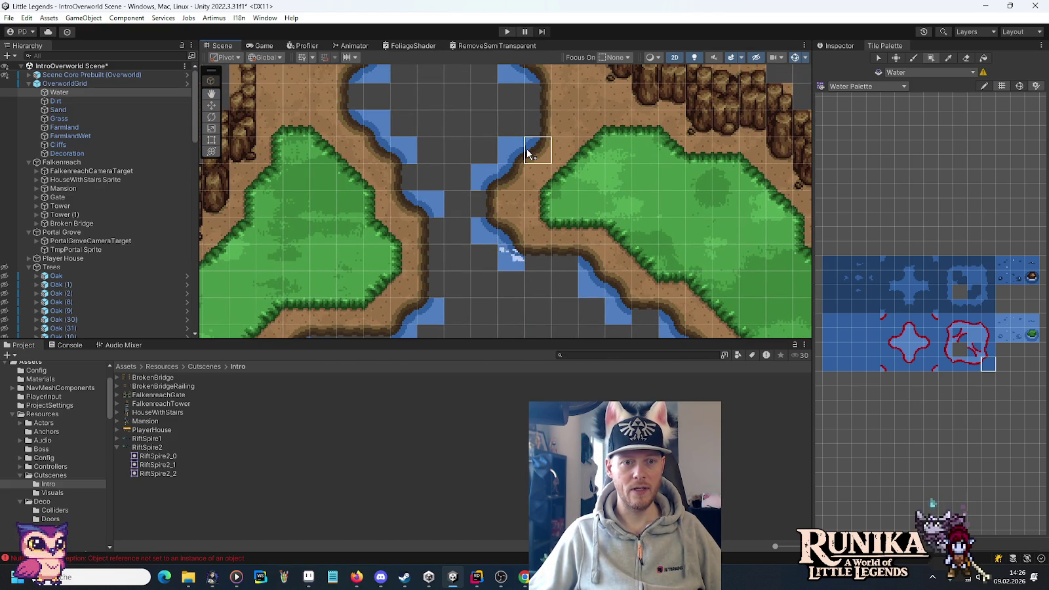
pyautogui.moveTo(451, 163)
pyautogui.mouseDown()
pyautogui.moveTo(455, 309)
pyautogui.moveTo(452, 285)
pyautogui.moveTo(394, 224)
pyautogui.moveTo(461, 265)
pyautogui.moveTo(412, 128)
pyautogui.moveTo(429, 183)
pyautogui.mouseUp()
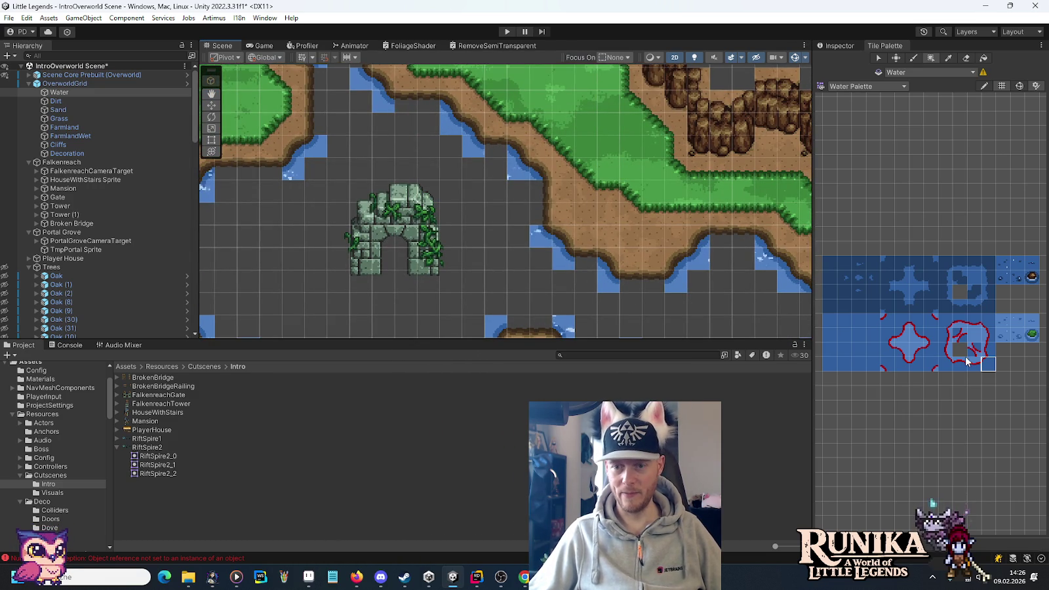
# Step: Pick a water edge tile and move the view along the river channels toward the ruins
pyautogui.click(988, 350)
pyautogui.moveTo(754, 282); pyautogui.dragTo(574, 259)
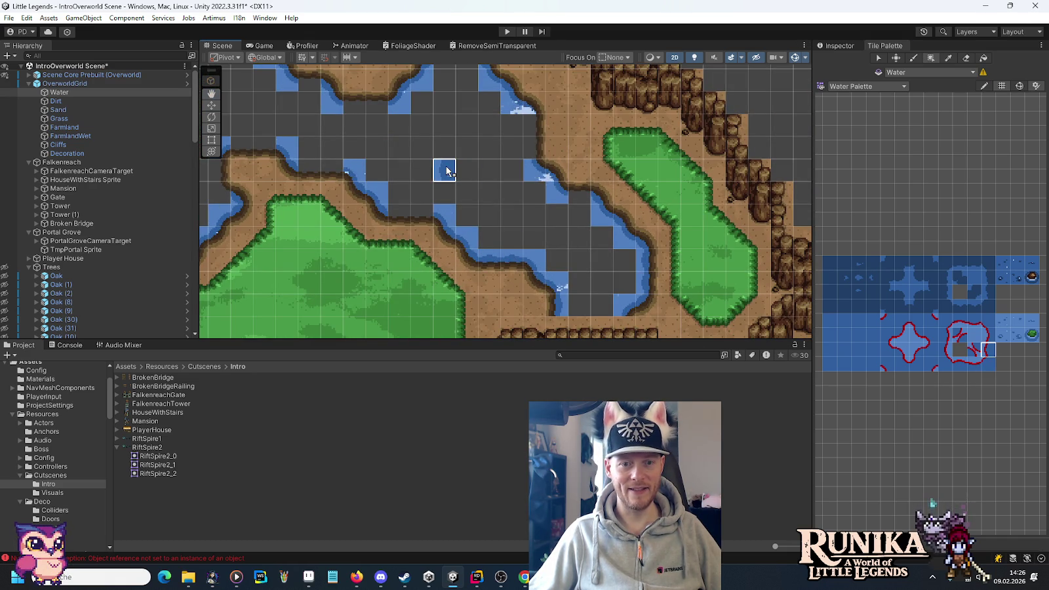
pyautogui.moveTo(450, 171); pyautogui.dragTo(616, 217)
pyautogui.moveTo(457, 196); pyautogui.dragTo(656, 299)
pyautogui.moveTo(453, 176); pyautogui.dragTo(543, 246)
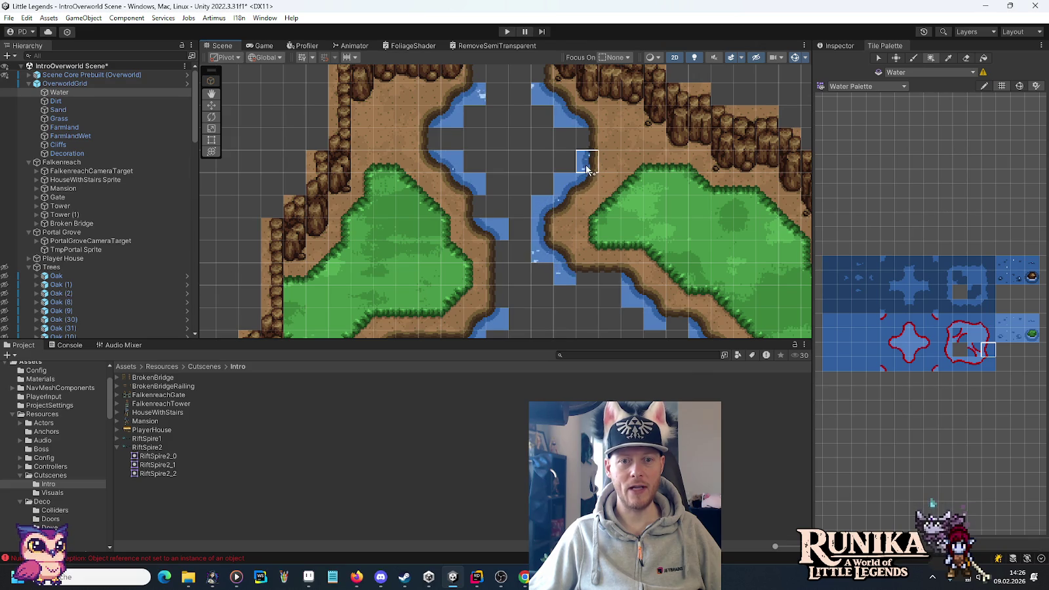
pyautogui.moveTo(510, 158); pyautogui.dragTo(537, 223)
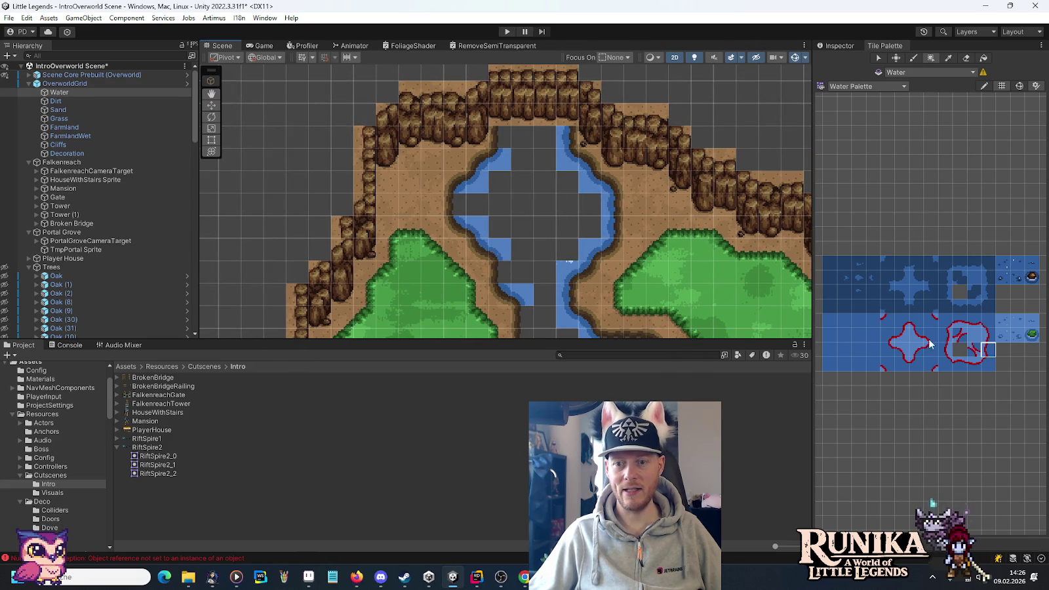
pyautogui.click(974, 322)
pyautogui.press('Down')
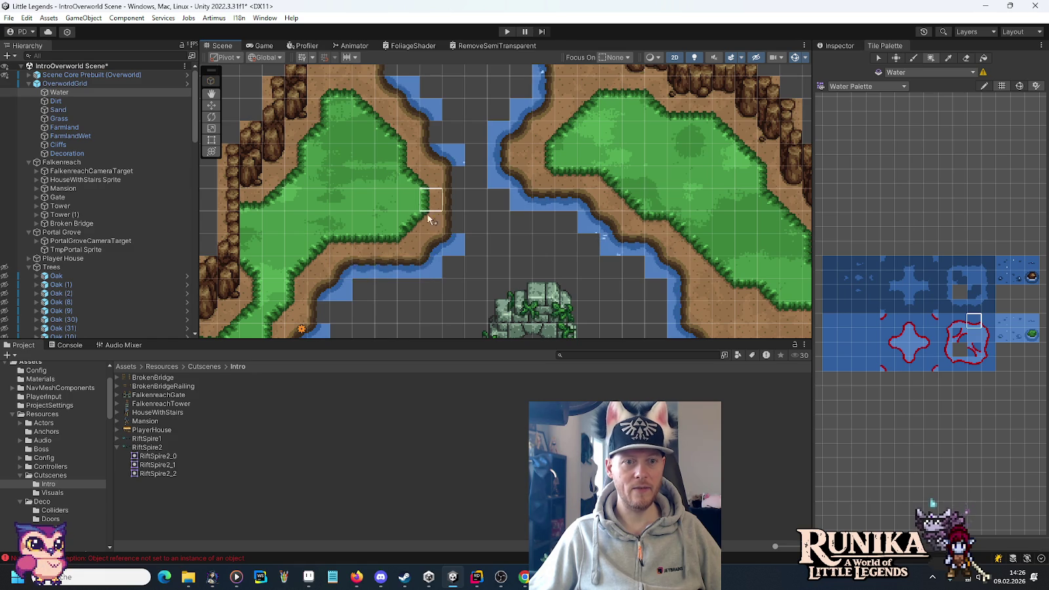
pyautogui.press('Down')
pyautogui.press('Right')
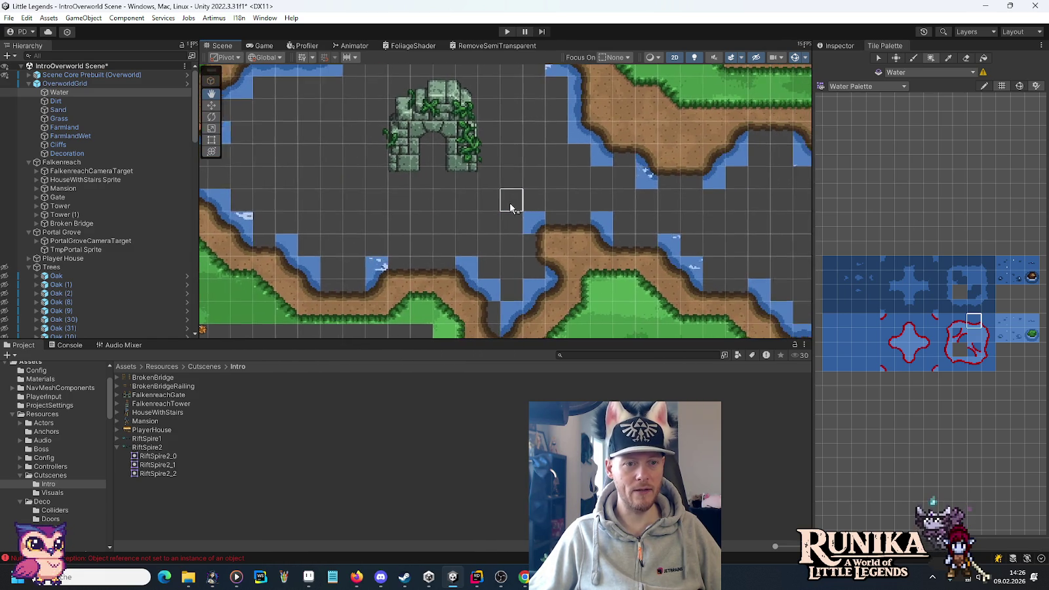
pyautogui.press('Right')
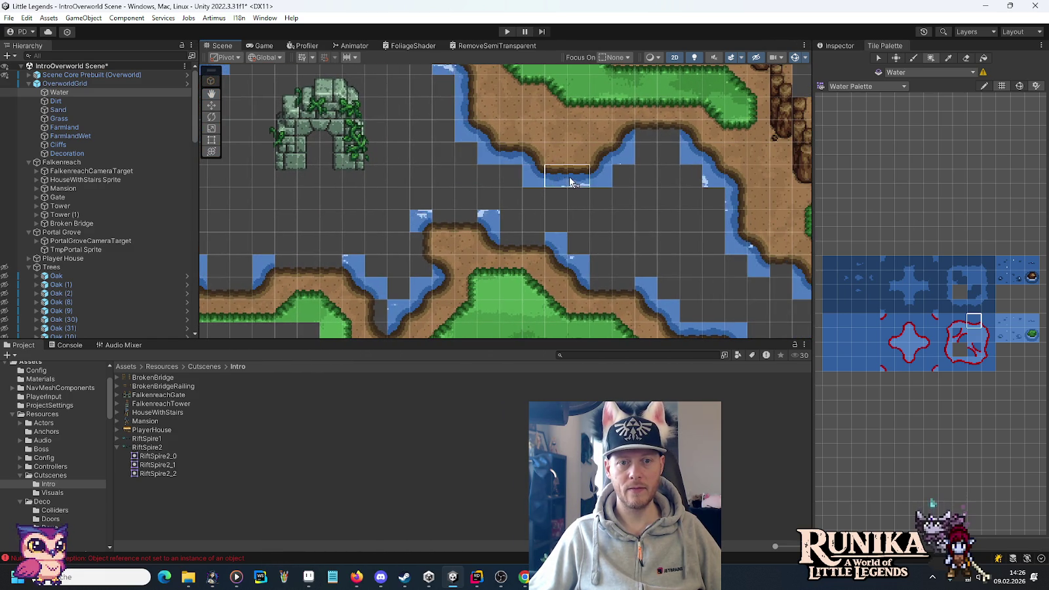
pyautogui.press('Down')
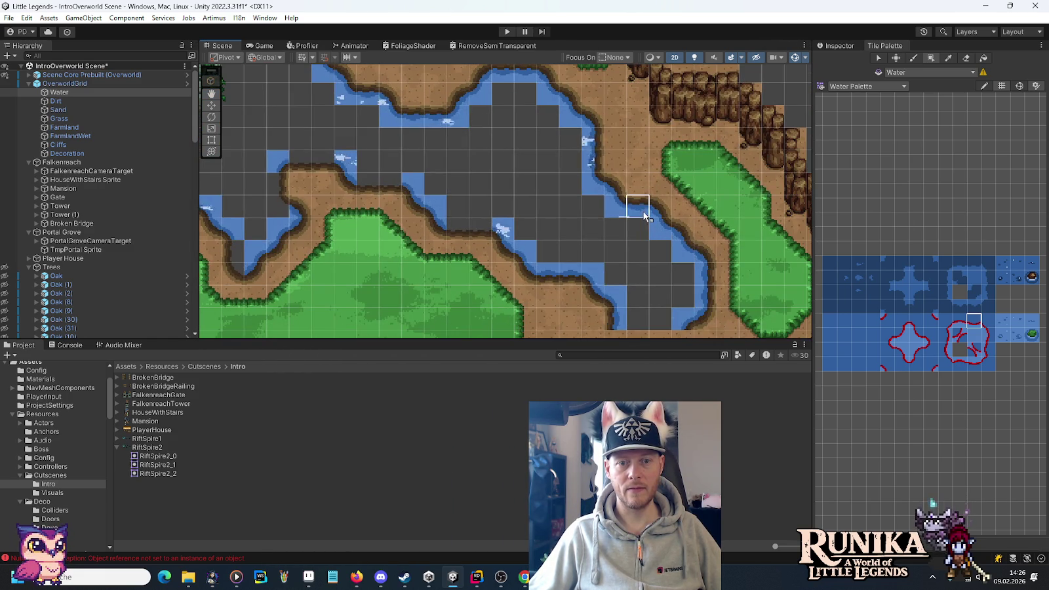
# Step: Choose a water tile and fill the gaps in the left river between the grass areas
pyautogui.keyDown('ctrl'); pyautogui.click(524, 229); pyautogui.keyUp('ctrl')
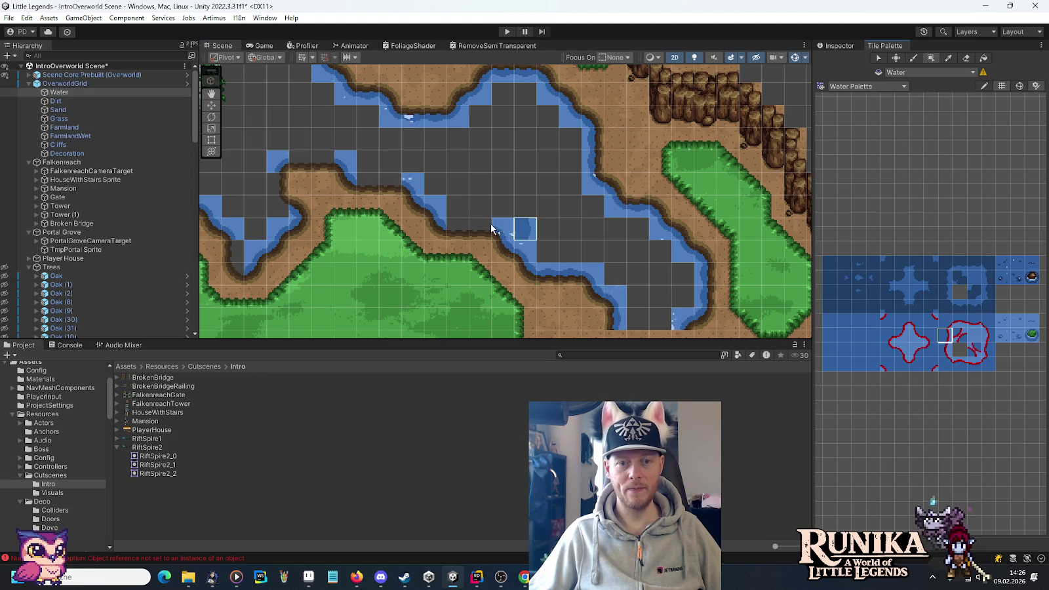
pyautogui.press('Up')
pyautogui.press('Up')
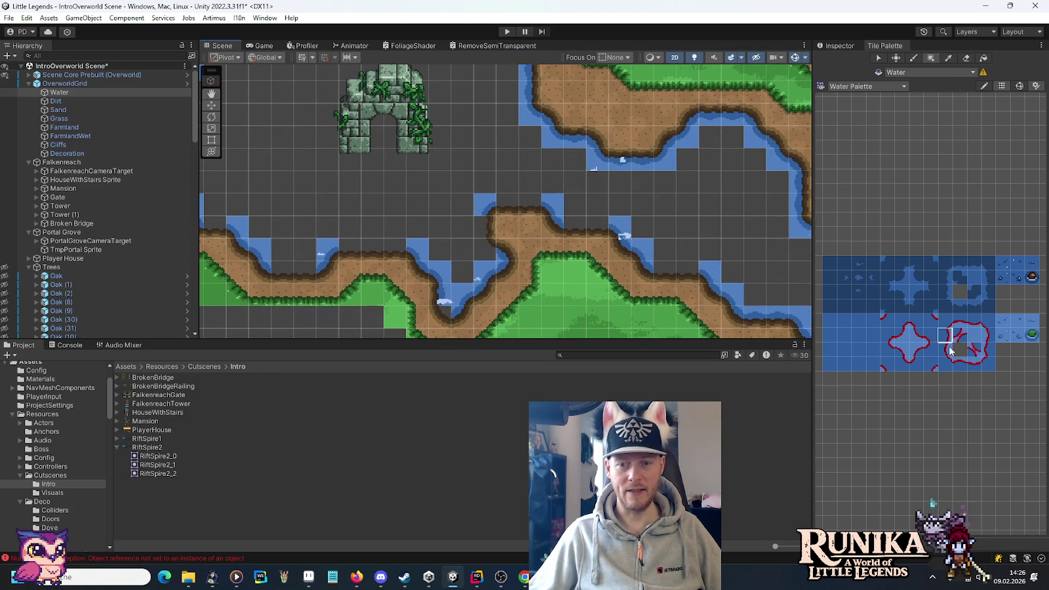
pyautogui.keyDown('ctrl'); pyautogui.click(456, 308); pyautogui.keyUp('ctrl')
pyautogui.click(946, 336)
pyautogui.press('Left')
pyautogui.press('Up')
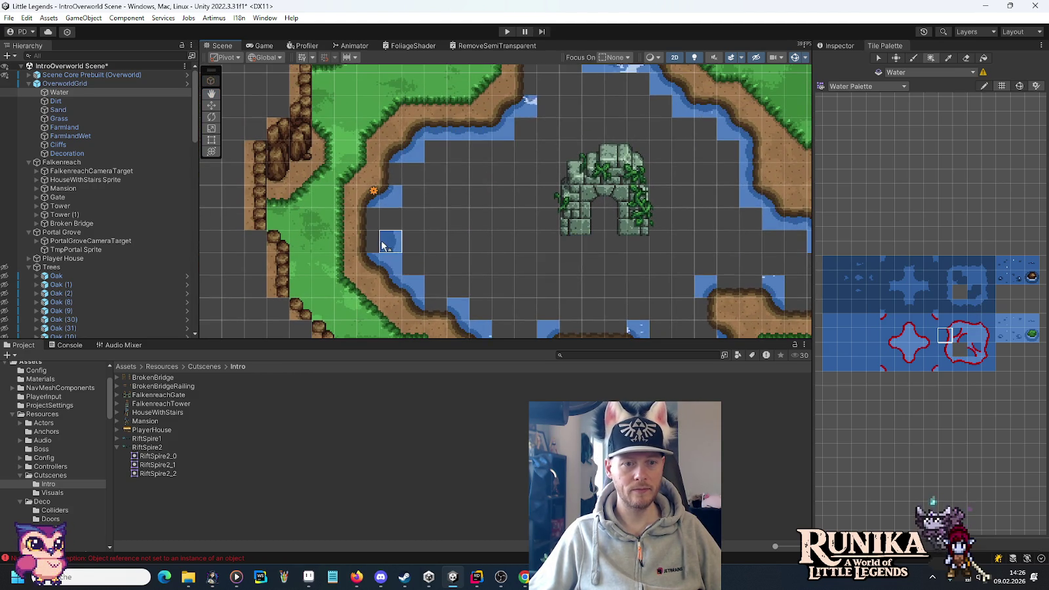
pyautogui.press('Up')
pyautogui.press('Right')
pyautogui.moveTo(518, 265)
pyautogui.mouseDown()
pyautogui.moveTo(517, 206)
pyautogui.moveTo(487, 179)
pyautogui.mouseUp()
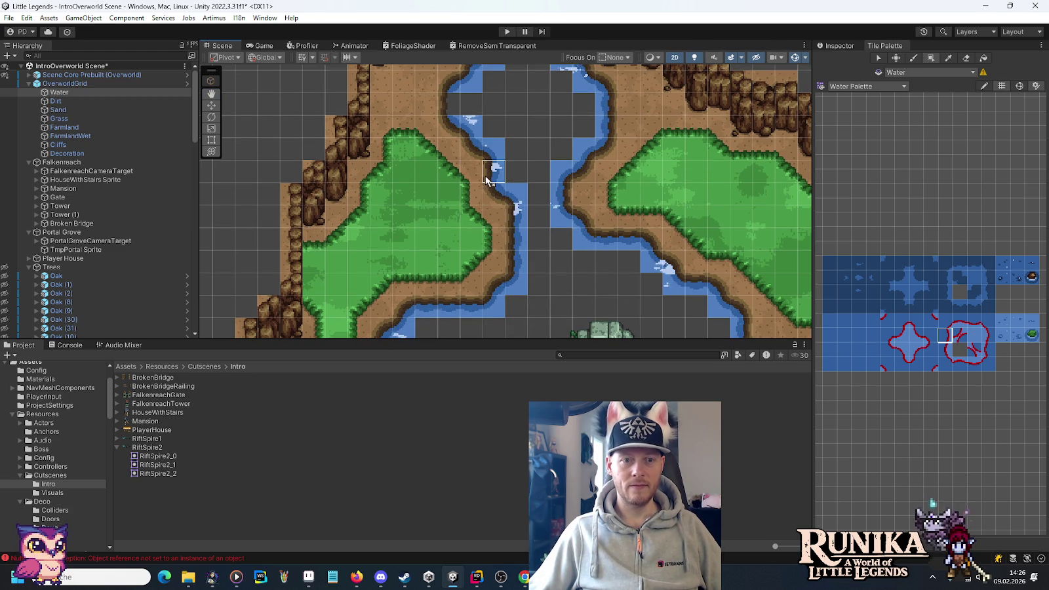
# Step: Paint water into the remaining gaps along the shore south of the ruin
pyautogui.press('Up')
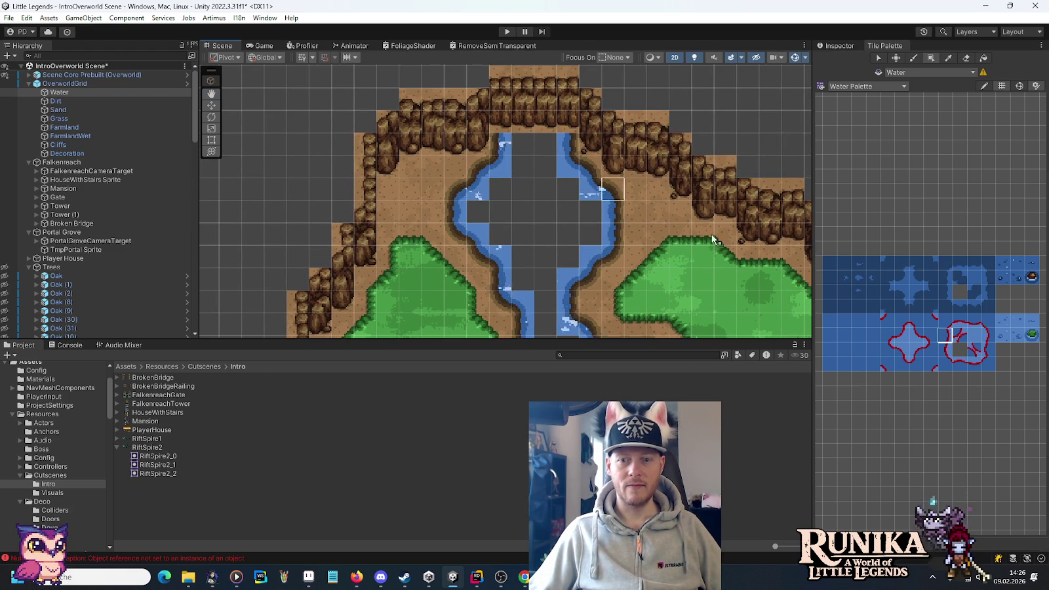
pyautogui.press('Down')
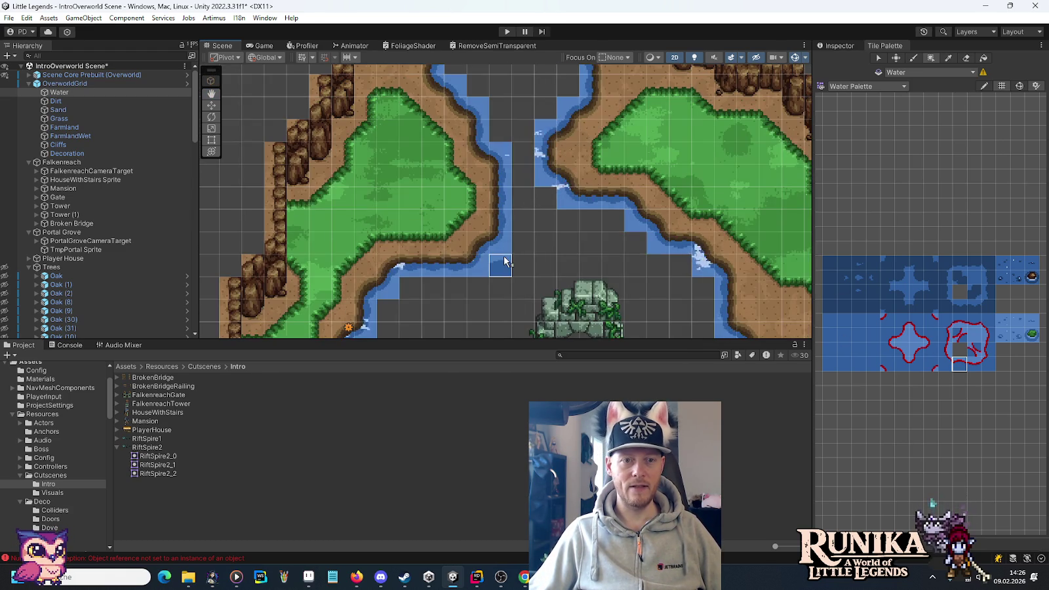
pyautogui.press('Down')
pyautogui.press('Down')
pyautogui.press('Right')
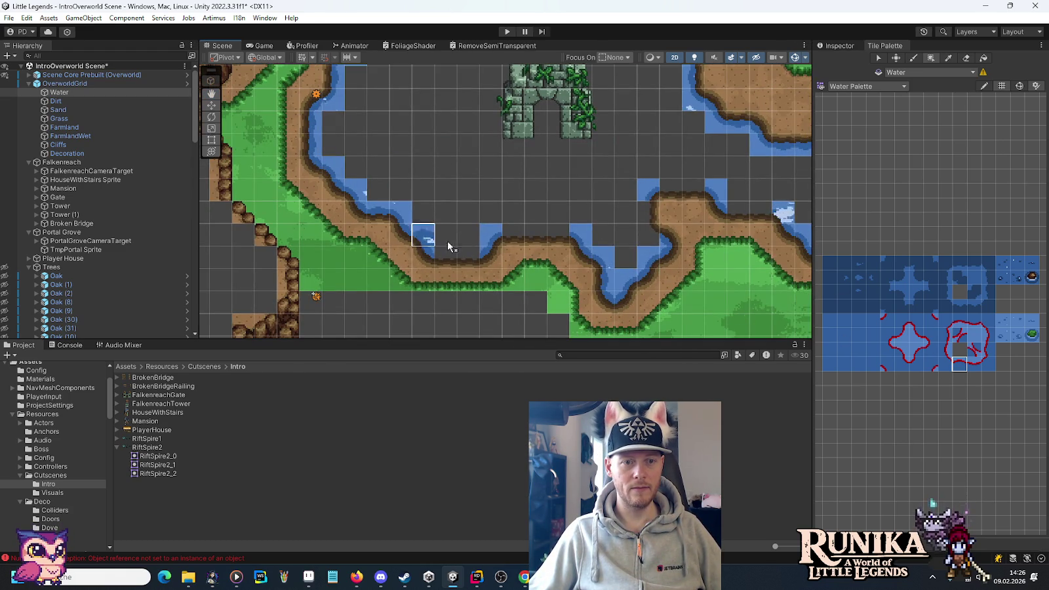
pyautogui.moveTo(551, 242); pyautogui.dragTo(520, 240)
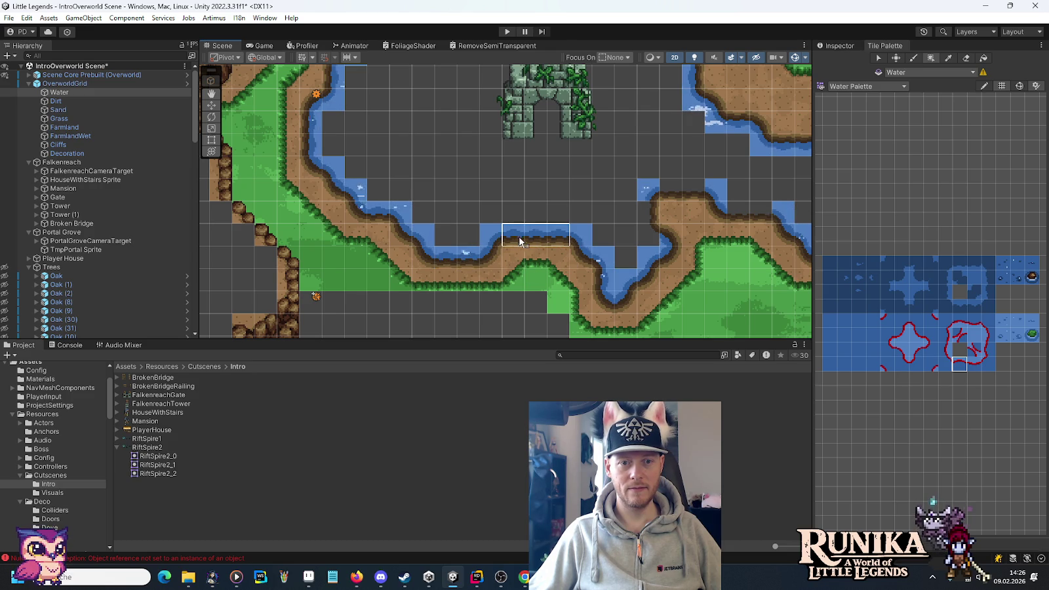
pyautogui.press('Right')
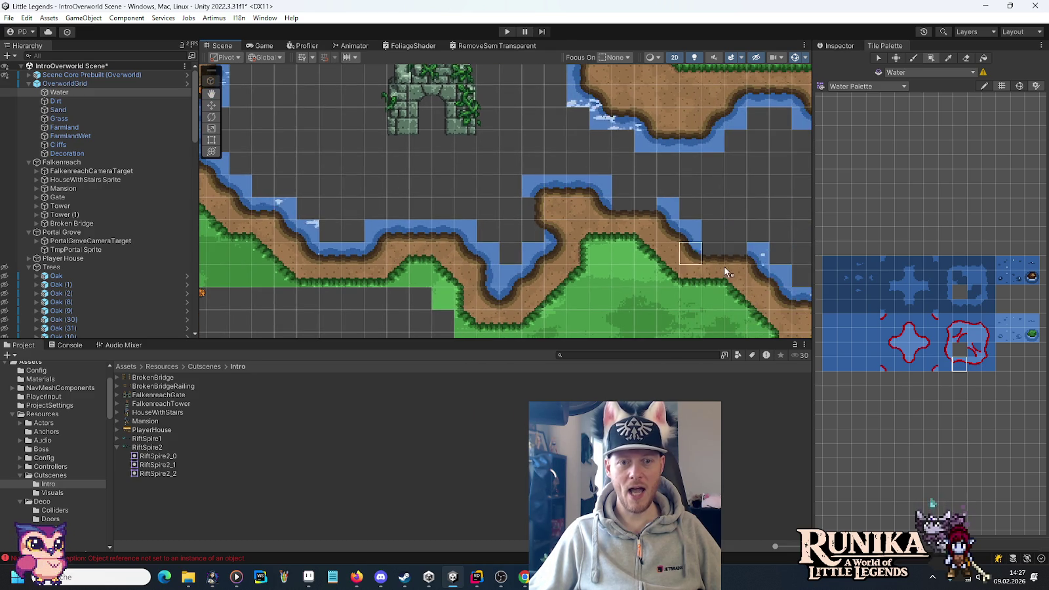
# Step: Select the plain water fill tile and bring the empty area around the ruined arch into view
pyautogui.click(988, 349)
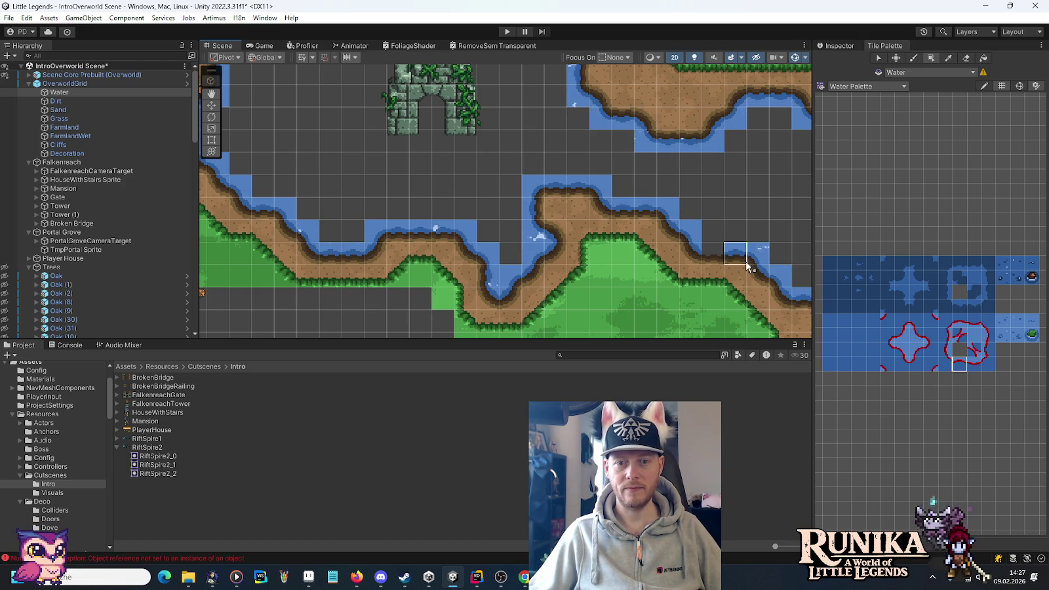
pyautogui.moveTo(717, 247); pyautogui.dragTo(463, 167)
pyautogui.moveTo(468, 131)
pyautogui.mouseDown()
pyautogui.moveTo(614, 276)
pyautogui.moveTo(422, 133)
pyautogui.moveTo(304, 136)
pyautogui.moveTo(536, 237)
pyautogui.moveTo(597, 290)
pyautogui.moveTo(601, 240)
pyautogui.moveTo(604, 278)
pyautogui.mouseUp()
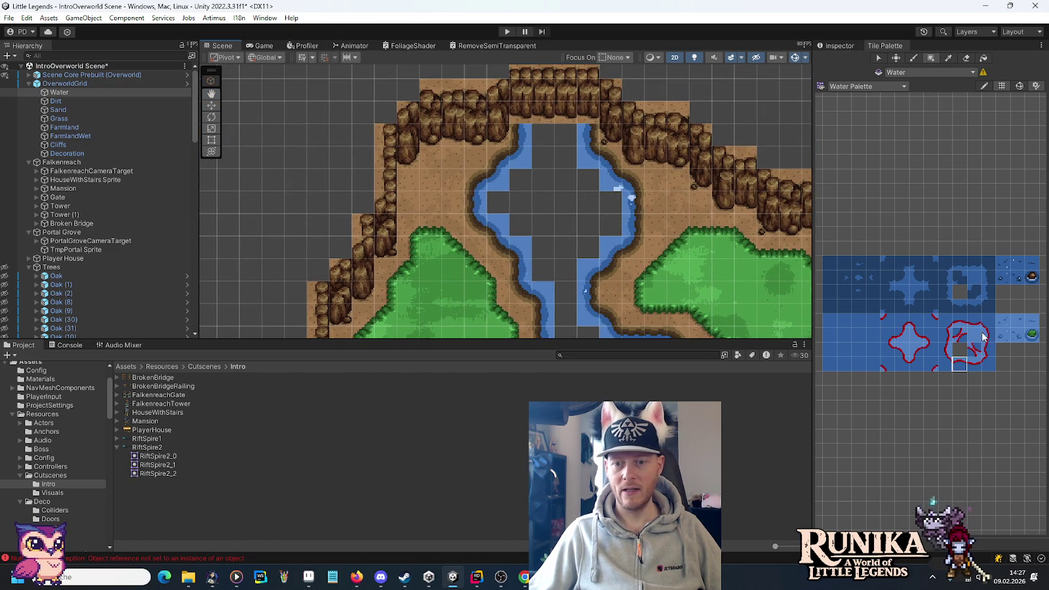
pyautogui.moveTo(548, 141)
pyautogui.mouseDown()
pyautogui.moveTo(380, 94)
pyautogui.moveTo(498, 217)
pyautogui.moveTo(501, 192)
pyautogui.moveTo(622, 275)
pyautogui.mouseUp()
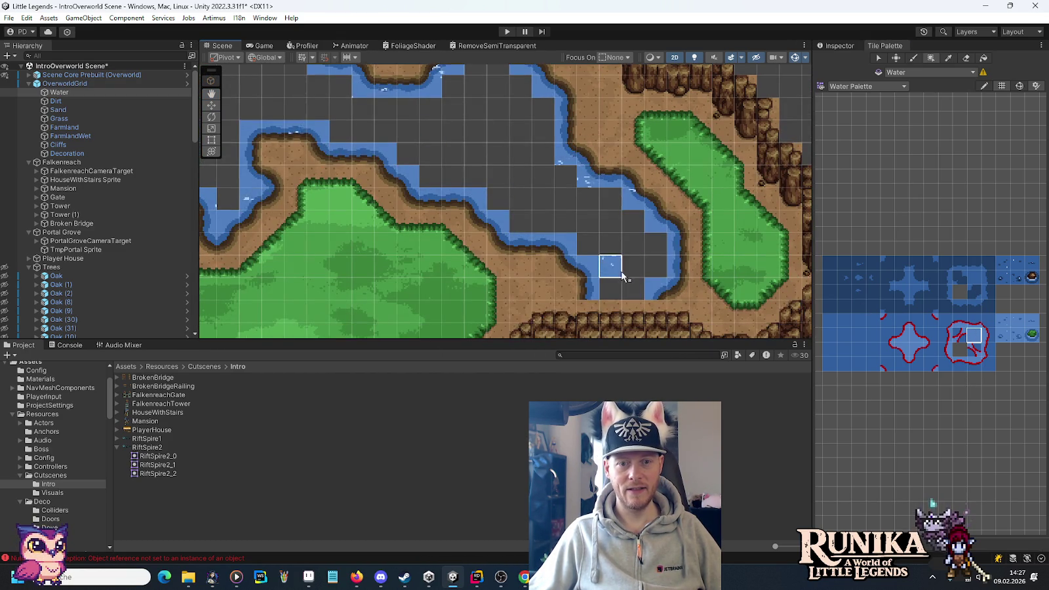
pyautogui.moveTo(382, 155)
pyautogui.mouseDown()
pyautogui.moveTo(604, 270)
pyautogui.moveTo(690, 291)
pyautogui.mouseUp()
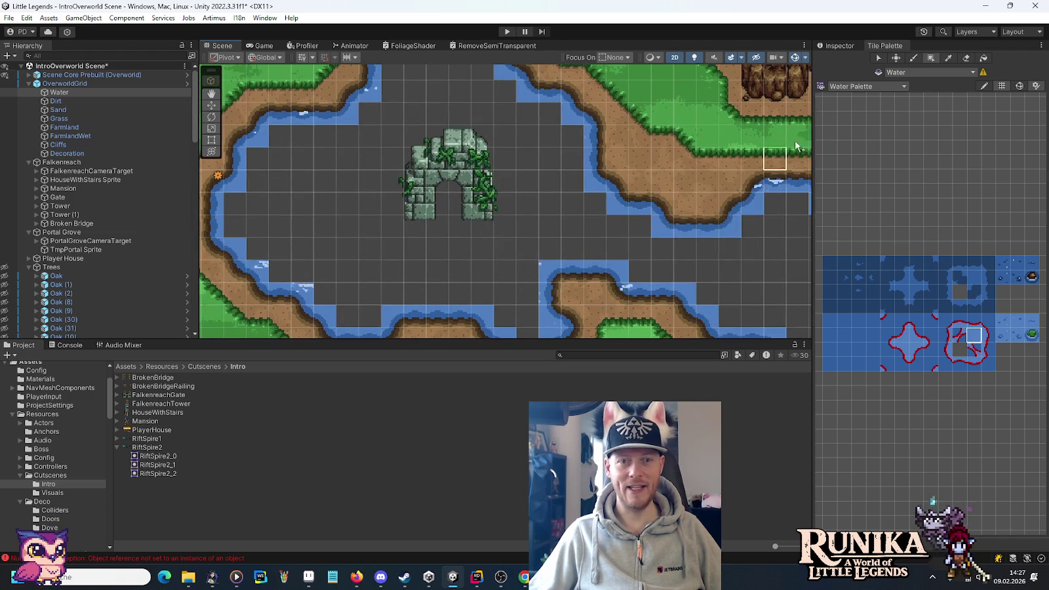
# Step: Flood-fill the empty grey area around the portal ruin with plain water and frame the new lake
pyautogui.click(549, 223)
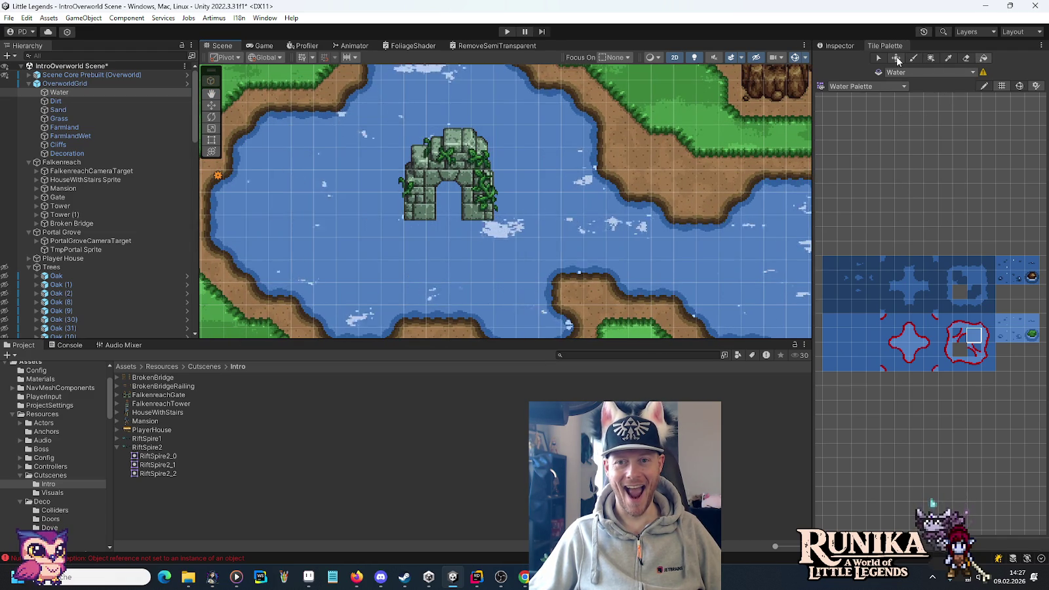
pyautogui.scroll(-2, 471, 271)
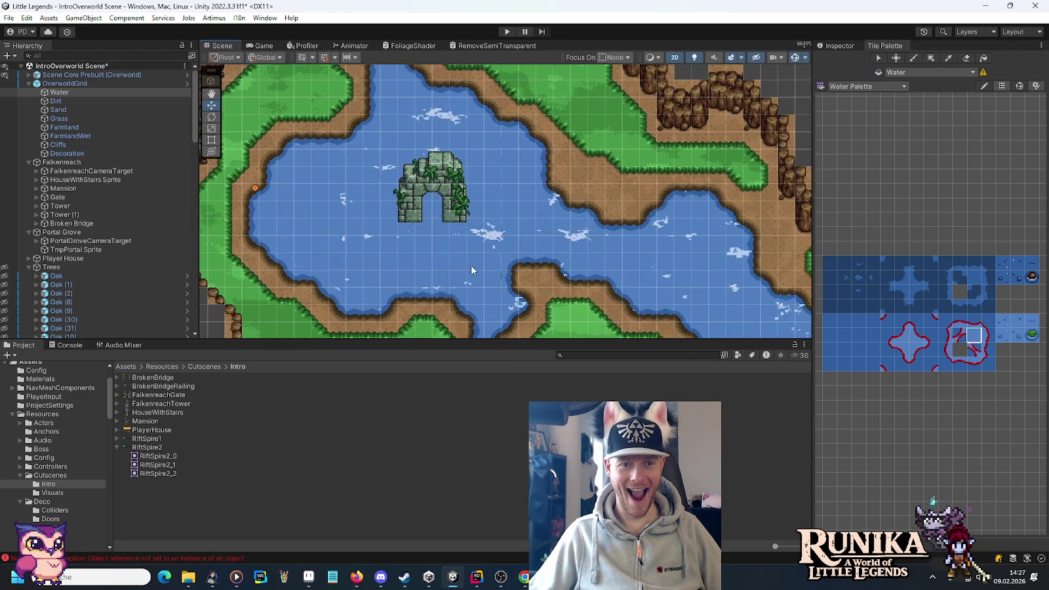
pyautogui.moveTo(470, 270)
pyautogui.mouseDown()
pyautogui.moveTo(409, 188)
pyautogui.moveTo(446, 197)
pyautogui.moveTo(552, 323)
pyautogui.mouseUp()
pyautogui.scroll(-1, 409, 189)
pyautogui.moveTo(453, 196); pyautogui.dragTo(484, 282)
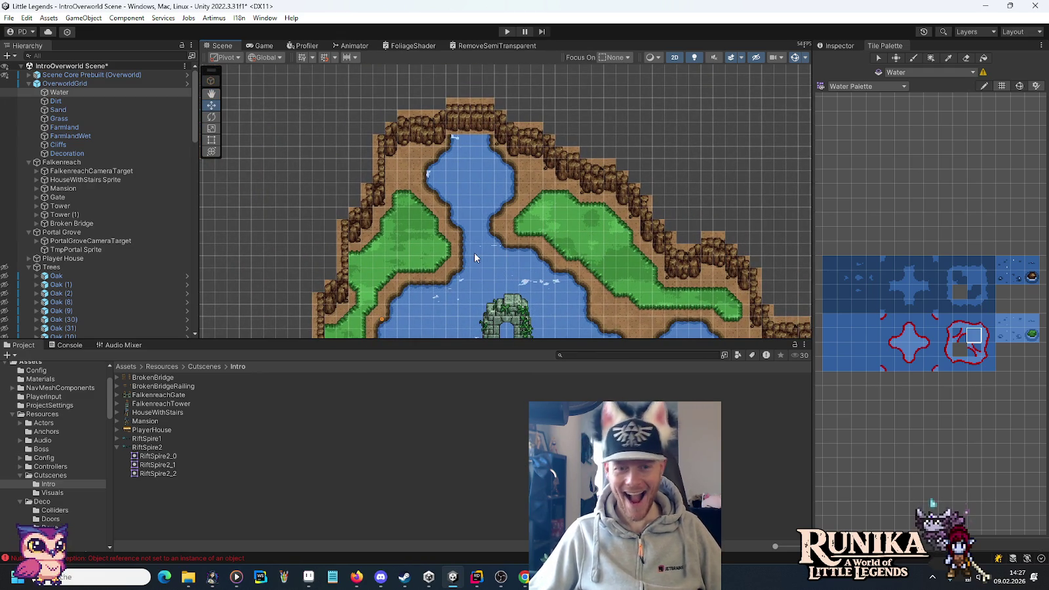
pyautogui.press('f')
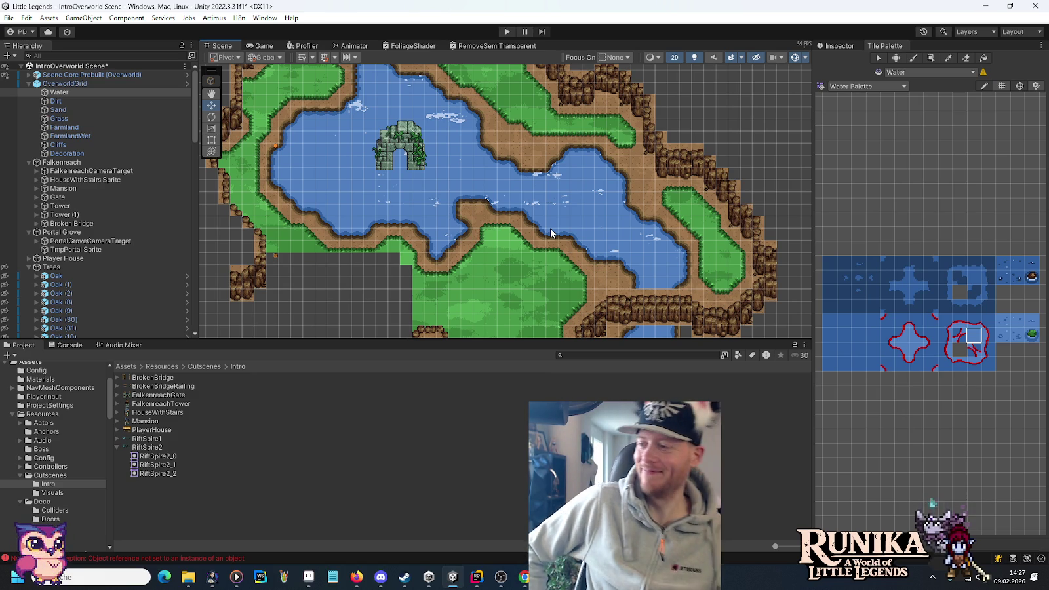
# Step: Turn the Trees object's visibility back on and select the oak near the lake shore
pyautogui.moveTo(534, 205); pyautogui.dragTo(455, 220)
pyautogui.scroll(3, 456, 220)
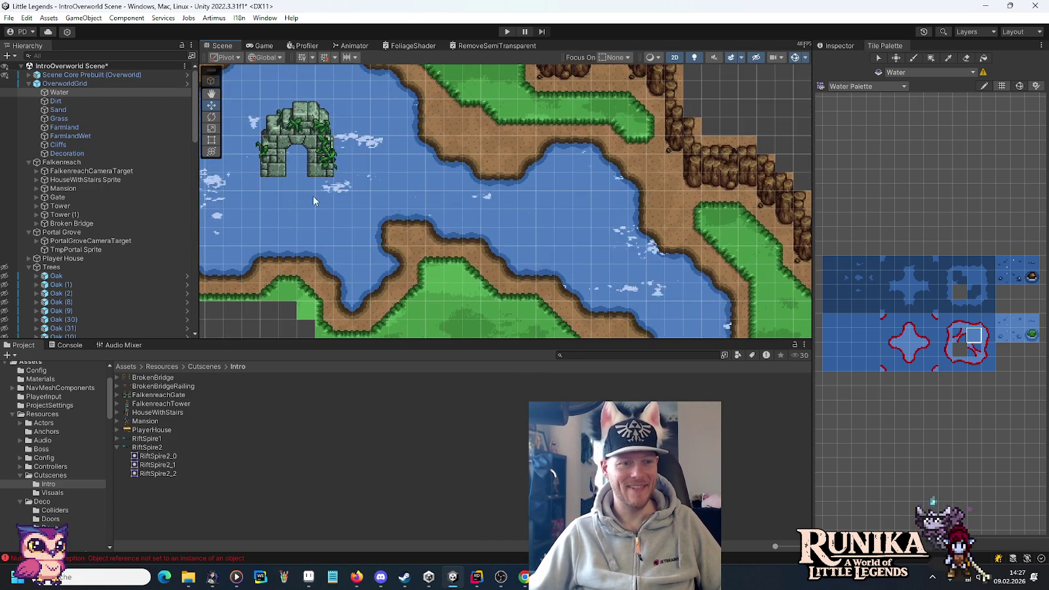
pyautogui.click(5, 267)
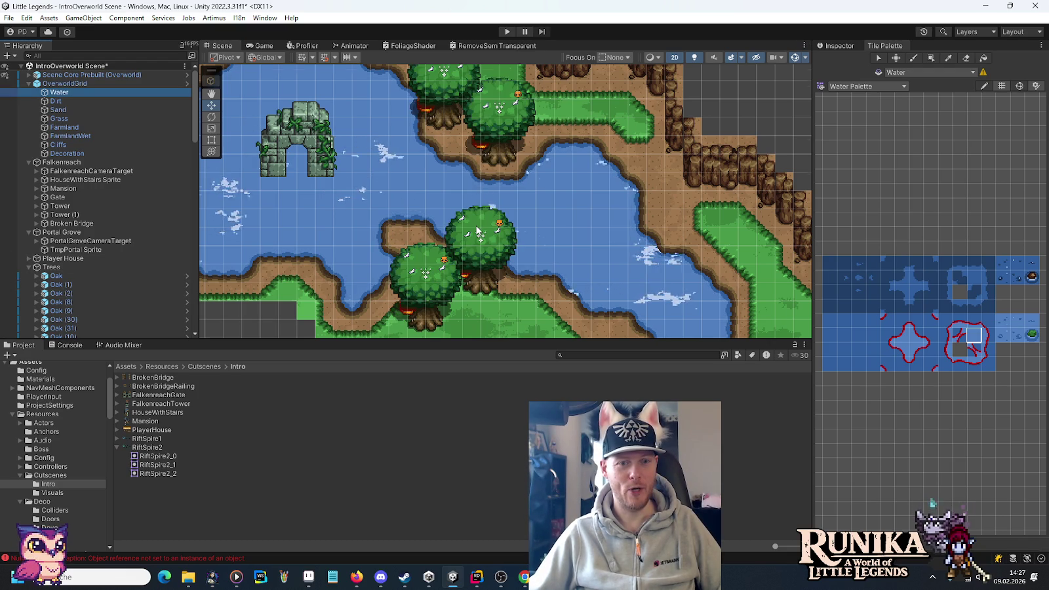
pyautogui.scroll(-3, 477, 231)
pyautogui.moveTo(500, 290); pyautogui.dragTo(513, 230)
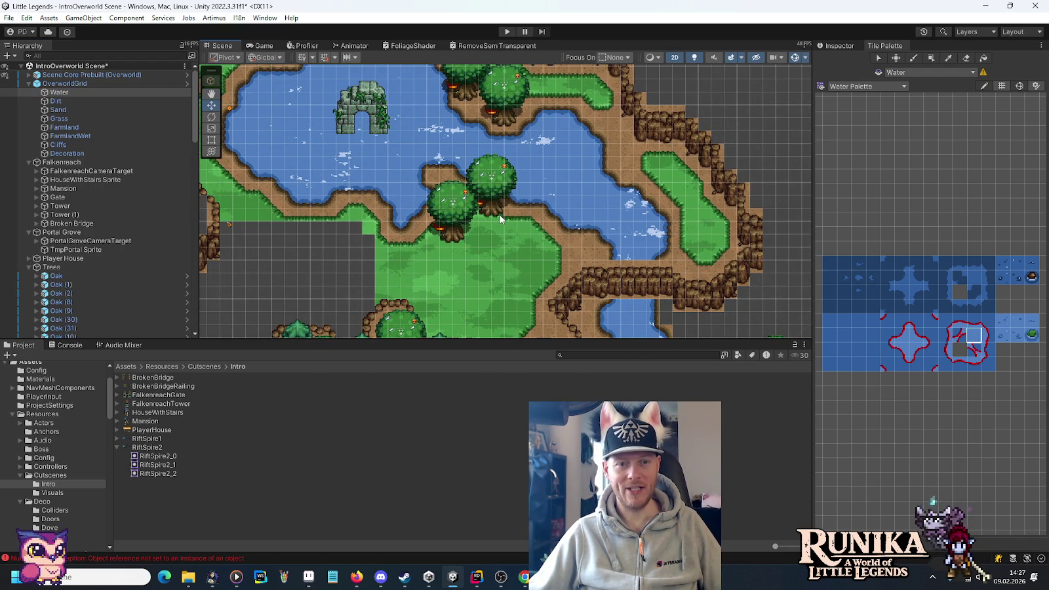
pyautogui.scroll(3, 500, 219)
pyautogui.moveTo(494, 217); pyautogui.dragTo(537, 282)
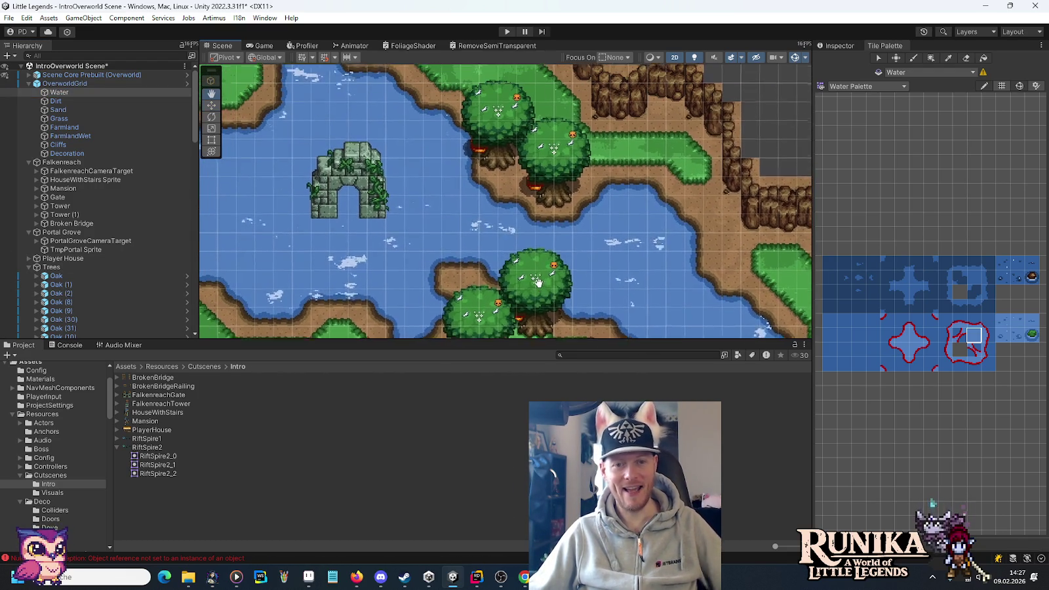
pyautogui.click(525, 204)
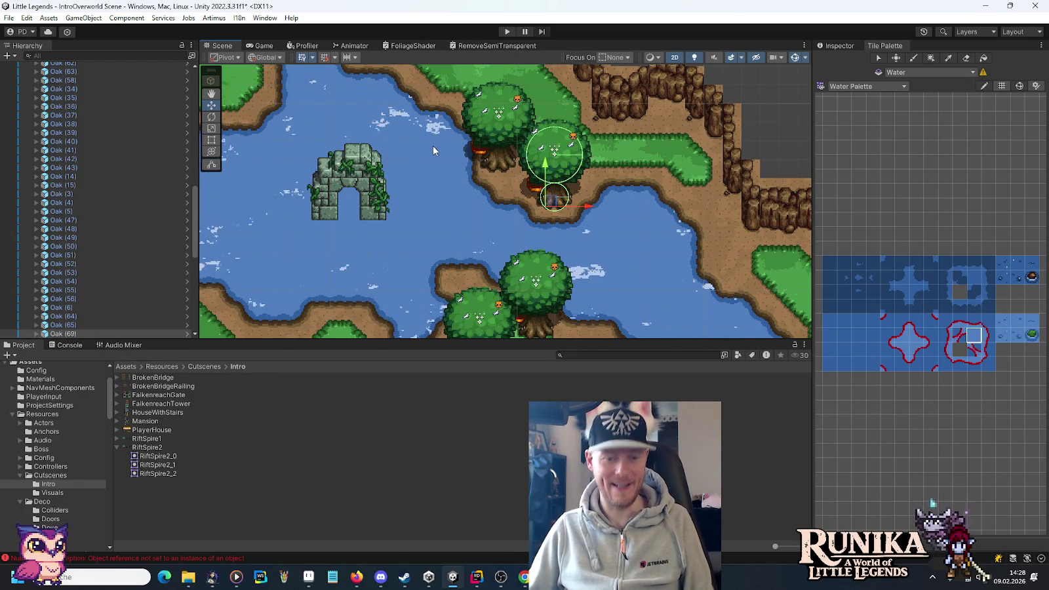
# Step: Duplicate the oak, move the copy onto the grass, and show its properties in the Inspector
pyautogui.hotkey('ctrl', 'd')
pyautogui.moveTo(554, 198); pyautogui.dragTo(655, 140)
pyautogui.scroll(2, 676, 118)
pyautogui.scroll(2, 696, 146)
pyautogui.moveTo(703, 137)
pyautogui.mouseDown()
pyautogui.moveTo(586, 240)
pyautogui.moveTo(538, 118)
pyautogui.moveTo(538, 167)
pyautogui.moveTo(549, 87)
pyautogui.moveTo(545, 197)
pyautogui.mouseUp()
pyautogui.moveTo(551, 196); pyautogui.dragTo(550, 237)
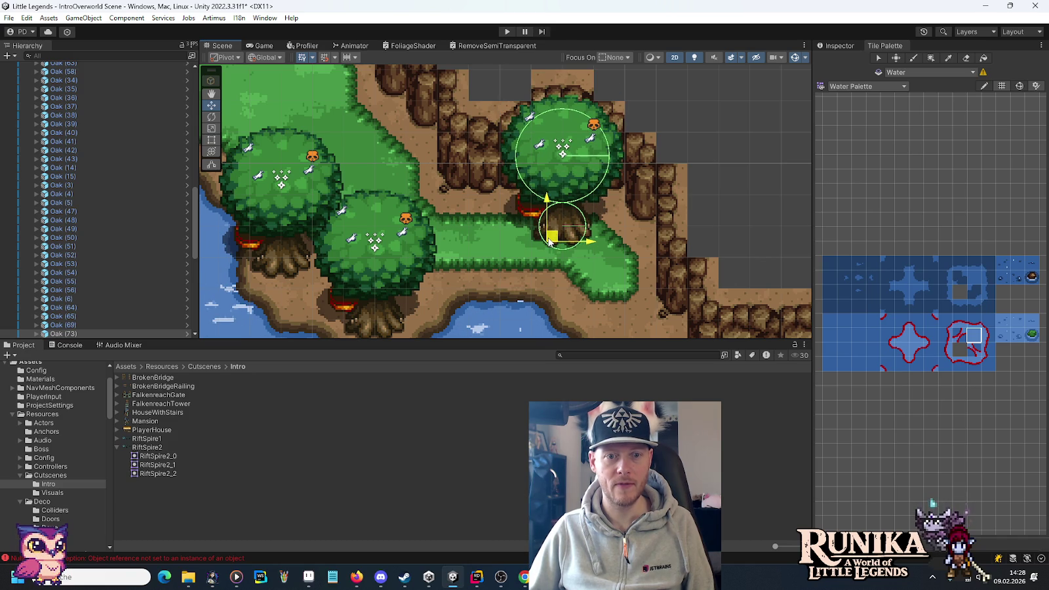
pyautogui.click(827, 47)
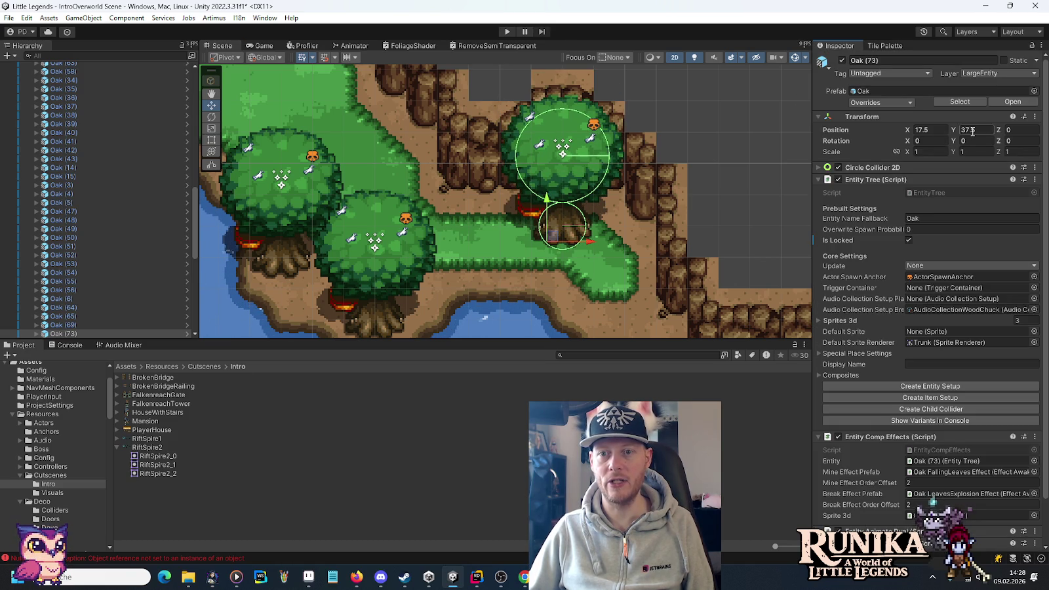
# Step: Duplicate the oak again as Oak (75) and move it onto the upper meadow at X 3.5, Y 48.5
pyautogui.hotkey('ctrl', 'd')
pyautogui.scroll(-2, 559, 239)
pyautogui.moveTo(558, 240)
pyautogui.mouseDown()
pyautogui.moveTo(517, 169)
pyautogui.moveTo(586, 251)
pyautogui.mouseUp()
pyautogui.press('Left')
pyautogui.press('Up')
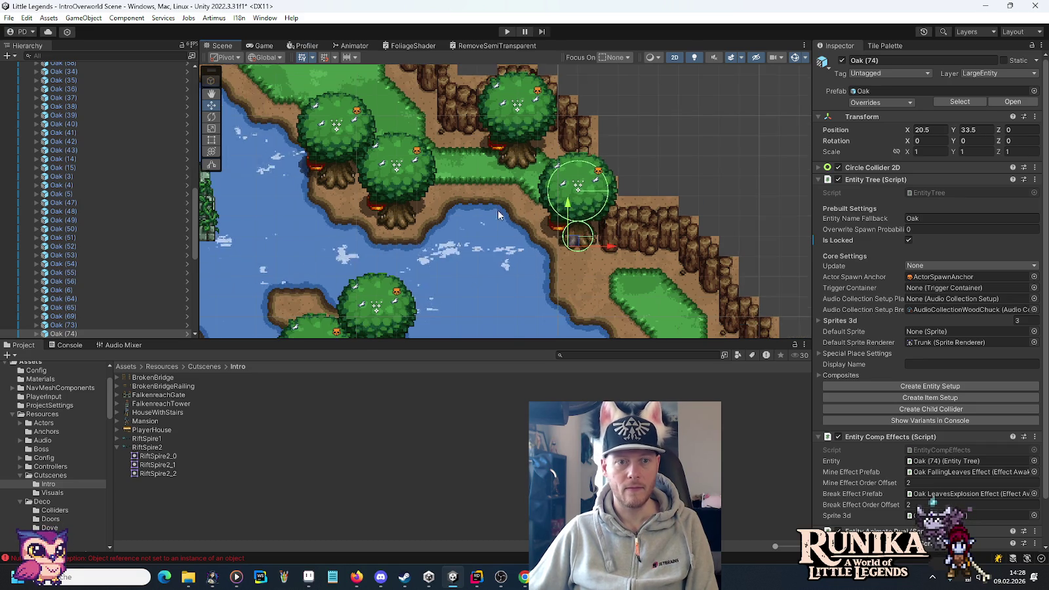
pyautogui.hotkey('ctrl', 'd')
pyautogui.moveTo(697, 309)
pyautogui.mouseDown()
pyautogui.moveTo(525, 211)
pyautogui.moveTo(490, 146)
pyautogui.moveTo(518, 210)
pyautogui.moveTo(508, 204)
pyautogui.moveTo(542, 222)
pyautogui.moveTo(542, 251)
pyautogui.mouseUp()
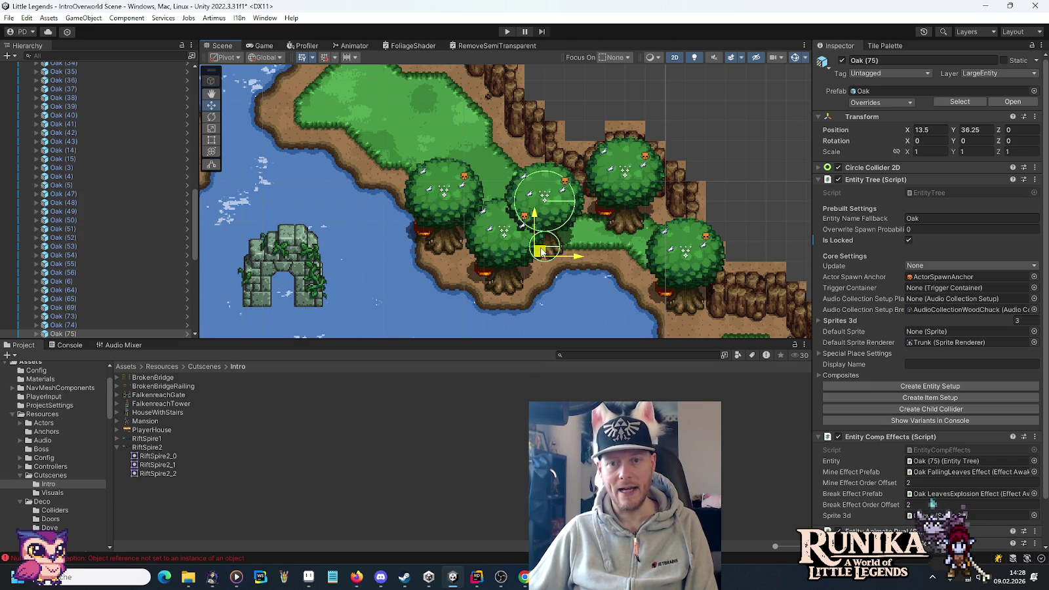
pyautogui.moveTo(541, 251); pyautogui.dragTo(542, 247)
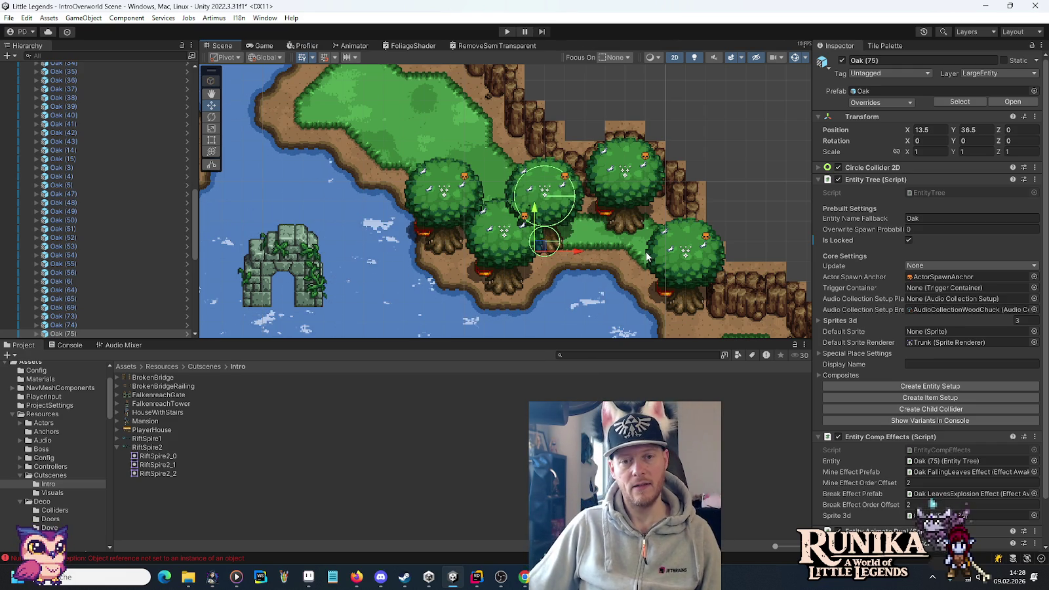
pyautogui.moveTo(524, 224); pyautogui.dragTo(593, 249)
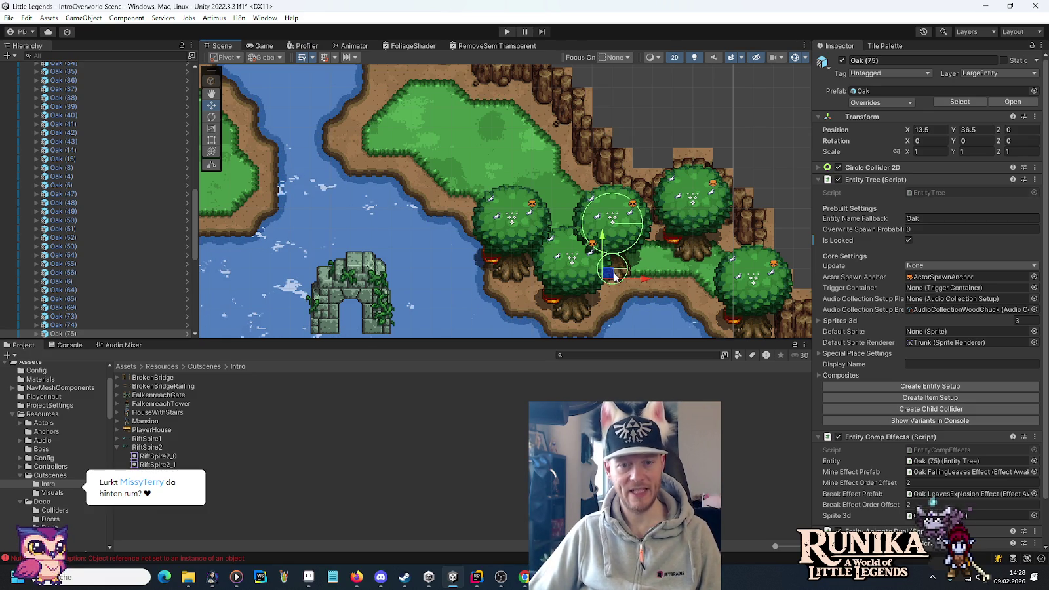
pyautogui.moveTo(609, 276)
pyautogui.mouseDown()
pyautogui.moveTo(543, 141)
pyautogui.moveTo(521, 140)
pyautogui.moveTo(543, 196)
pyautogui.moveTo(457, 97)
pyautogui.moveTo(426, 105)
pyautogui.moveTo(434, 139)
pyautogui.moveTo(555, 276)
pyautogui.moveTo(581, 157)
pyautogui.moveTo(505, 203)
pyautogui.moveTo(525, 205)
pyautogui.mouseUp()
# Step: Duplicate the oak and place the copy just below the original
pyautogui.scroll(-1, 535, 204)
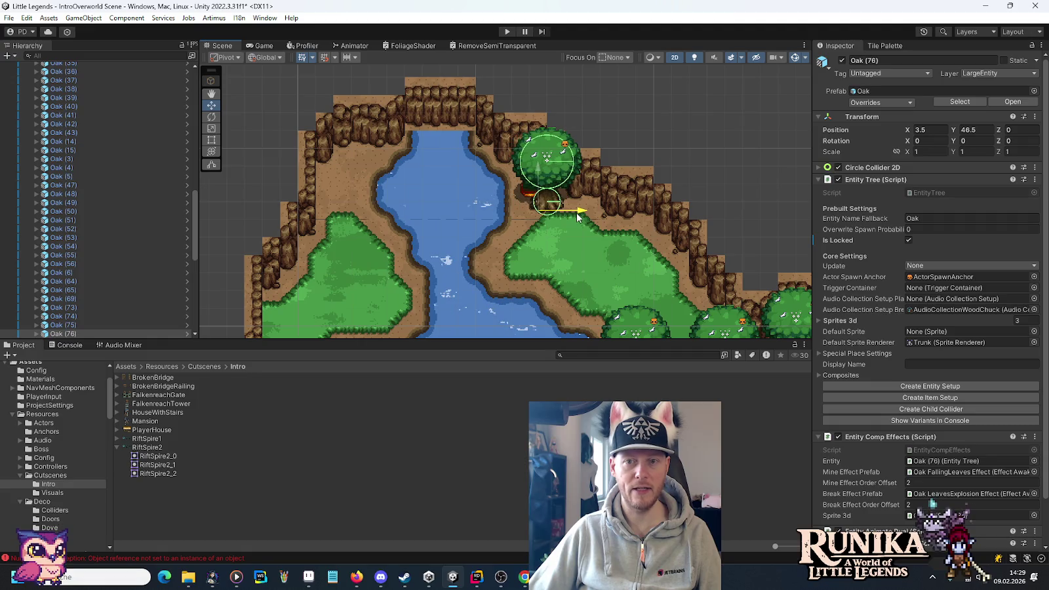
pyautogui.hotkey('ctrl', 'd')
pyautogui.moveTo(541, 155)
pyautogui.mouseDown()
pyautogui.moveTo(538, 207)
pyautogui.moveTo(562, 219)
pyautogui.moveTo(599, 156)
pyautogui.moveTo(614, 211)
pyautogui.mouseUp()
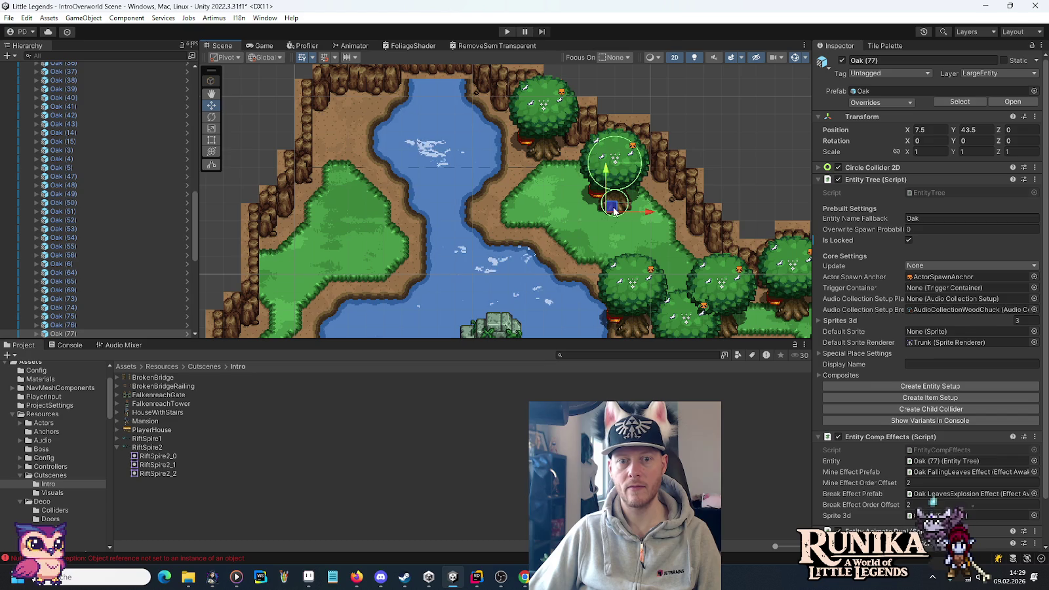
# Step: Move a fir beside the river and duplicate it down the lake shore, one at X 11.5, Y 24.5
pyautogui.press('Down')
pyautogui.press('Right')
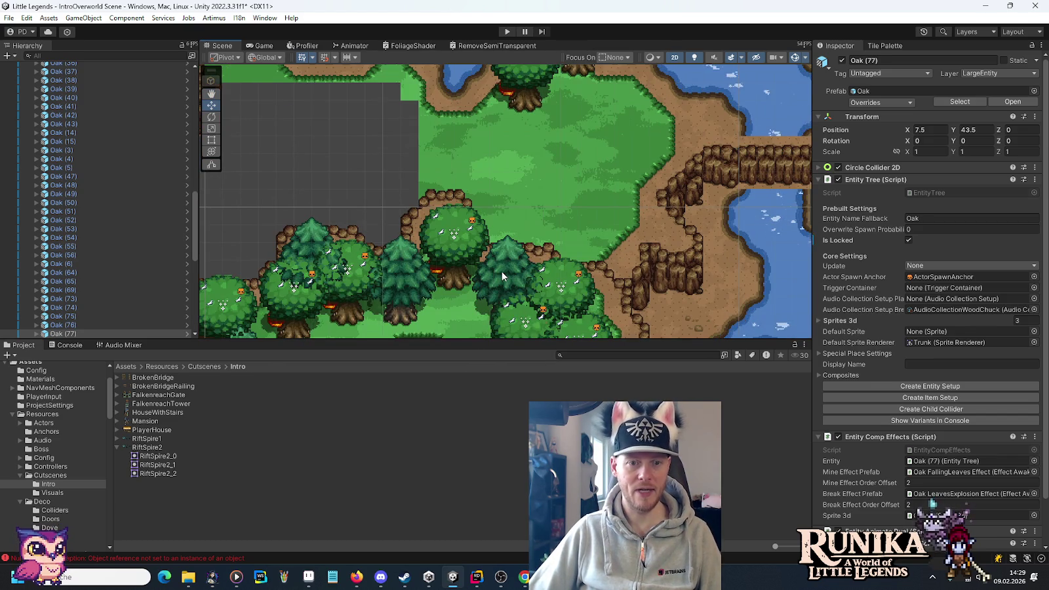
pyautogui.click(501, 270)
pyautogui.moveTo(507, 324)
pyautogui.mouseDown()
pyautogui.moveTo(462, 92)
pyautogui.moveTo(498, 187)
pyautogui.moveTo(505, 256)
pyautogui.moveTo(504, 100)
pyautogui.moveTo(528, 276)
pyautogui.moveTo(529, 122)
pyautogui.moveTo(546, 156)
pyautogui.moveTo(527, 189)
pyautogui.moveTo(594, 214)
pyautogui.moveTo(607, 239)
pyautogui.moveTo(598, 242)
pyautogui.mouseUp()
pyautogui.hotkey('ctrl', 'd')
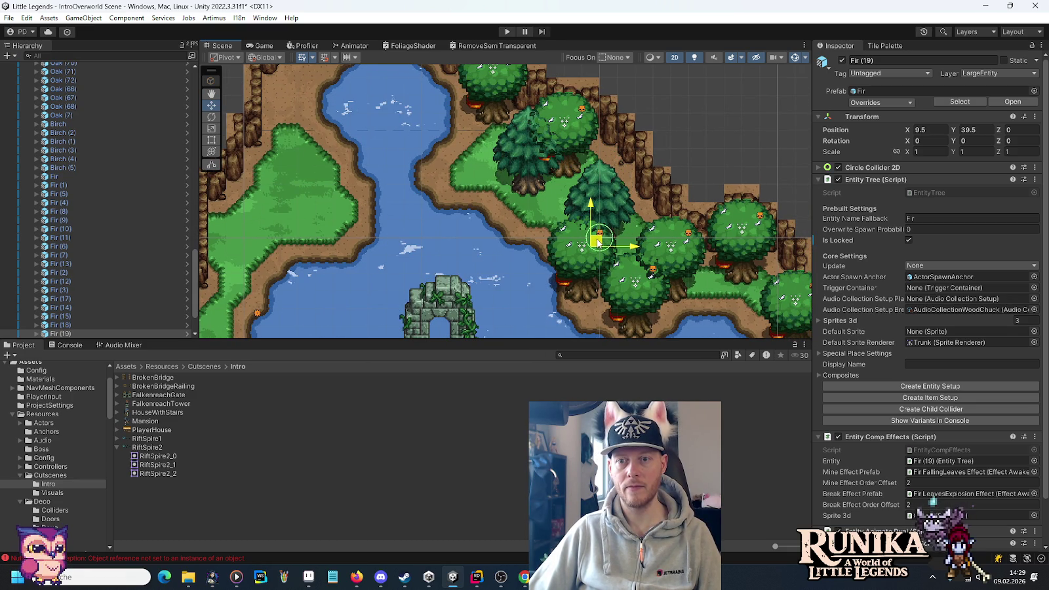
pyautogui.moveTo(621, 281)
pyautogui.mouseDown()
pyautogui.moveTo(509, 215)
pyautogui.moveTo(411, 186)
pyautogui.mouseUp()
pyautogui.hotkey('ctrl', 'd')
pyautogui.moveTo(389, 143)
pyautogui.mouseDown()
pyautogui.moveTo(643, 304)
pyautogui.moveTo(577, 275)
pyautogui.moveTo(628, 288)
pyautogui.moveTo(632, 279)
pyautogui.moveTo(589, 122)
pyautogui.moveTo(665, 230)
pyautogui.moveTo(425, 209)
pyautogui.moveTo(393, 279)
pyautogui.moveTo(457, 249)
pyautogui.moveTo(484, 251)
pyautogui.moveTo(356, 206)
pyautogui.moveTo(398, 234)
pyautogui.moveTo(376, 244)
pyautogui.mouseUp()
pyautogui.hotkey('ctrl', 'd')
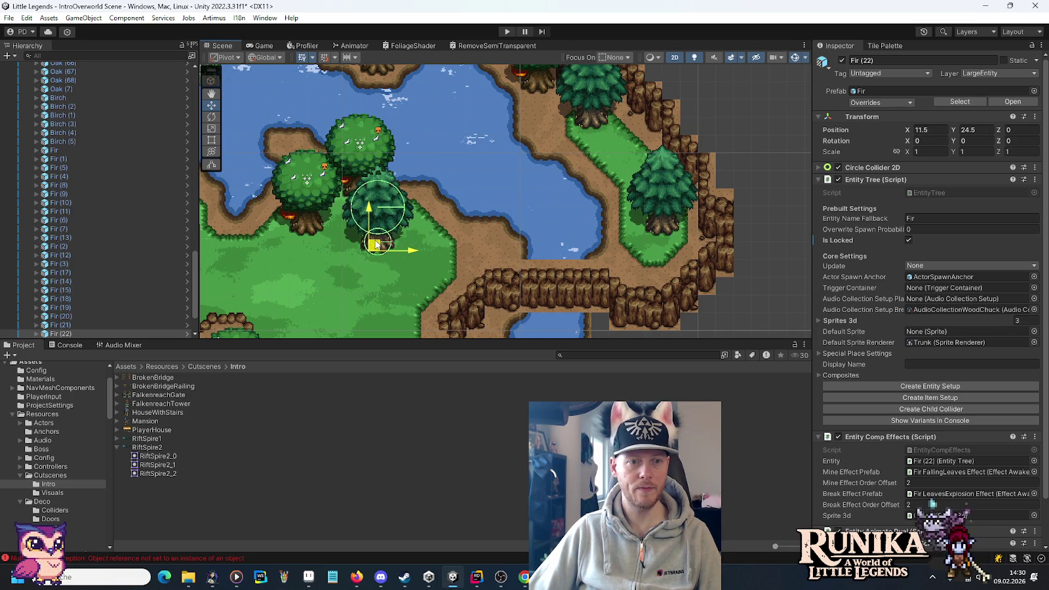
# Step: Move an oak down-right along the bank to X 28.5, Y 28.25 beside the eastern firs
pyautogui.moveTo(425, 191); pyautogui.dragTo(564, 264)
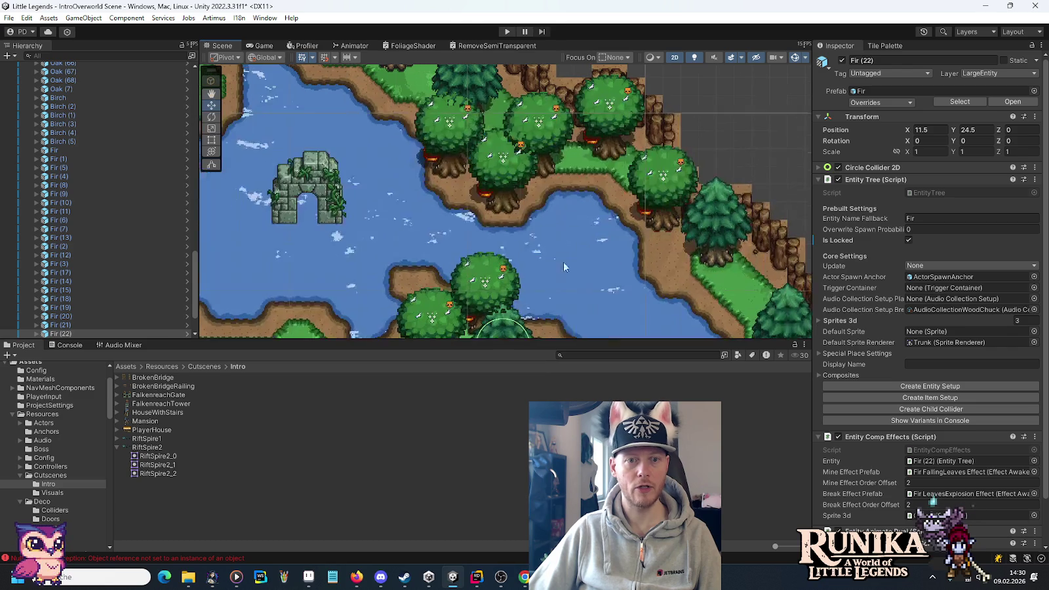
pyautogui.click(660, 187)
pyautogui.moveTo(660, 187)
pyautogui.mouseDown()
pyautogui.moveTo(497, 164)
pyautogui.moveTo(580, 261)
pyautogui.moveTo(602, 235)
pyautogui.moveTo(615, 275)
pyautogui.mouseUp()
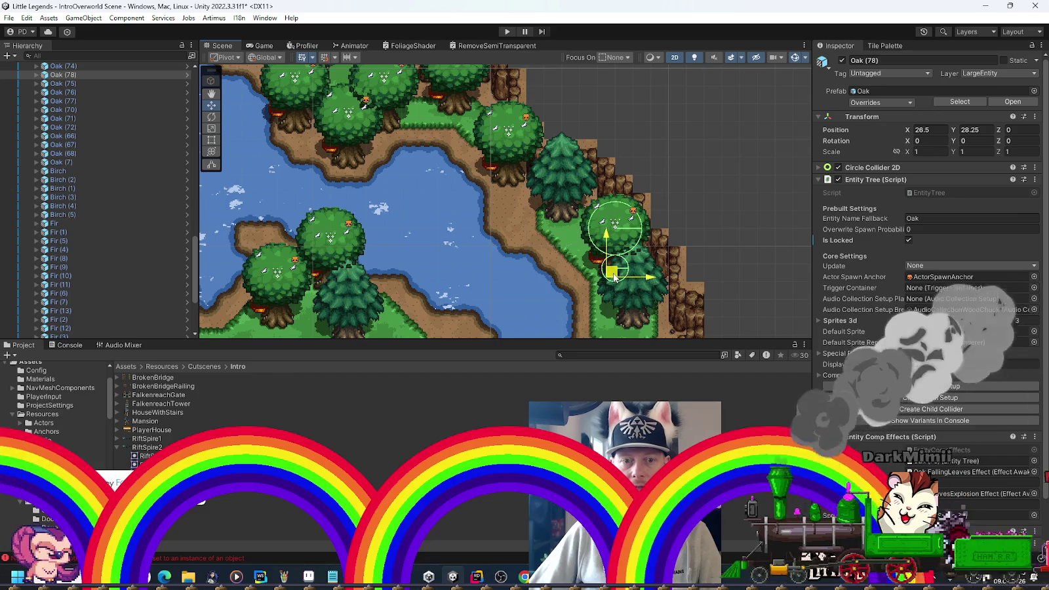
# Step: Duplicate the oak three times and place the copies down the western grass bank
pyautogui.hotkey('ctrl', 'd')
pyautogui.moveTo(615, 275)
pyautogui.mouseDown()
pyautogui.moveTo(341, 209)
pyautogui.moveTo(527, 223)
pyautogui.moveTo(534, 234)
pyautogui.moveTo(544, 226)
pyautogui.mouseUp()
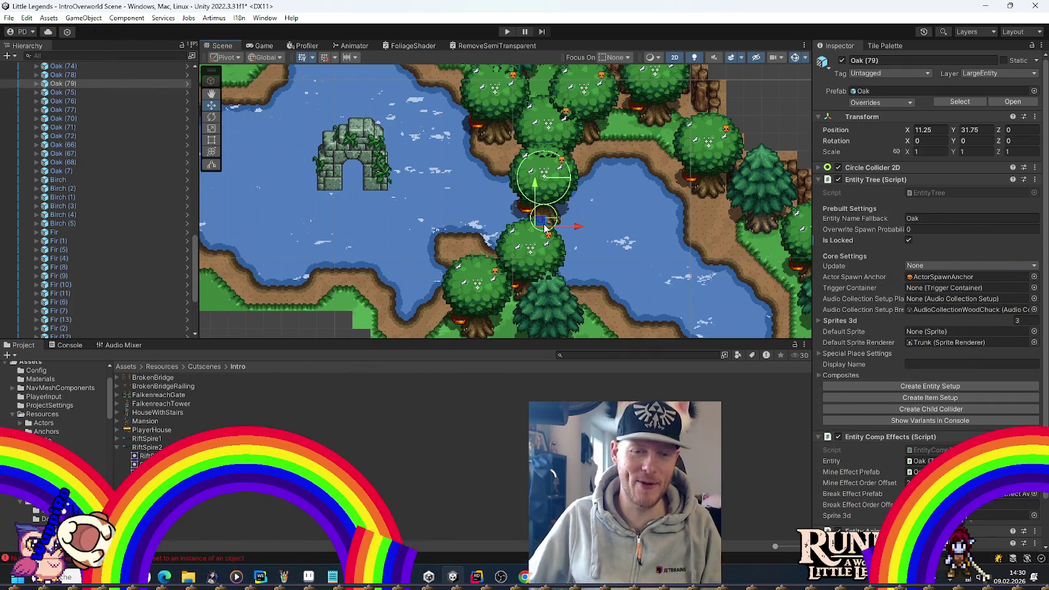
pyautogui.moveTo(544, 226)
pyautogui.mouseDown()
pyautogui.moveTo(603, 271)
pyautogui.moveTo(656, 267)
pyautogui.moveTo(410, 122)
pyautogui.mouseUp()
pyautogui.moveTo(498, 197); pyautogui.dragTo(663, 335)
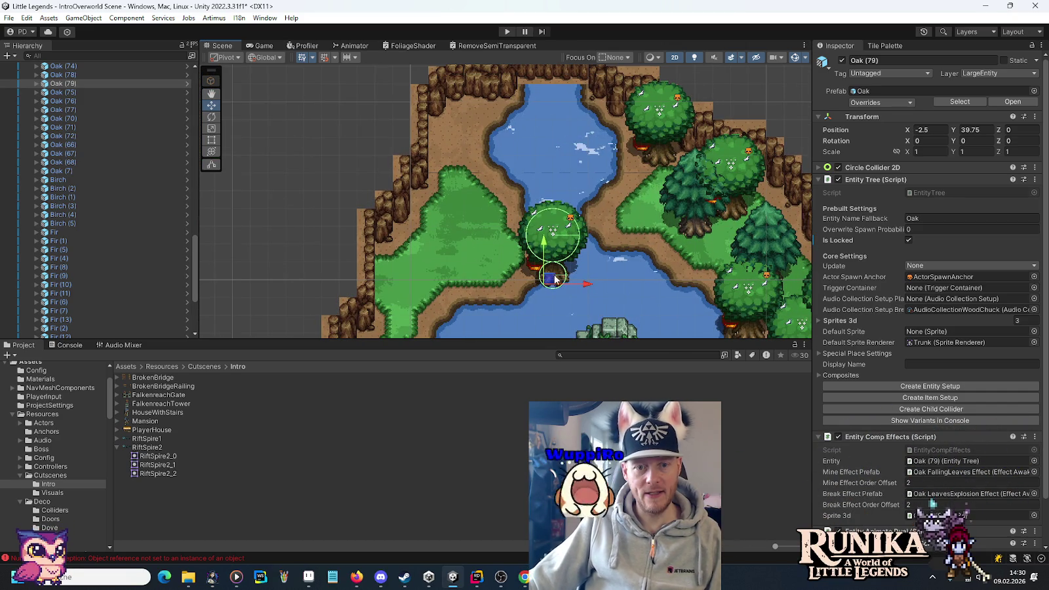
pyautogui.moveTo(550, 280)
pyautogui.mouseDown()
pyautogui.moveTo(627, 216)
pyautogui.moveTo(631, 169)
pyautogui.moveTo(615, 213)
pyautogui.moveTo(434, 128)
pyautogui.moveTo(446, 141)
pyautogui.moveTo(456, 71)
pyautogui.moveTo(461, 124)
pyautogui.mouseUp()
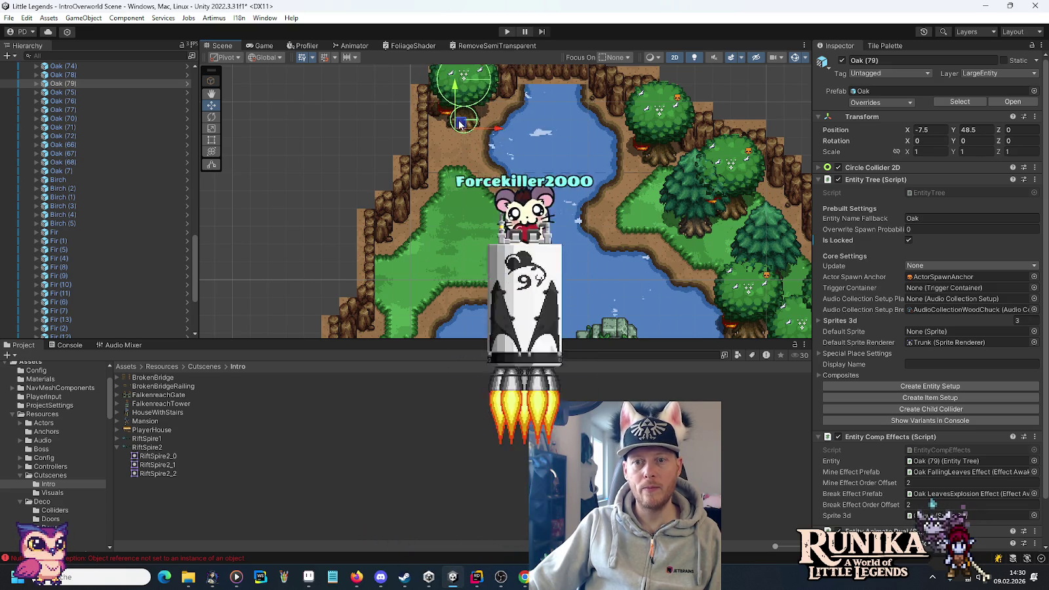
pyautogui.hotkey('ctrl', 'd')
pyautogui.moveTo(465, 127)
pyautogui.mouseDown()
pyautogui.moveTo(459, 227)
pyautogui.moveTo(446, 233)
pyautogui.mouseUp()
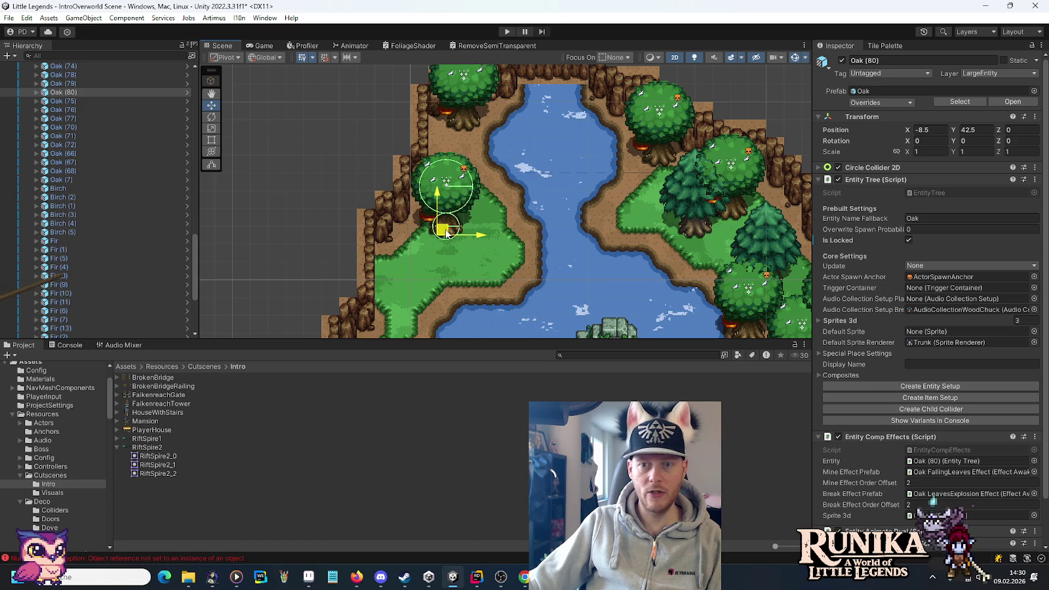
pyautogui.hotkey('ctrl', 'd')
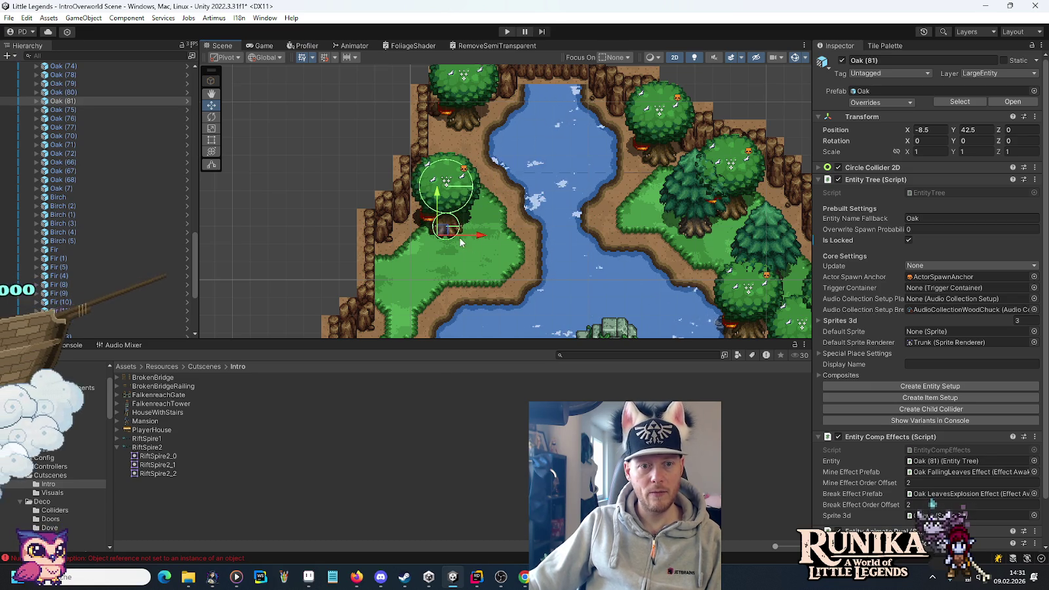
pyautogui.moveTo(445, 233); pyautogui.dragTo(409, 289)
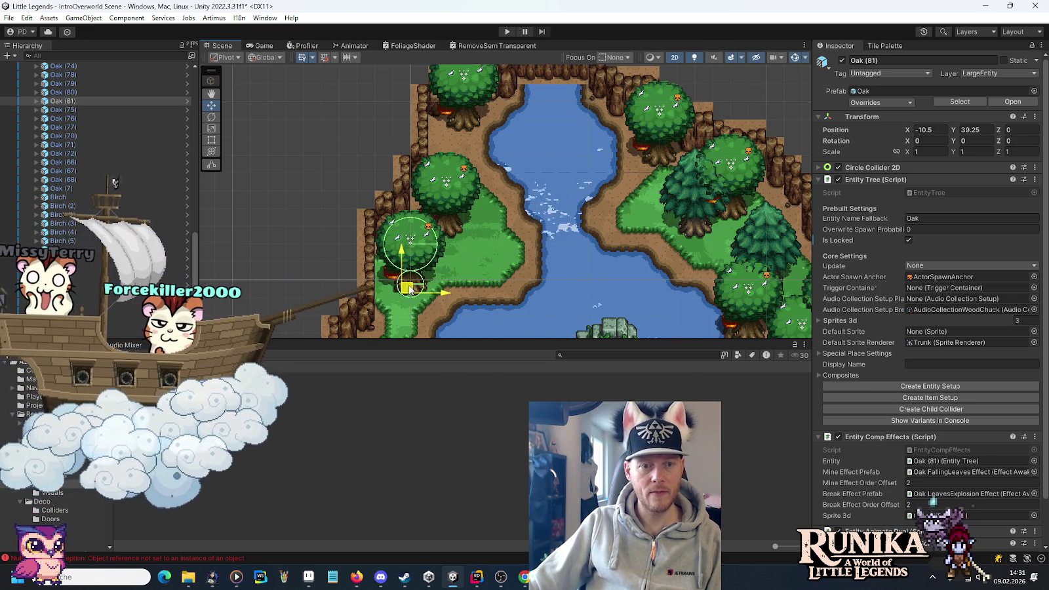
# Step: Duplicate a fir from the right side twice and place both copies on the left grass
pyautogui.click(695, 213)
pyautogui.hotkey('ctrl', 'd')
pyautogui.moveTo(691, 227)
pyautogui.mouseDown()
pyautogui.moveTo(502, 252)
pyautogui.moveTo(479, 268)
pyautogui.mouseUp()
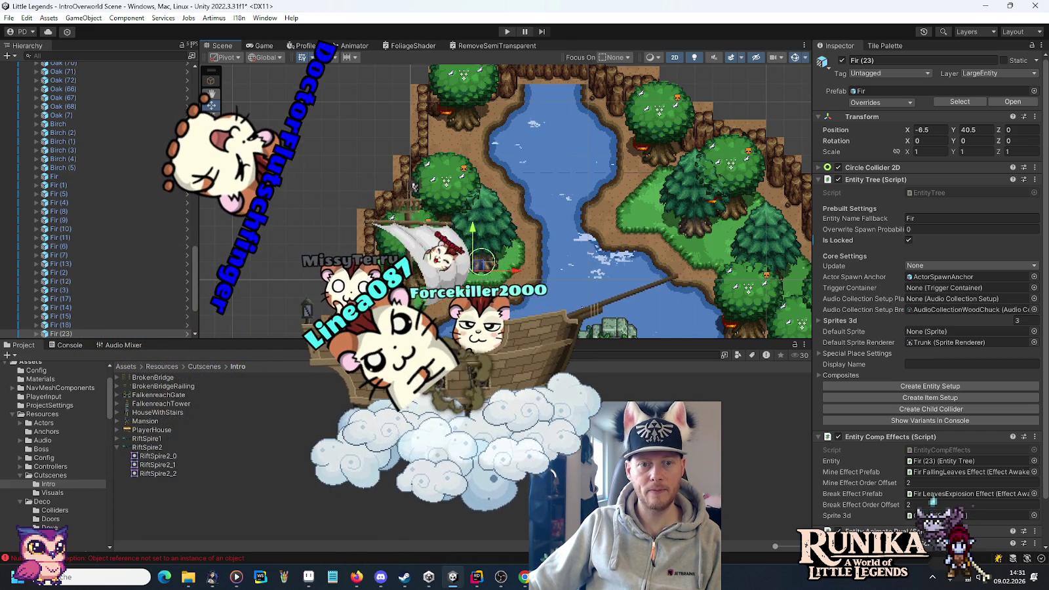
pyautogui.scroll(2, 622, 134)
pyautogui.hotkey('ctrl', 'd')
pyautogui.moveTo(518, 134); pyautogui.dragTo(417, 224)
# Step: Duplicate the top oak and place the copy on the grass beside the pond
pyautogui.click(451, 112)
pyautogui.hotkey('ctrl', 'd')
pyautogui.moveTo(451, 113)
pyautogui.mouseDown()
pyautogui.moveTo(445, 203)
pyautogui.moveTo(456, 284)
pyautogui.moveTo(533, 299)
pyautogui.moveTo(482, 171)
pyautogui.moveTo(440, 215)
pyautogui.moveTo(443, 233)
pyautogui.mouseUp()
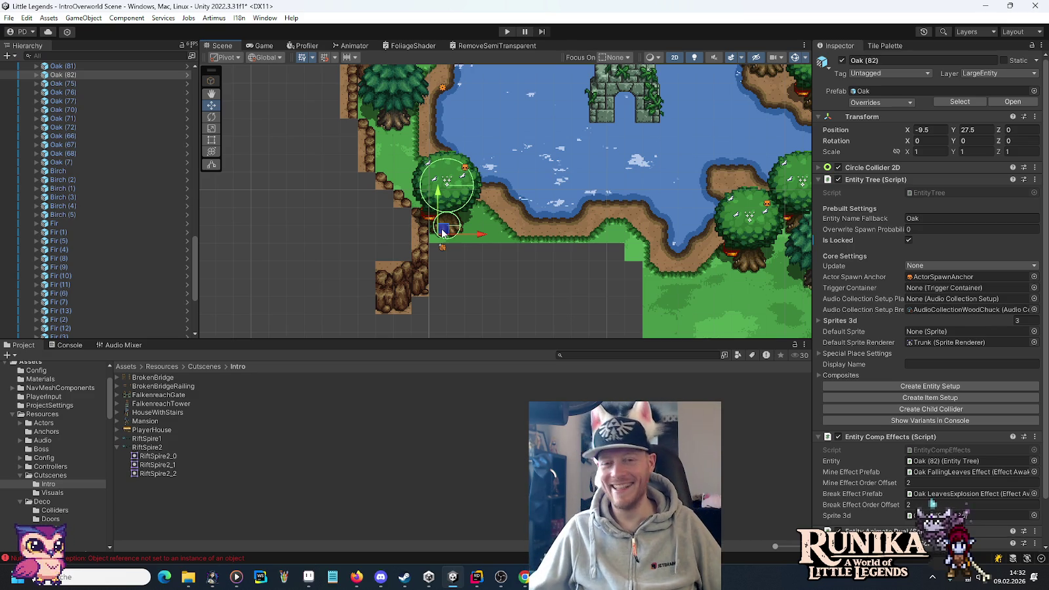
pyautogui.scroll(-3, 459, 190)
pyautogui.scroll(3, 528, 175)
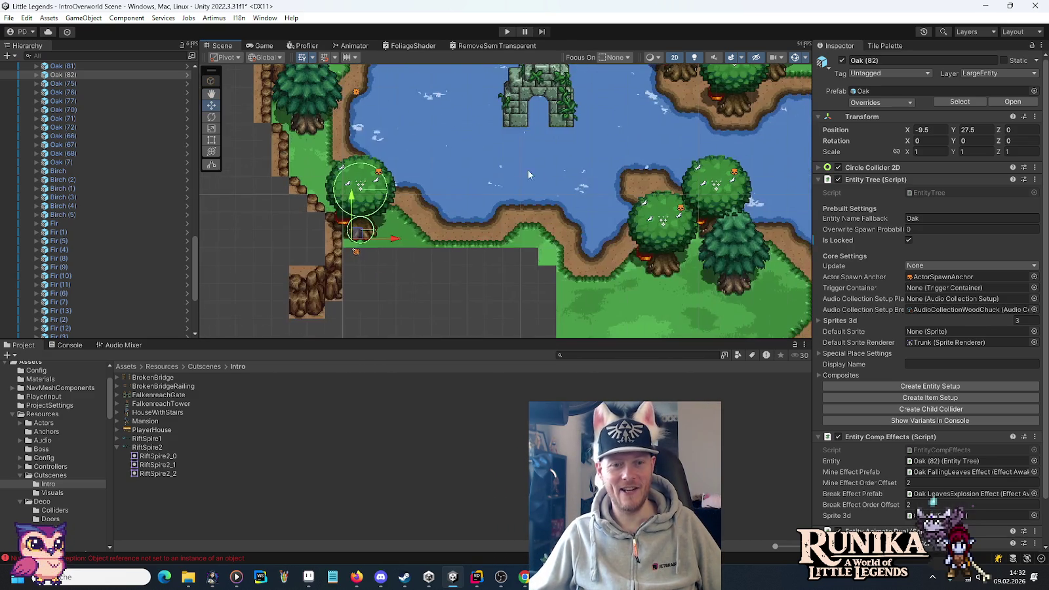
pyautogui.scroll(-3, 529, 175)
pyautogui.scroll(3, 535, 210)
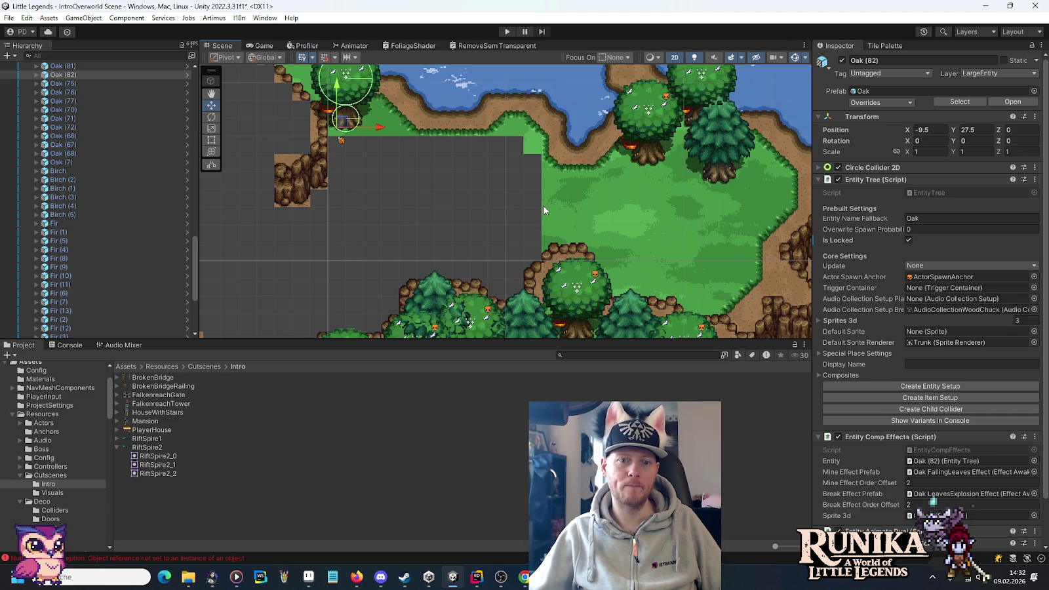
pyautogui.moveTo(601, 201); pyautogui.dragTo(473, 270)
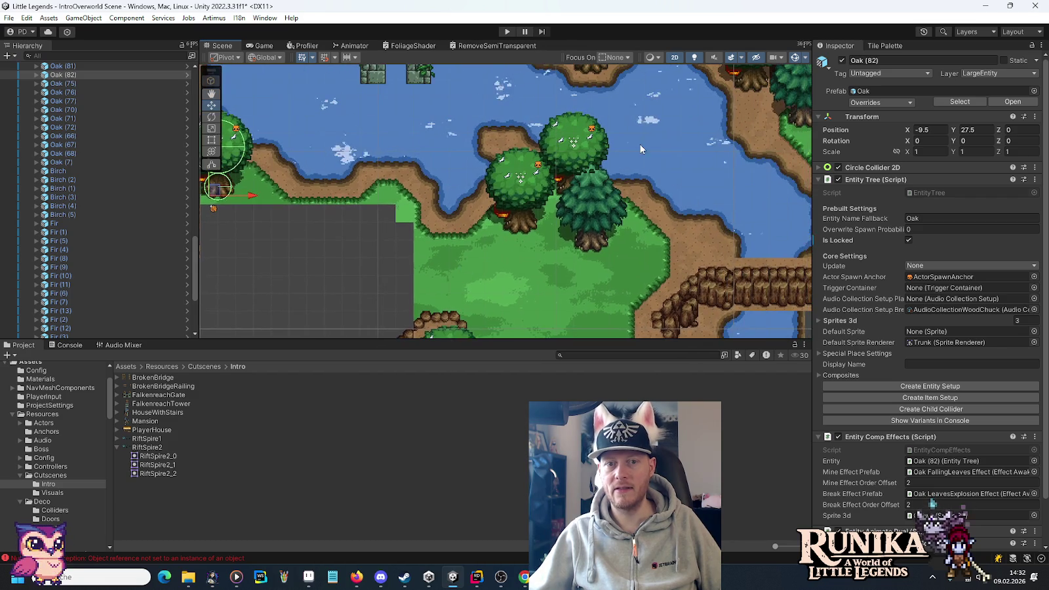
pyautogui.moveTo(641, 149); pyautogui.dragTo(576, 215)
pyautogui.moveTo(407, 100); pyautogui.dragTo(503, 159)
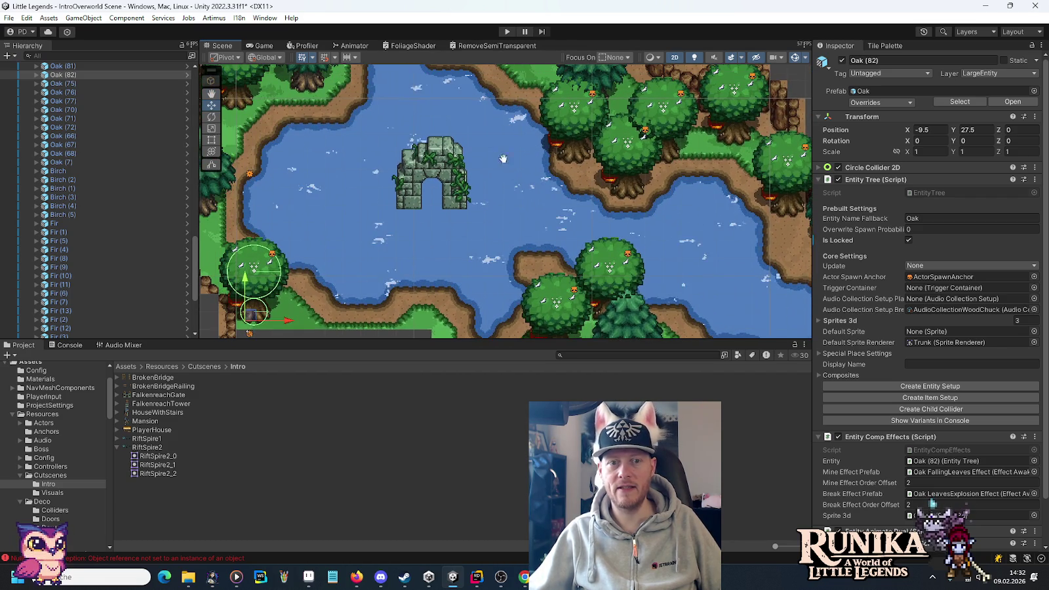
pyautogui.moveTo(419, 103); pyautogui.dragTo(503, 159)
pyautogui.moveTo(473, 107)
pyautogui.mouseDown()
pyautogui.moveTo(516, 203)
pyautogui.moveTo(470, 143)
pyautogui.mouseUp()
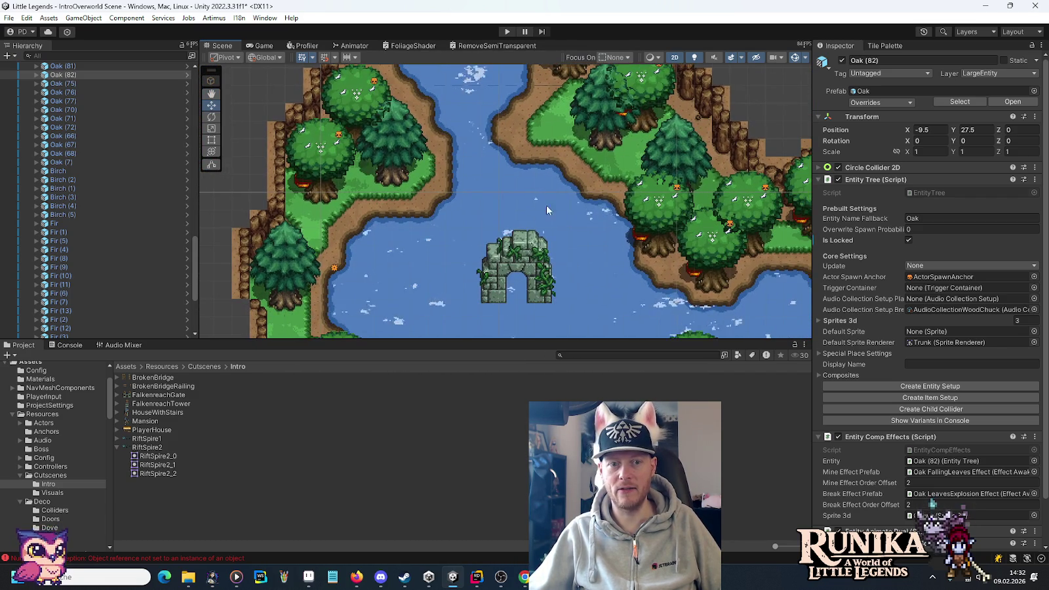
pyautogui.moveTo(623, 257); pyautogui.dragTo(515, 151)
pyautogui.moveTo(580, 212); pyautogui.dragTo(517, 154)
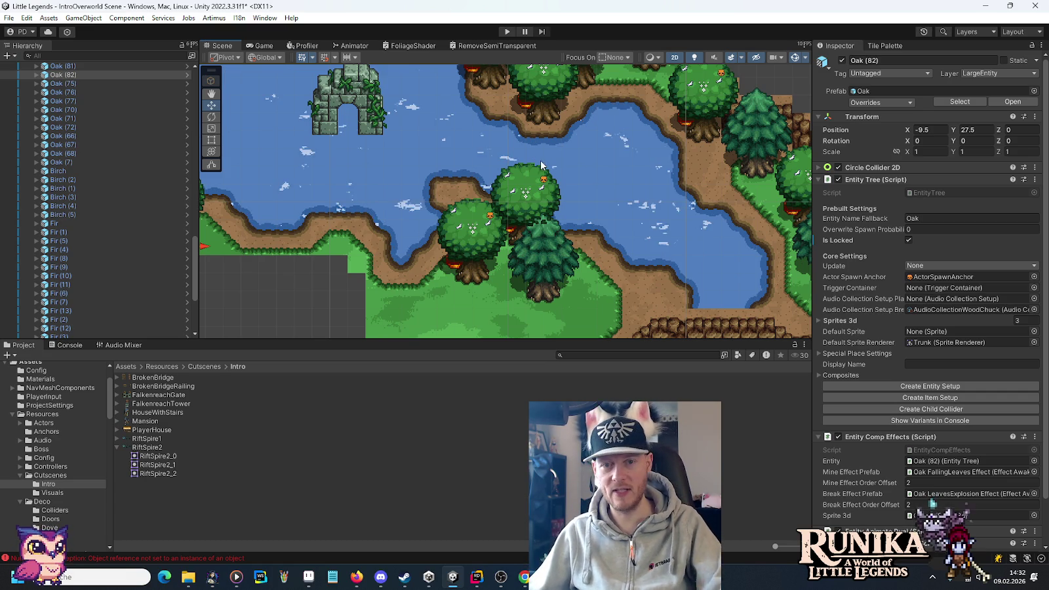
pyautogui.moveTo(495, 210); pyautogui.dragTo(523, 70)
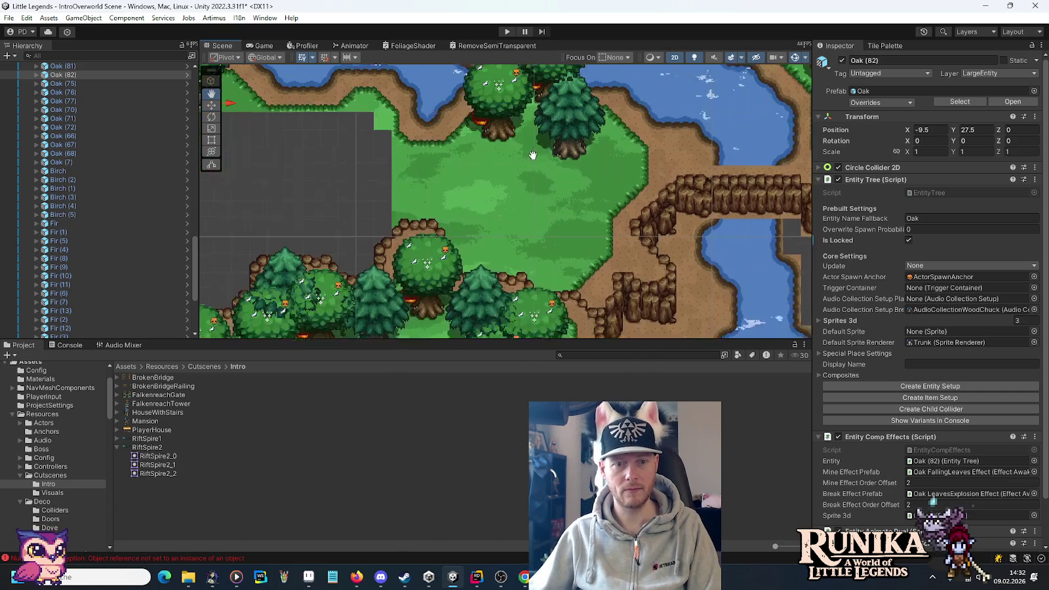
pyautogui.moveTo(508, 169)
pyautogui.mouseDown()
pyautogui.moveTo(503, 215)
pyautogui.moveTo(459, 259)
pyautogui.mouseUp()
pyautogui.click(435, 182)
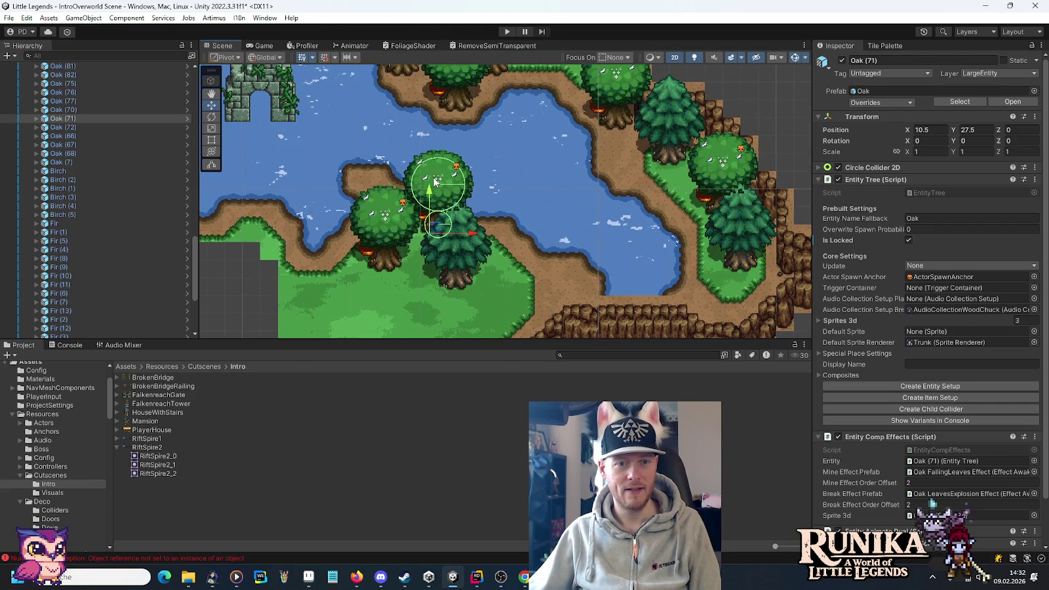
# Step: Add two oak copies along the shore near the cliffs and duplicate a fir below them
pyautogui.hotkey('ctrl', 'd')
pyautogui.moveTo(440, 231)
pyautogui.mouseDown()
pyautogui.moveTo(544, 266)
pyautogui.moveTo(562, 286)
pyautogui.mouseUp()
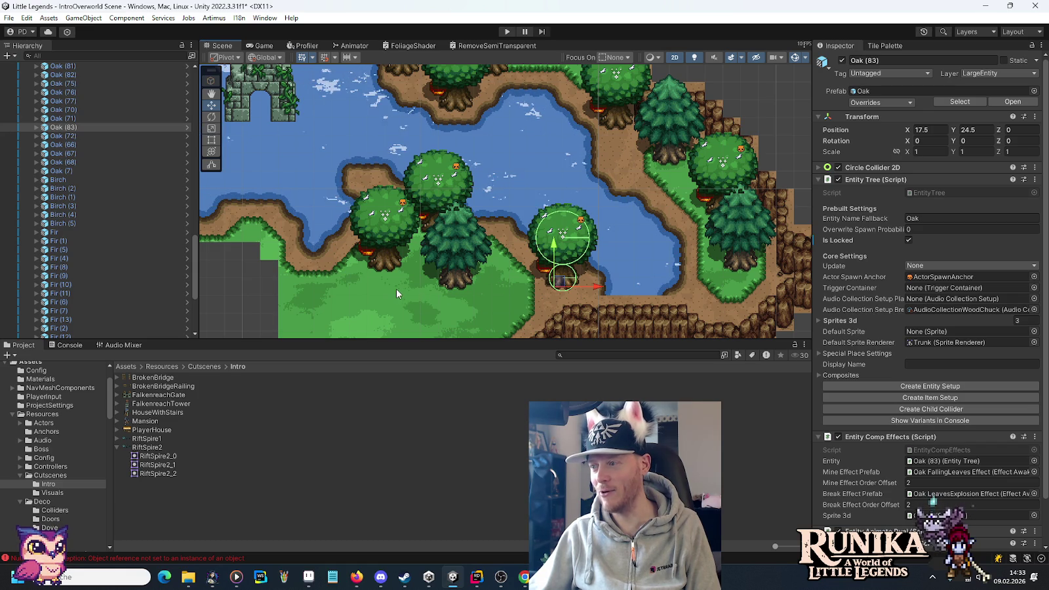
pyautogui.moveTo(407, 279); pyautogui.dragTo(506, 229)
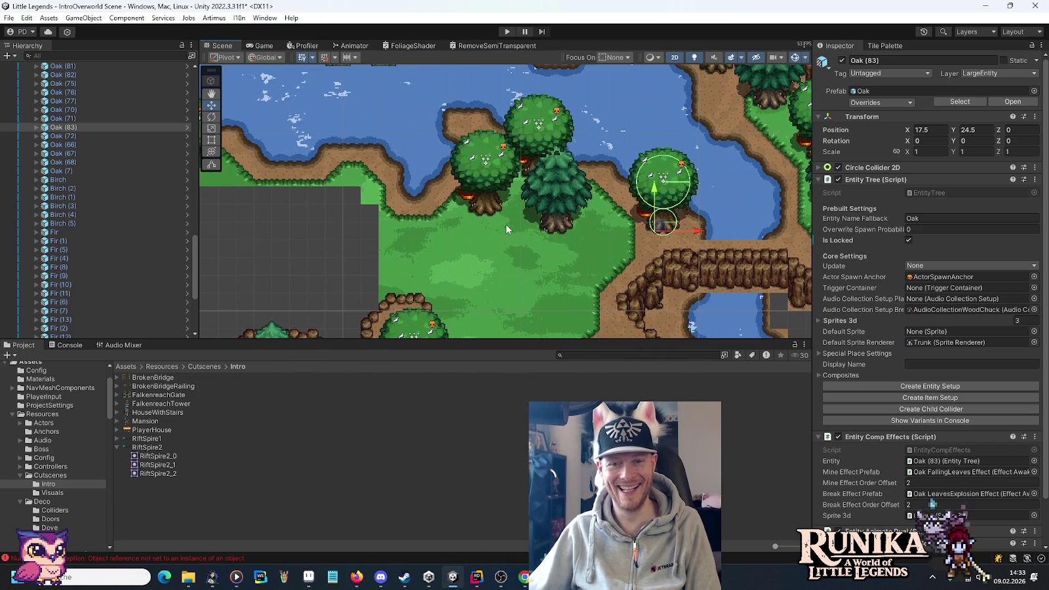
pyautogui.hotkey('ctrl', 'd')
pyautogui.moveTo(665, 225)
pyautogui.mouseDown()
pyautogui.moveTo(590, 246)
pyautogui.moveTo(610, 247)
pyautogui.mouseUp()
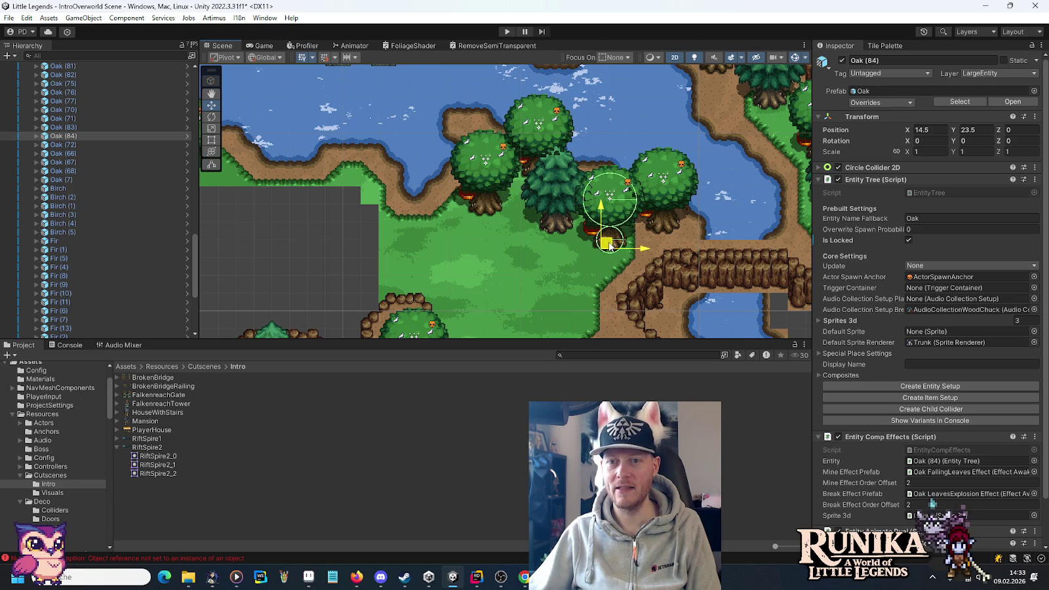
pyautogui.click(551, 225)
pyautogui.moveTo(538, 240)
pyautogui.mouseDown()
pyautogui.moveTo(591, 173)
pyautogui.moveTo(614, 226)
pyautogui.moveTo(627, 220)
pyautogui.moveTo(530, 195)
pyautogui.moveTo(553, 191)
pyautogui.mouseUp()
pyautogui.hotkey('ctrl', 'd')
pyautogui.hotkey('ctrl', 'd')
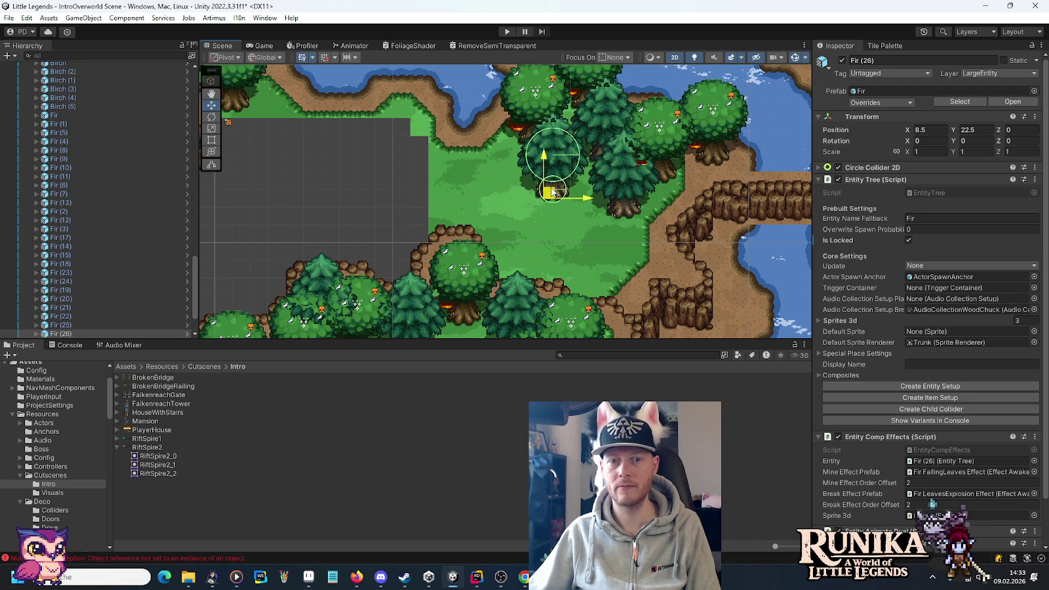
# Step: Move a birch up into the woods and duplicate it
pyautogui.scroll(-3, 562, 151)
pyautogui.scroll(4, 613, 163)
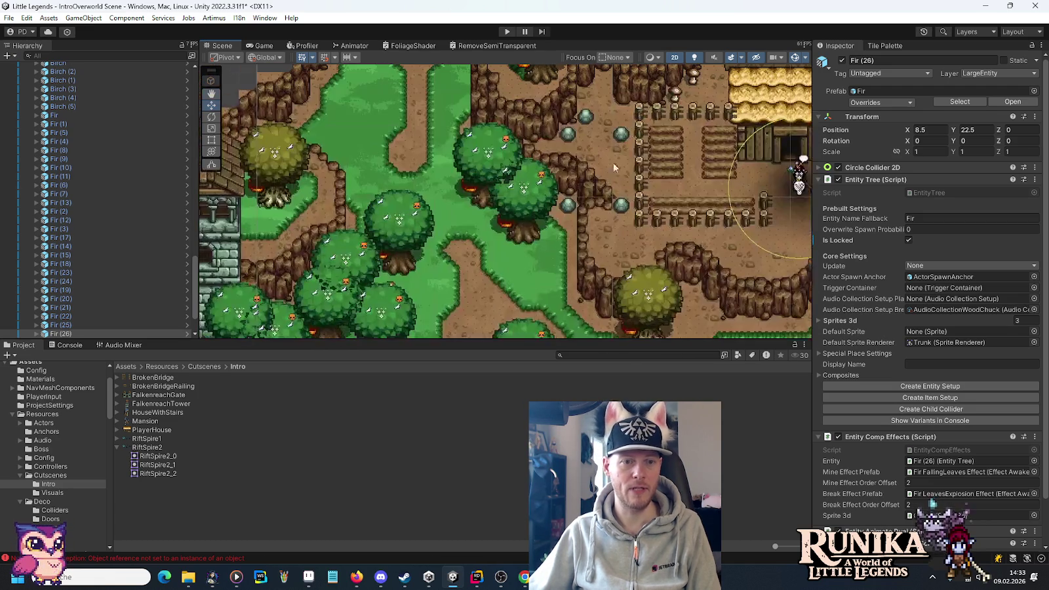
pyautogui.click(662, 324)
pyautogui.moveTo(652, 325)
pyautogui.mouseDown()
pyautogui.moveTo(652, 66)
pyautogui.moveTo(574, 204)
pyautogui.moveTo(620, 139)
pyautogui.moveTo(629, 118)
pyautogui.moveTo(529, 267)
pyautogui.moveTo(639, 98)
pyautogui.moveTo(557, 231)
pyautogui.moveTo(577, 209)
pyautogui.moveTo(554, 222)
pyautogui.moveTo(572, 217)
pyautogui.moveTo(581, 228)
pyautogui.moveTo(575, 214)
pyautogui.moveTo(593, 213)
pyautogui.mouseUp()
pyautogui.hotkey('ctrl', 'd')
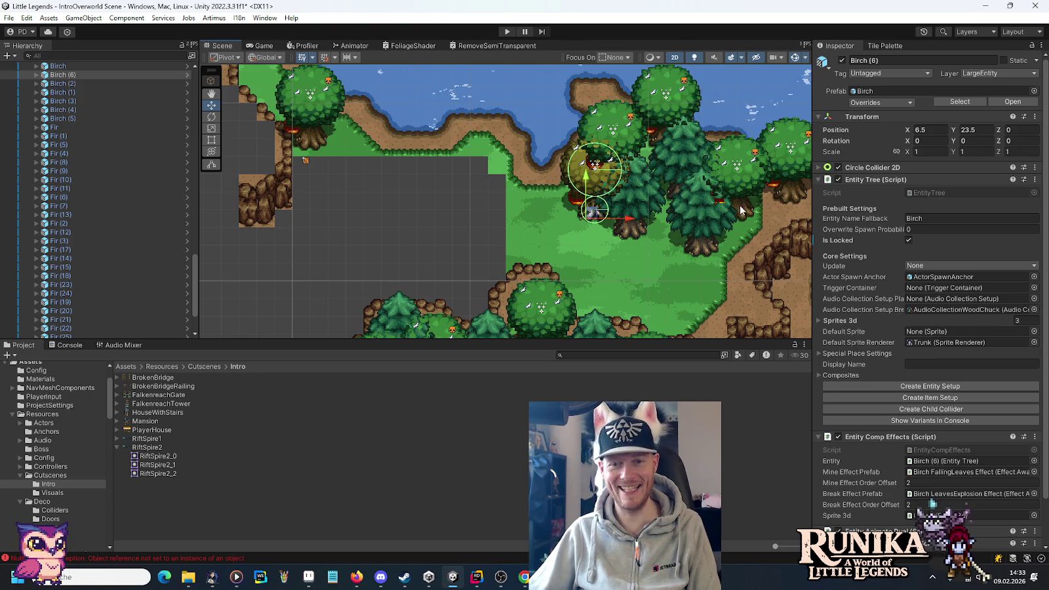
# Step: Place an oak copy on the upper-left shore and a copy of Fir (26) further left
pyautogui.click(787, 194)
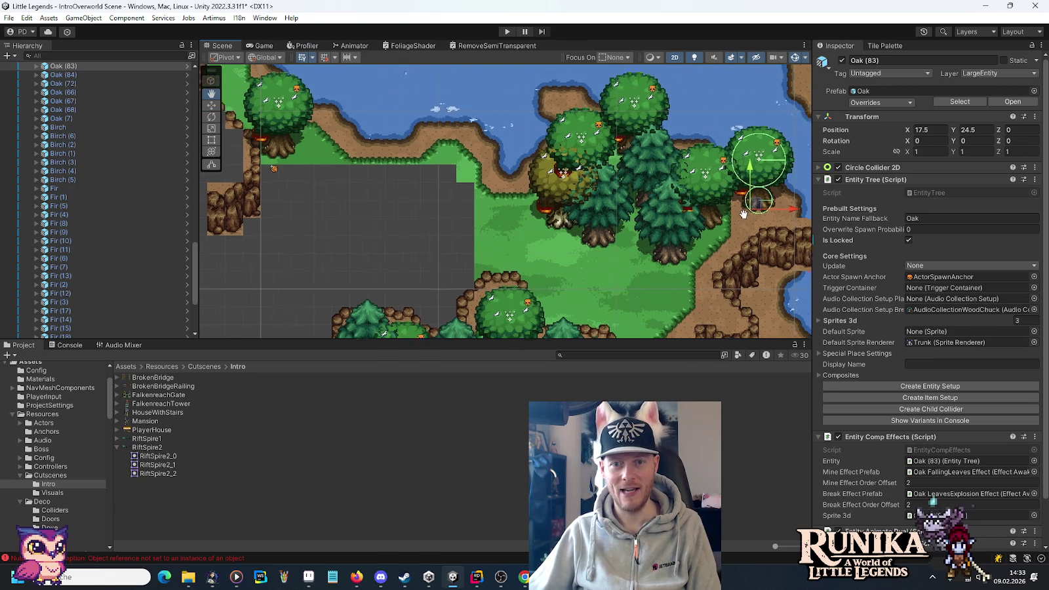
pyautogui.hotkey('ctrl', 'd')
pyautogui.moveTo(744, 209)
pyautogui.mouseDown()
pyautogui.moveTo(490, 265)
pyautogui.moveTo(490, 148)
pyautogui.moveTo(499, 203)
pyautogui.moveTo(487, 176)
pyautogui.moveTo(494, 204)
pyautogui.moveTo(485, 203)
pyautogui.moveTo(523, 206)
pyautogui.moveTo(521, 259)
pyautogui.moveTo(519, 236)
pyautogui.moveTo(536, 254)
pyautogui.moveTo(508, 244)
pyautogui.moveTo(520, 243)
pyautogui.mouseUp()
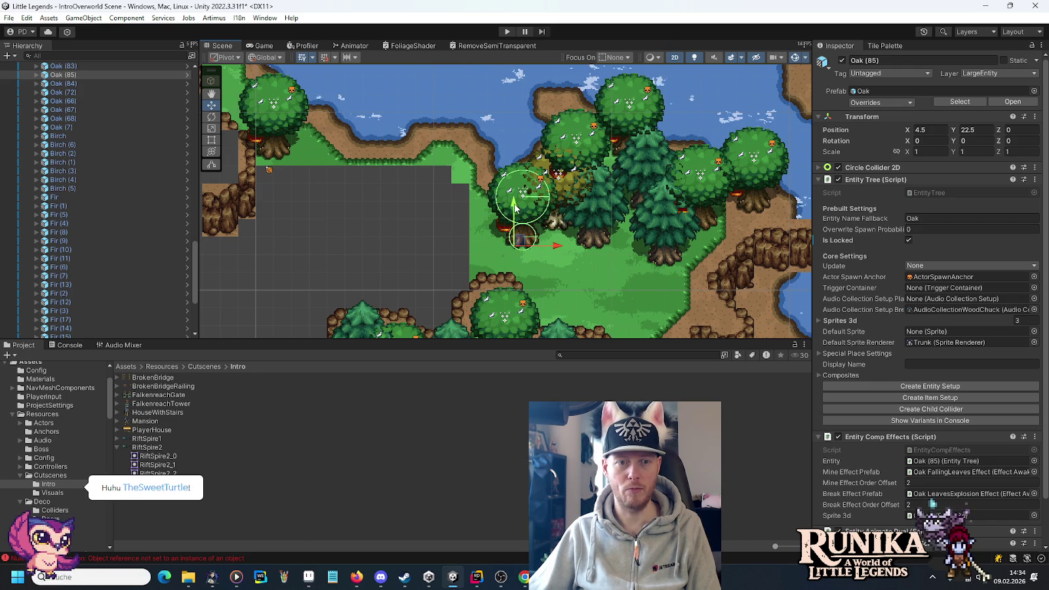
pyautogui.moveTo(513, 209); pyautogui.dragTo(516, 230)
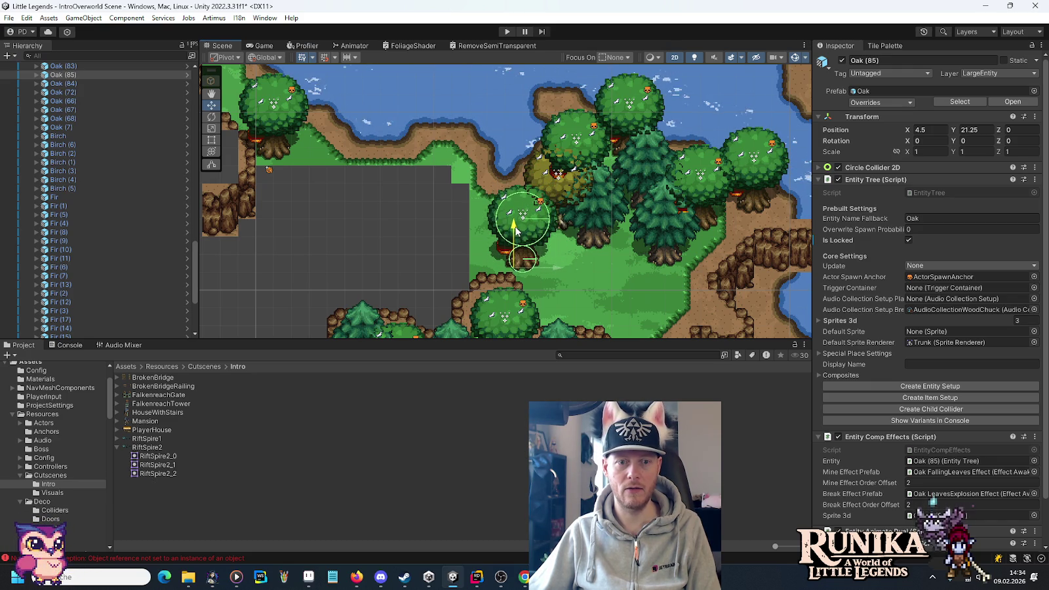
pyautogui.click(594, 241)
pyautogui.hotkey('ctrl', 'd')
pyautogui.moveTo(594, 242)
pyautogui.mouseDown()
pyautogui.moveTo(498, 215)
pyautogui.moveTo(504, 207)
pyautogui.mouseUp()
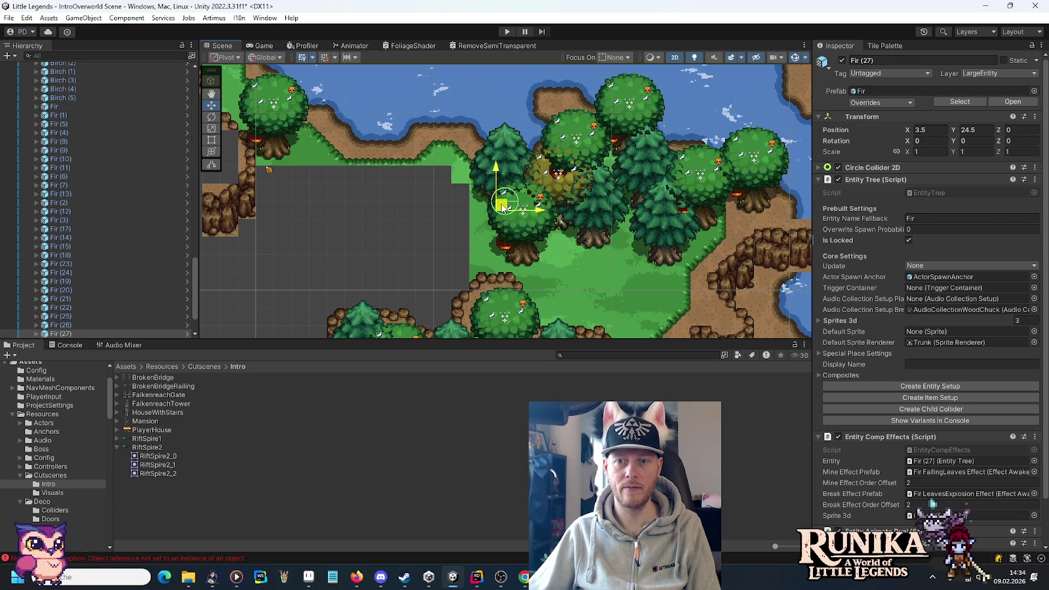
# Step: Duplicate Oak (86) up-right and add a birch copy among the oaks at X 9.5, Y 19.5
pyautogui.click(522, 259)
pyautogui.moveTo(523, 259)
pyautogui.mouseDown()
pyautogui.moveTo(475, 222)
pyautogui.moveTo(519, 236)
pyautogui.moveTo(499, 270)
pyautogui.moveTo(508, 275)
pyautogui.moveTo(543, 244)
pyautogui.moveTo(595, 291)
pyautogui.moveTo(579, 292)
pyautogui.mouseUp()
pyautogui.hotkey('ctrl', 'd')
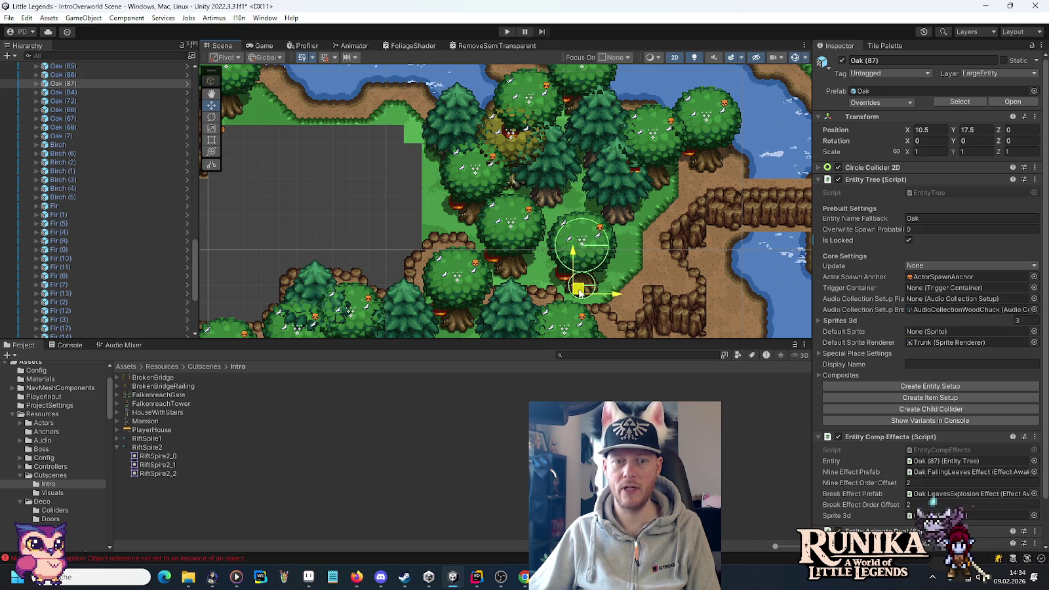
pyautogui.click(510, 150)
pyautogui.click(519, 142)
pyautogui.hotkey('ctrl', 'd')
pyautogui.moveTo(510, 182); pyautogui.dragTo(562, 255)
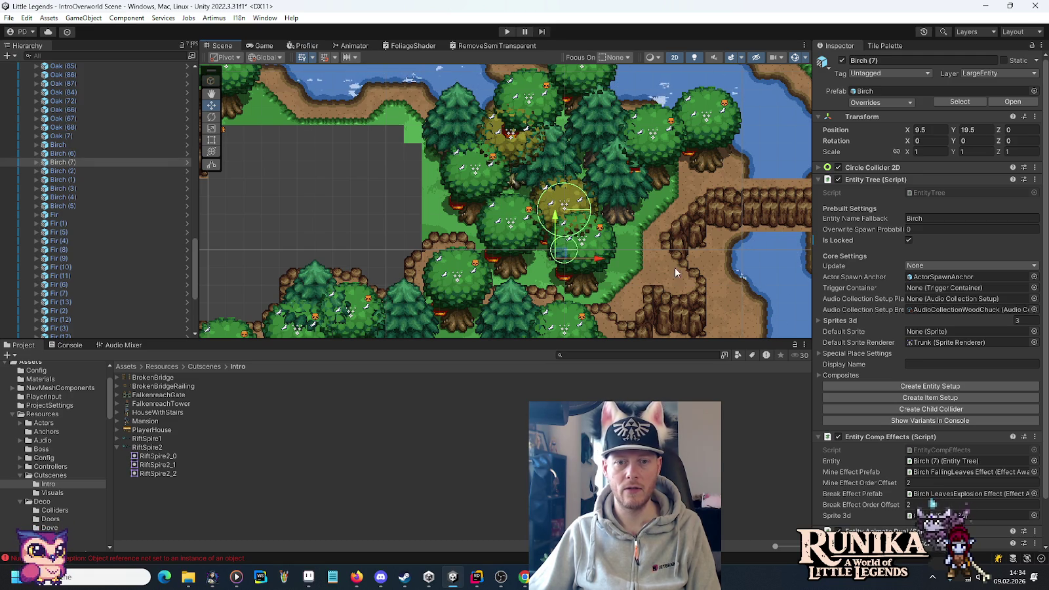
# Step: Collapse the Trees group in the Hierarchy
pyautogui.scroll(-3, 666, 267)
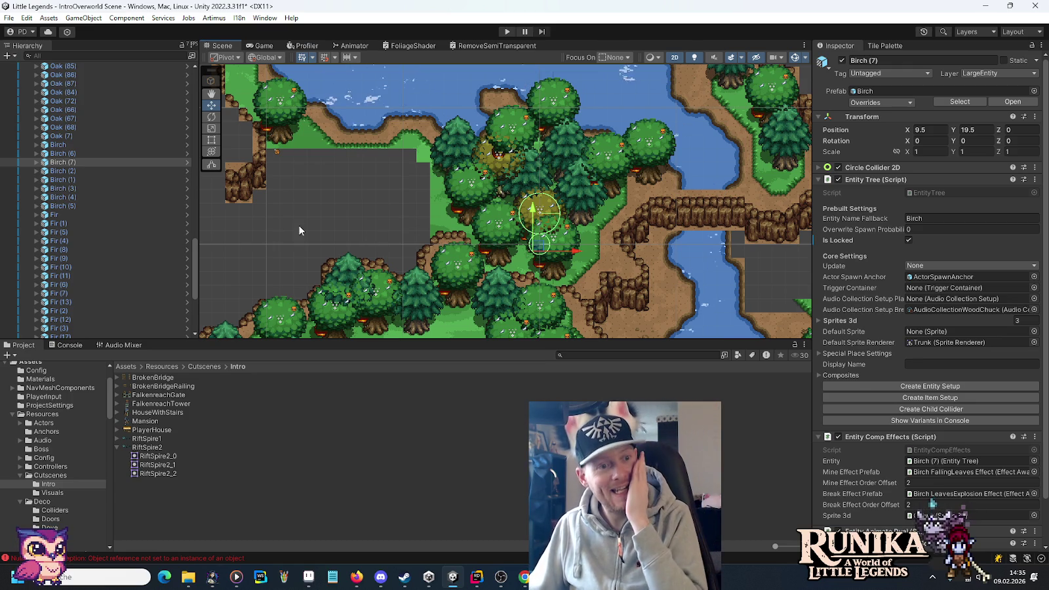
pyautogui.moveTo(195, 250); pyautogui.dragTo(181, 92)
pyautogui.click(29, 267)
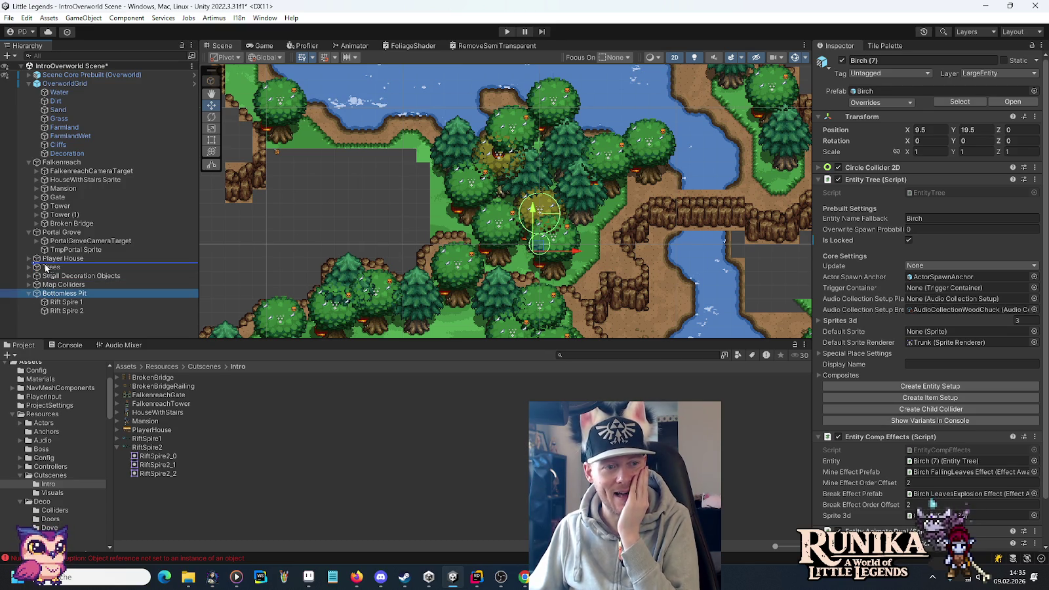
# Step: Drag Bottomless Pit below Player House in the Hierarchy and collapse the groups
pyautogui.moveTo(46, 267); pyautogui.dragTo(45, 264)
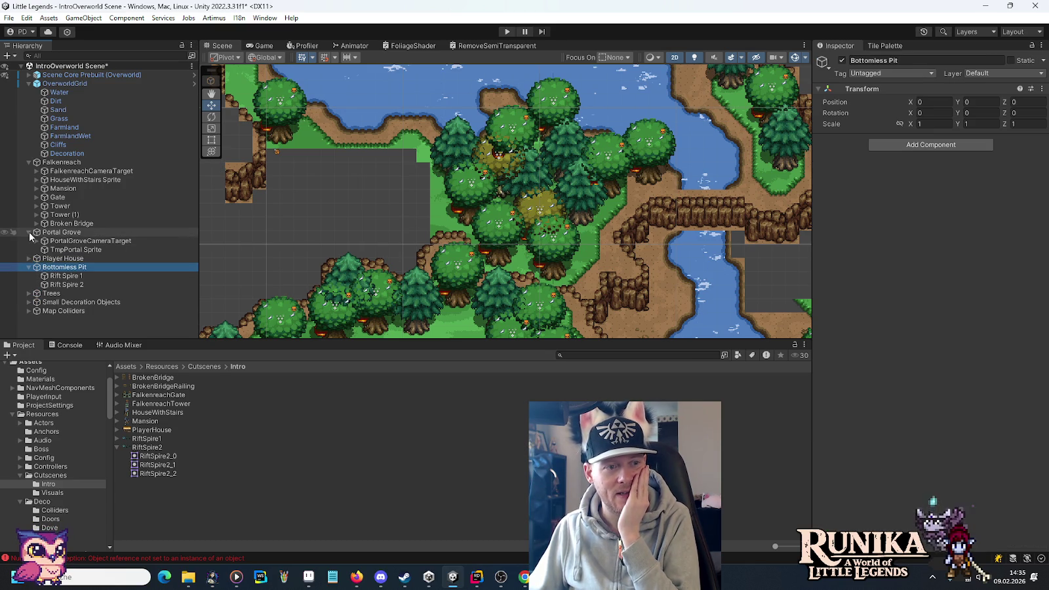
pyautogui.click(29, 163)
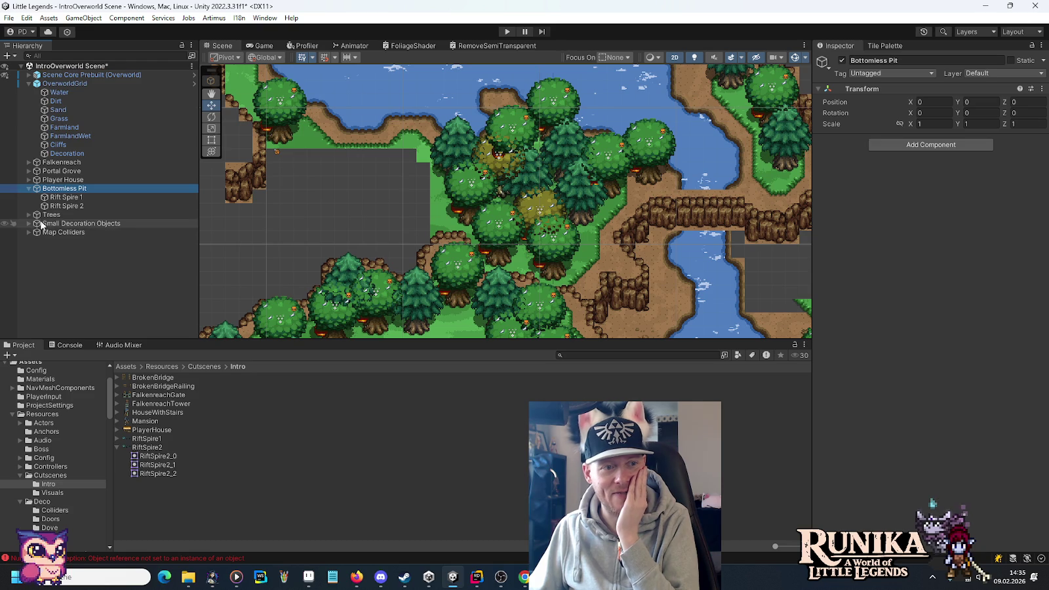
pyautogui.click(29, 188)
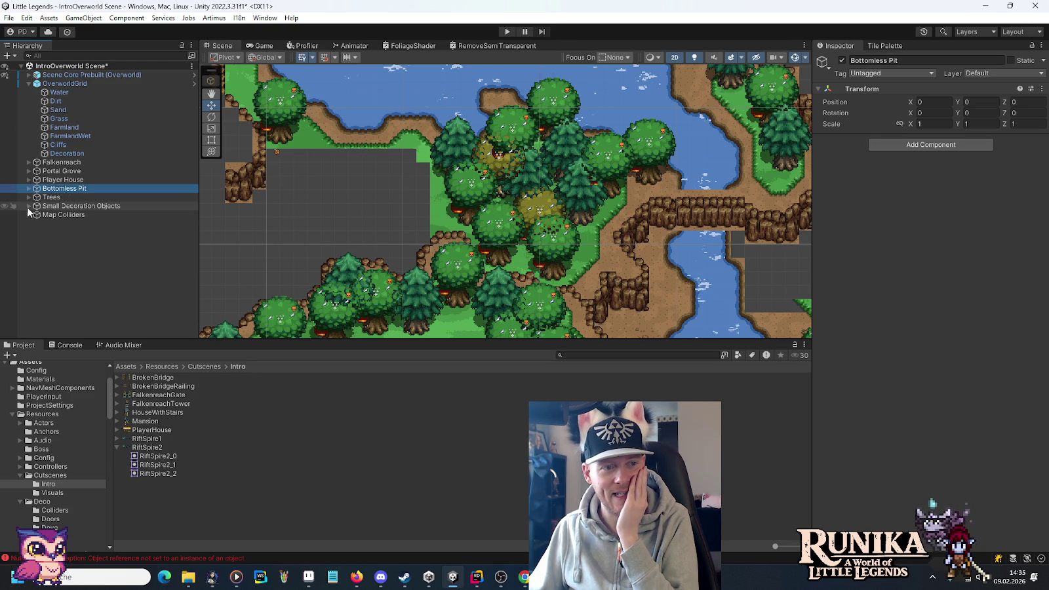
# Step: Duplicate map Collider (2) as Collider (4) and move it onto the tree cluster
pyautogui.click(84, 240)
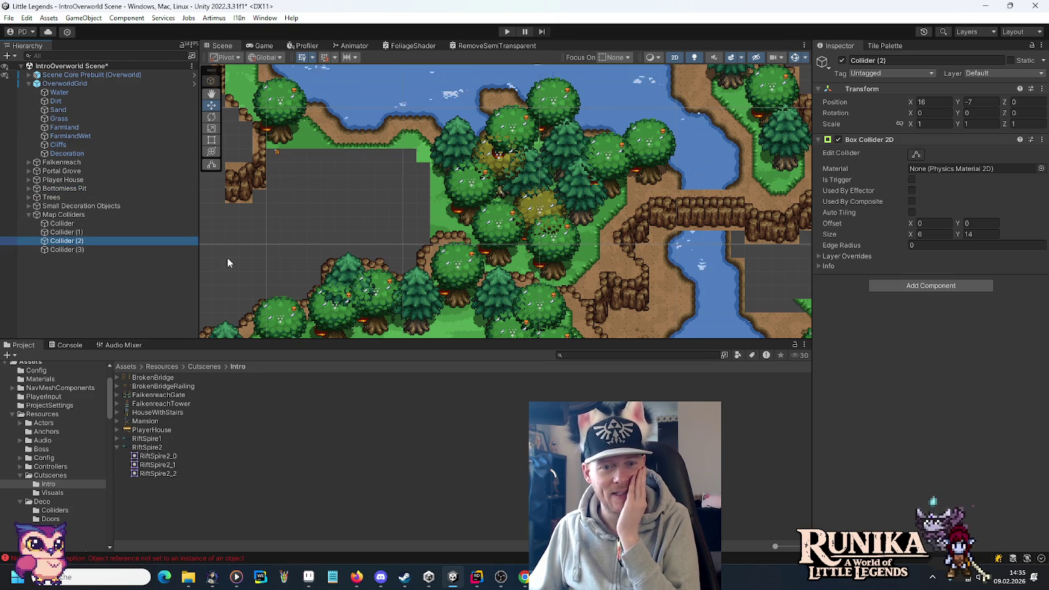
pyautogui.press('f')
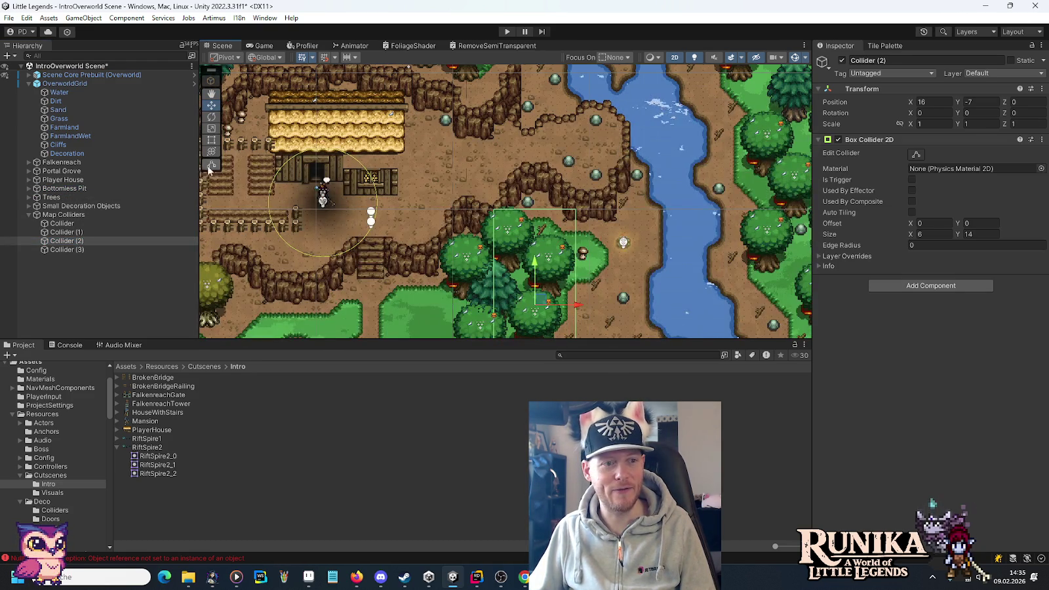
pyautogui.hotkey('ctrl', 'd')
pyautogui.moveTo(536, 298)
pyautogui.mouseDown()
pyautogui.moveTo(538, 171)
pyautogui.moveTo(512, 190)
pyautogui.moveTo(569, 201)
pyautogui.mouseUp()
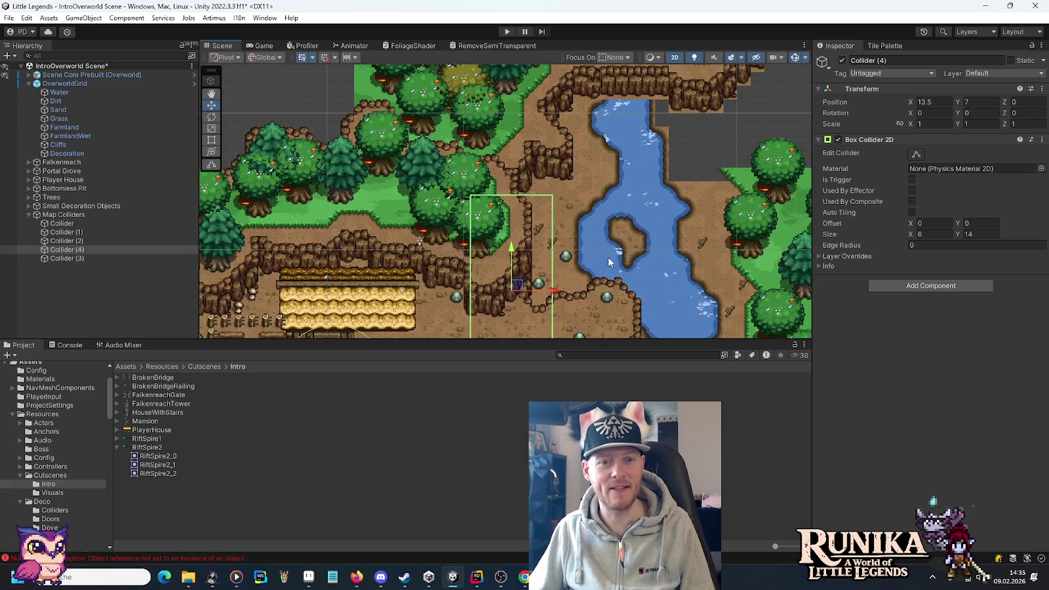
pyautogui.moveTo(518, 288)
pyautogui.mouseDown()
pyautogui.moveTo(469, 124)
pyautogui.moveTo(480, 107)
pyautogui.moveTo(503, 293)
pyautogui.mouseUp()
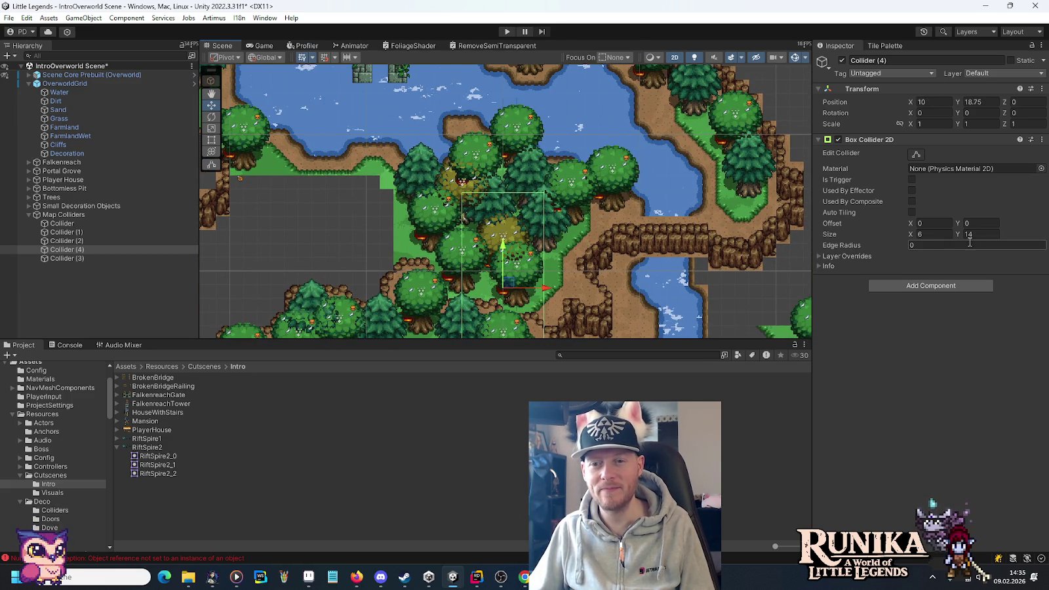
pyautogui.write('8')
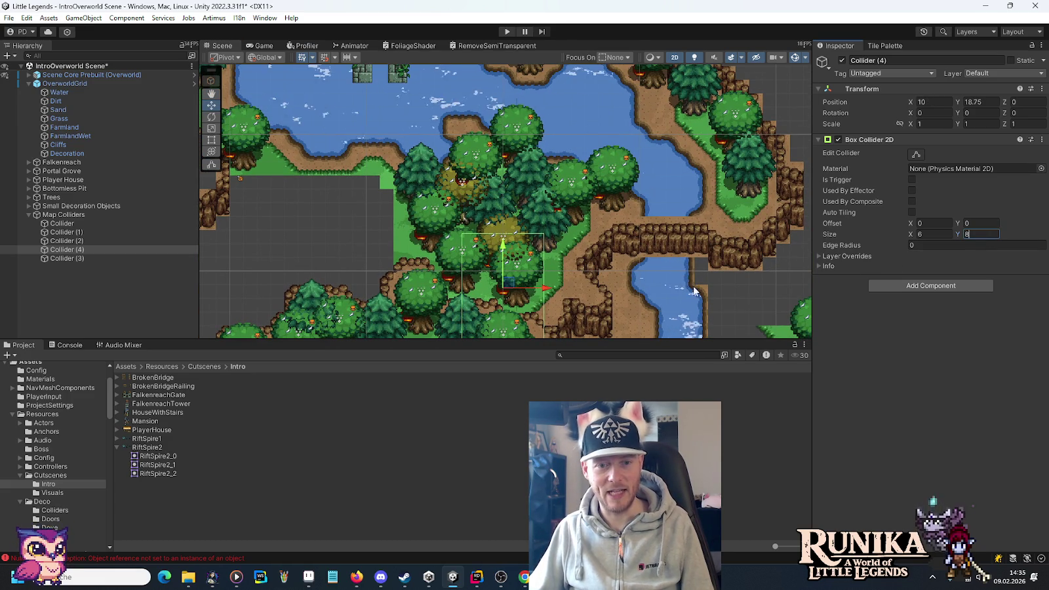
pyautogui.scroll(-2, 695, 290)
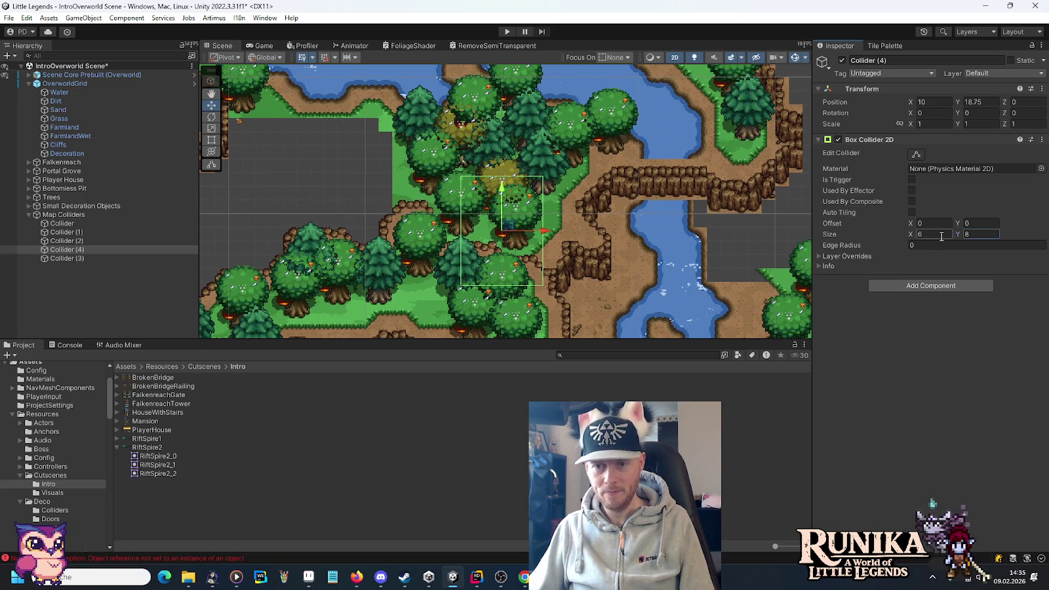
pyautogui.write('10')
pyautogui.moveTo(511, 229); pyautogui.dragTo(510, 188)
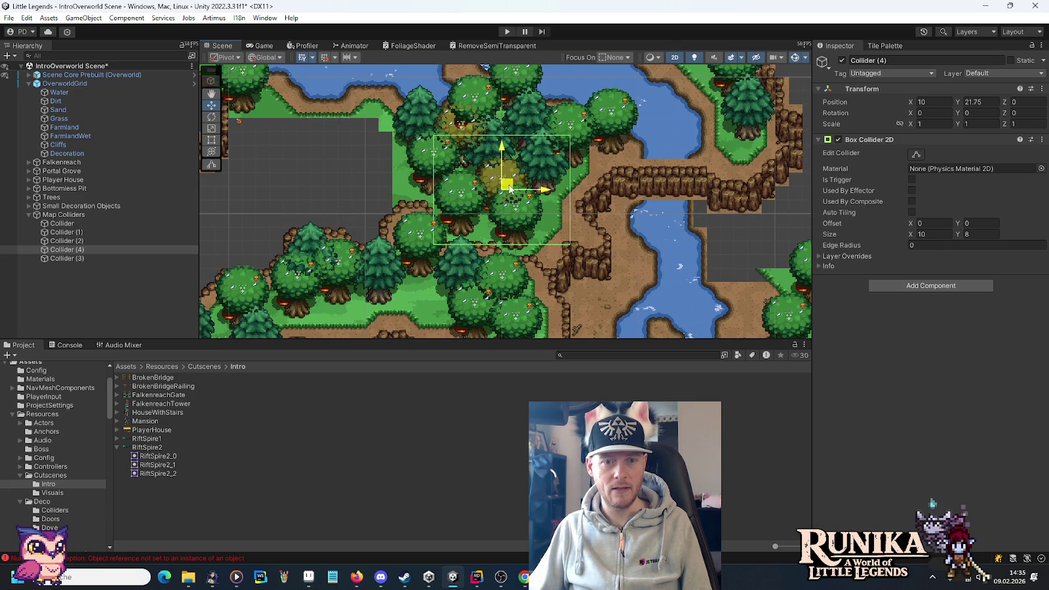
pyautogui.moveTo(510, 189); pyautogui.dragTo(510, 185)
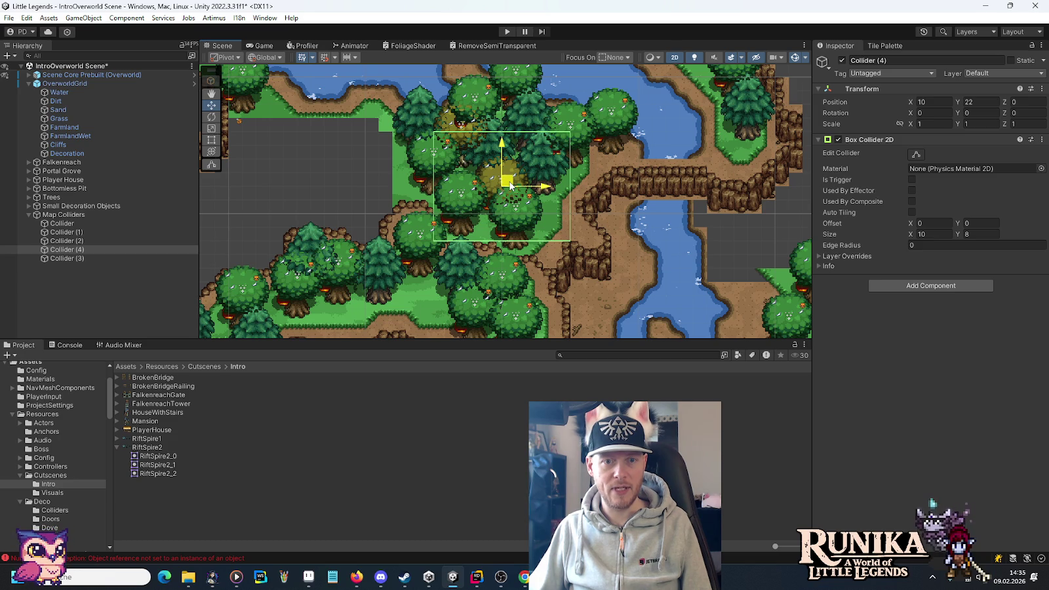
pyautogui.moveTo(510, 185); pyautogui.dragTo(511, 201)
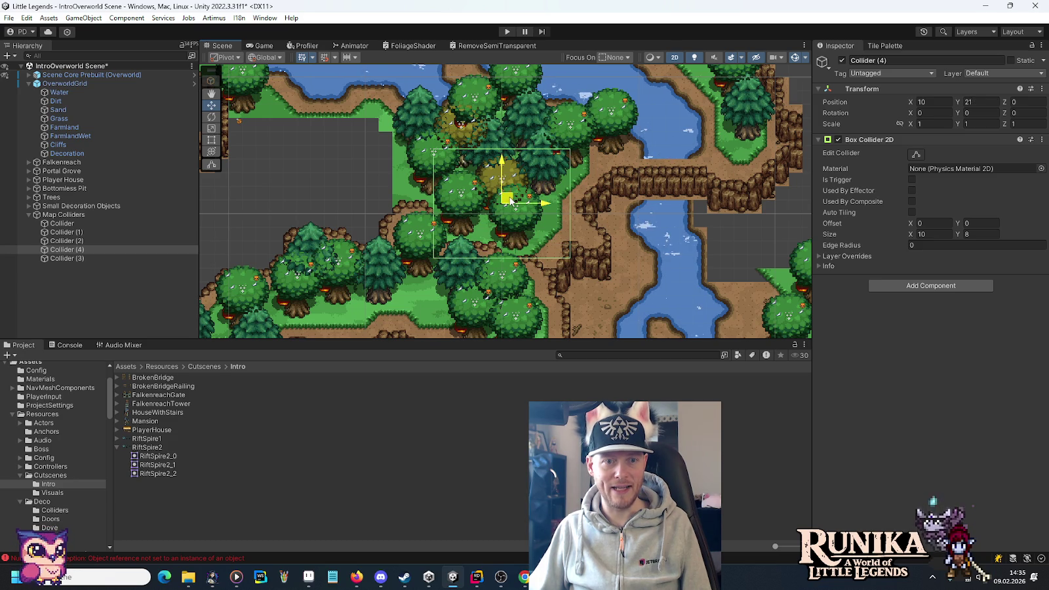
# Step: Set Collider (4)'s Box Collider 2D size to 12 by 6 and shift it over the trees
pyautogui.click(991, 235)
pyautogui.write('6')
pyautogui.press('Return')
pyautogui.click(934, 234)
pyautogui.write('12')
pyautogui.press('Return')
pyautogui.moveTo(506, 201); pyautogui.dragTo(520, 182)
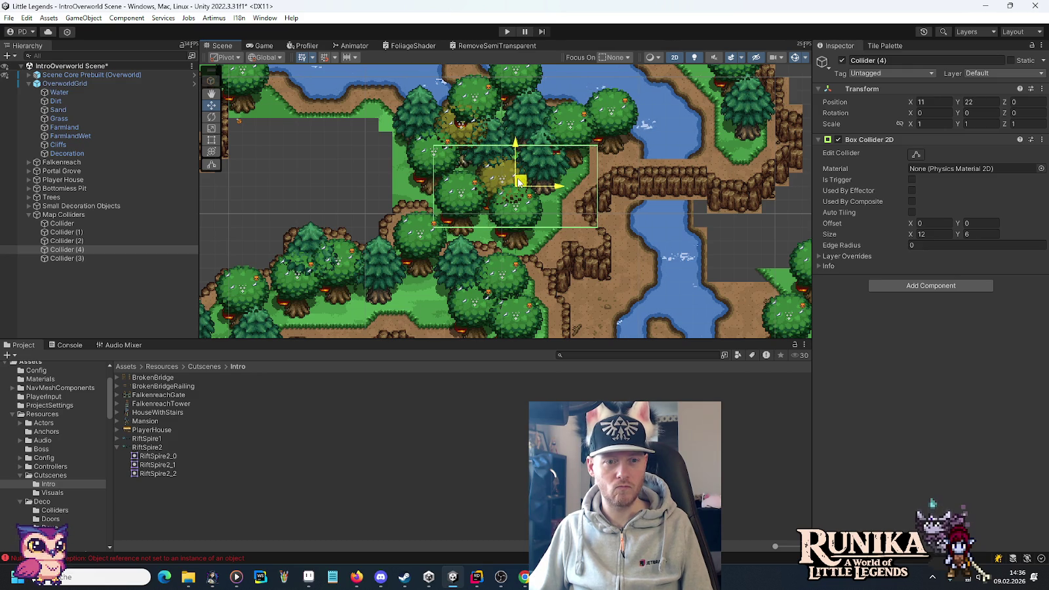
# Step: Pan the Scene view past the river and stone arch to the lake and ruin
pyautogui.scroll(5, 557, 147)
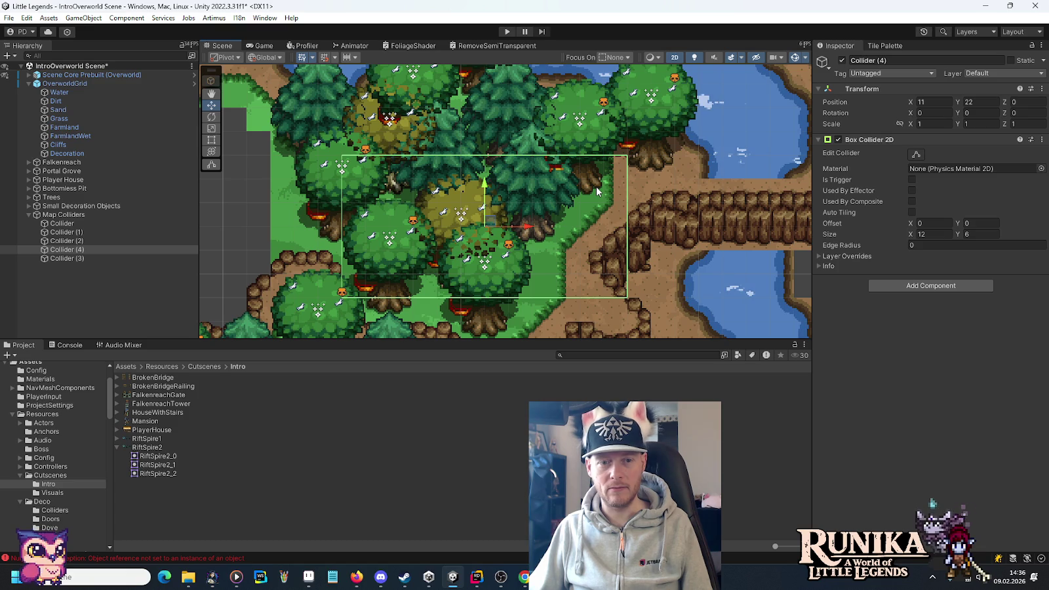
pyautogui.scroll(-3, 597, 191)
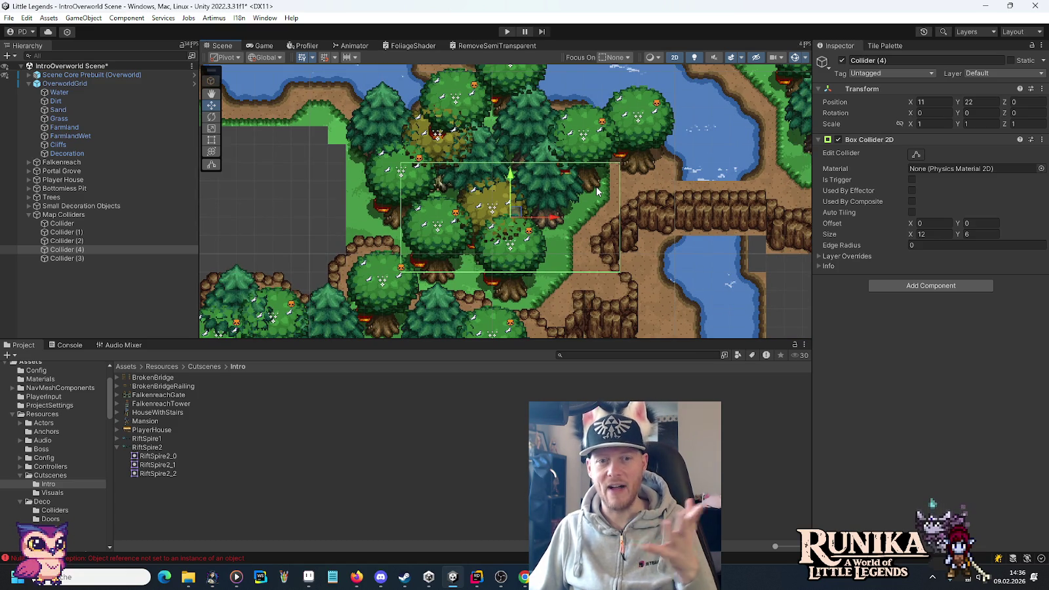
pyautogui.scroll(-2, 597, 191)
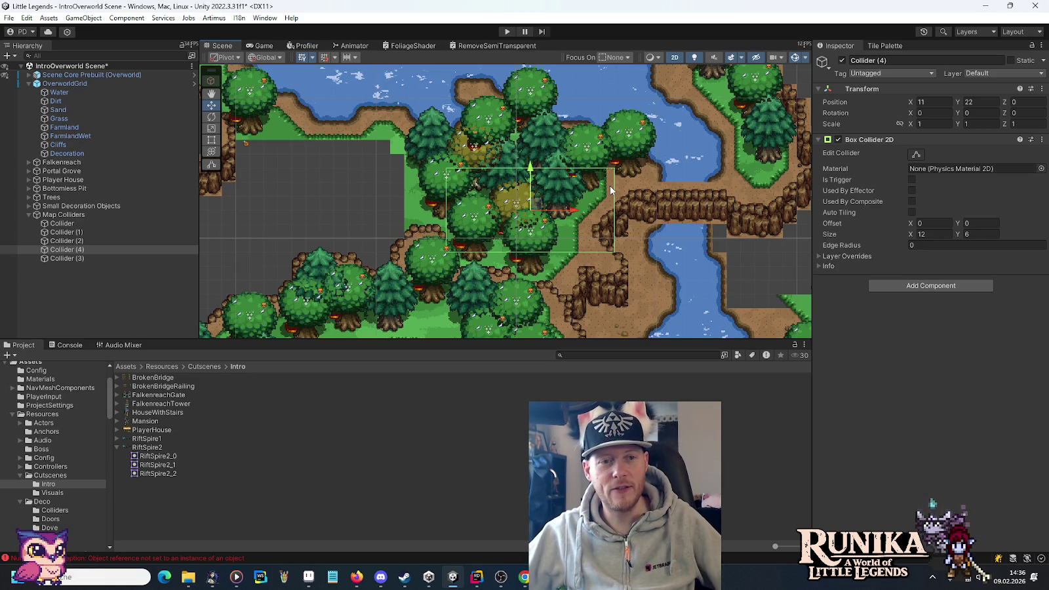
pyautogui.moveTo(610, 189)
pyautogui.mouseDown()
pyautogui.moveTo(570, 327)
pyautogui.moveTo(675, 341)
pyautogui.moveTo(733, 286)
pyautogui.moveTo(738, 197)
pyautogui.moveTo(740, 211)
pyautogui.moveTo(279, 136)
pyautogui.moveTo(320, 130)
pyautogui.mouseUp()
pyautogui.moveTo(513, 175); pyautogui.dragTo(336, 255)
pyautogui.moveTo(592, 264); pyautogui.dragTo(581, 214)
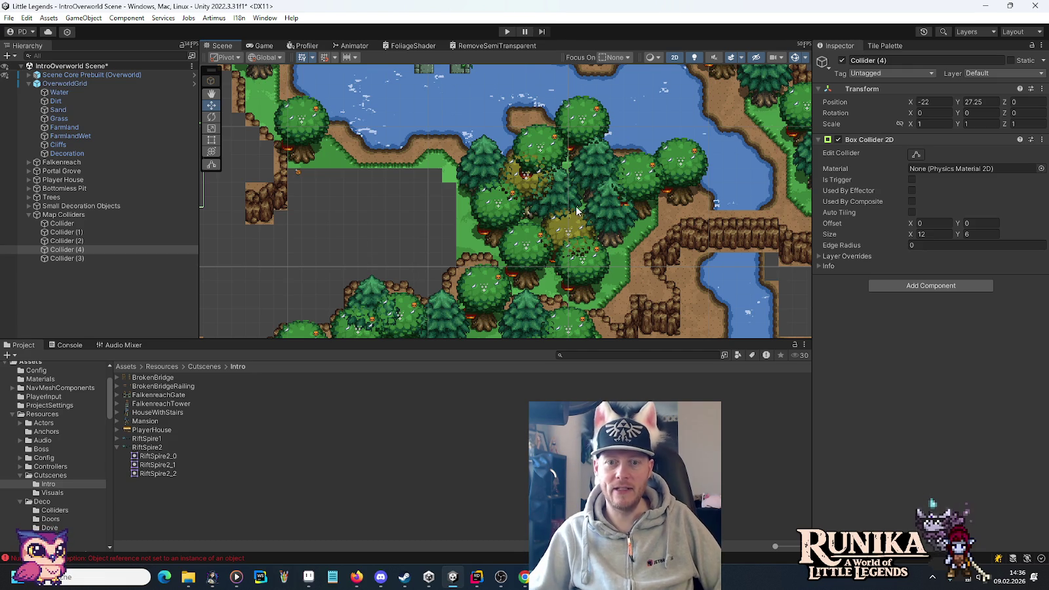
pyautogui.moveTo(682, 177); pyautogui.dragTo(544, 250)
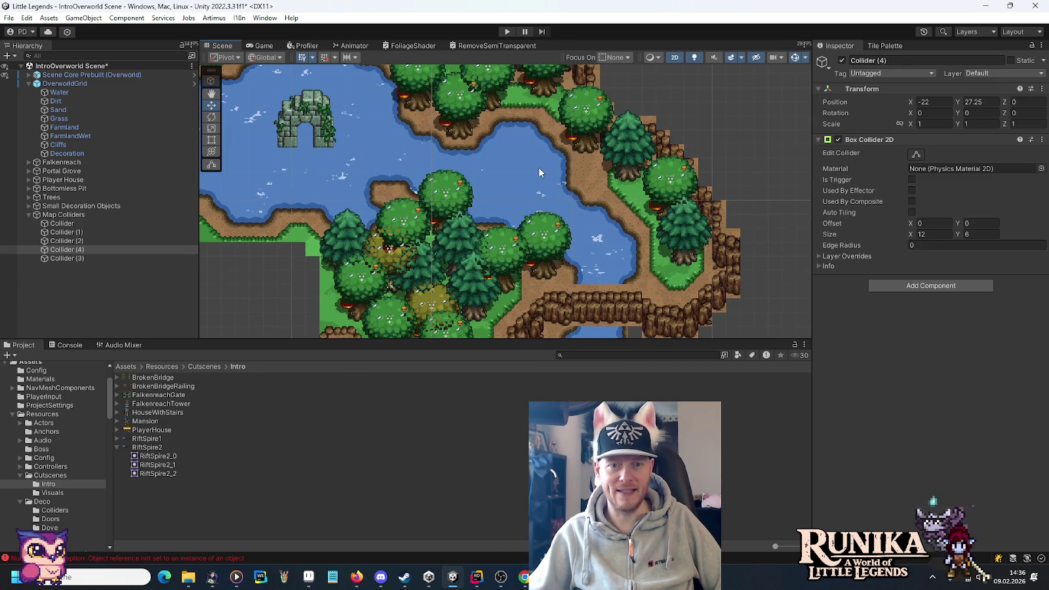
# Step: Zoom in on the lake and select the Dirt tilemap layer
pyautogui.scroll(4, 520, 173)
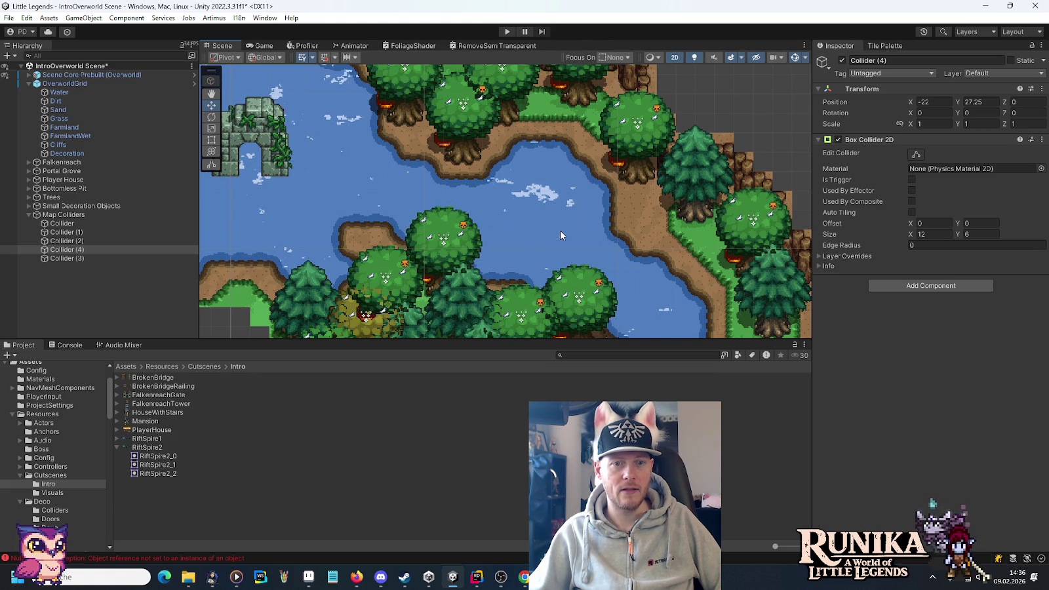
pyautogui.scroll(8, 545, 205)
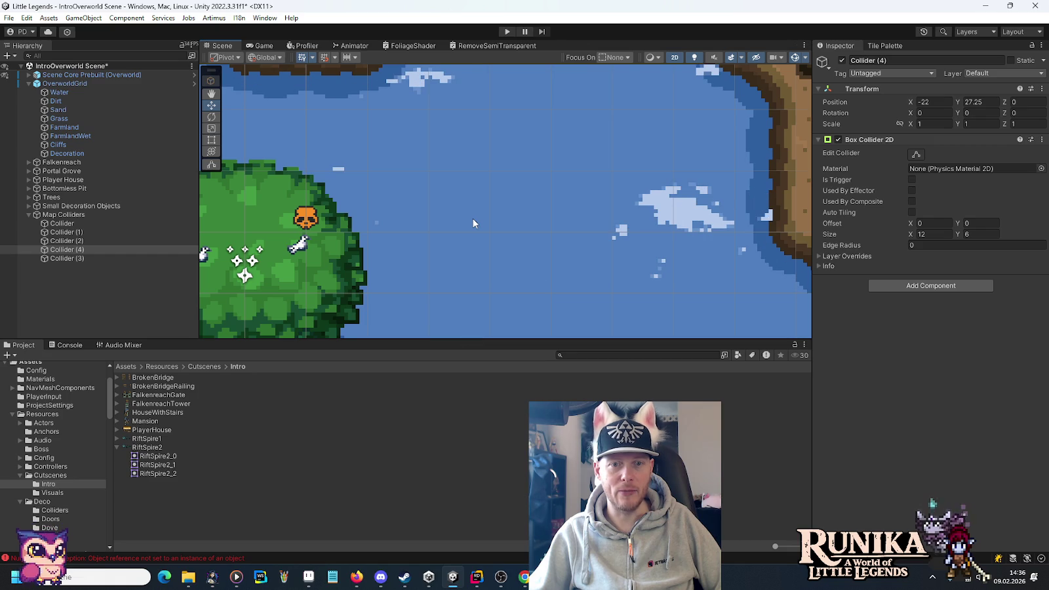
pyautogui.scroll(-2, 466, 171)
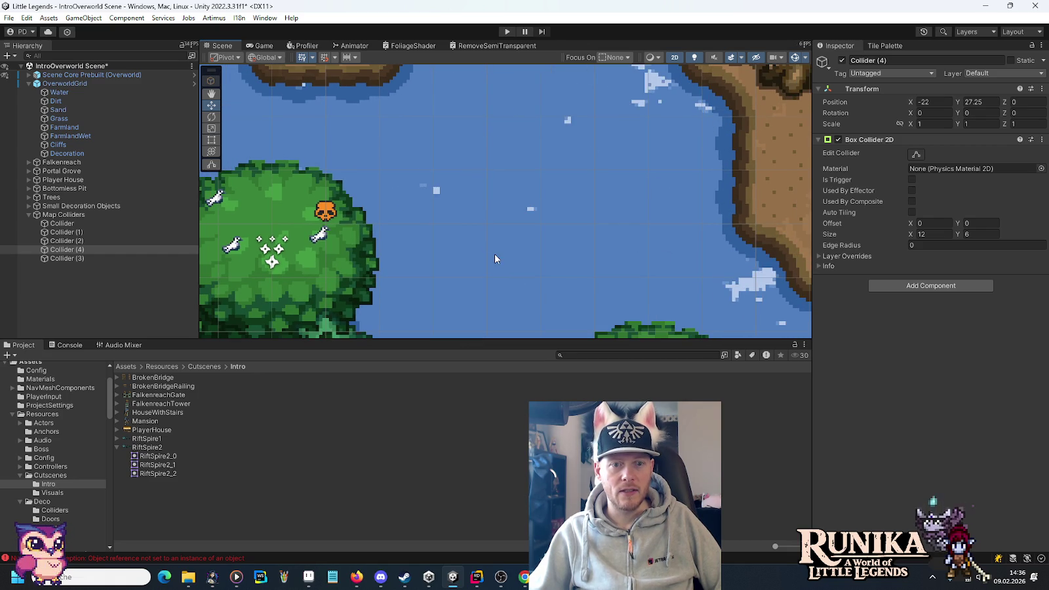
pyautogui.scroll(-2, 518, 204)
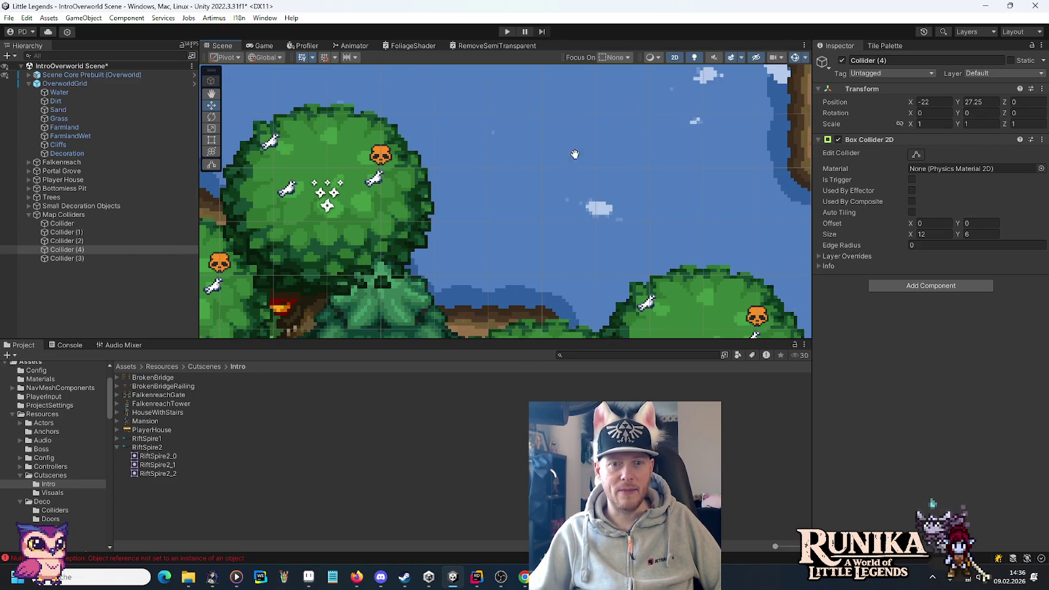
pyautogui.scroll(2, 530, 255)
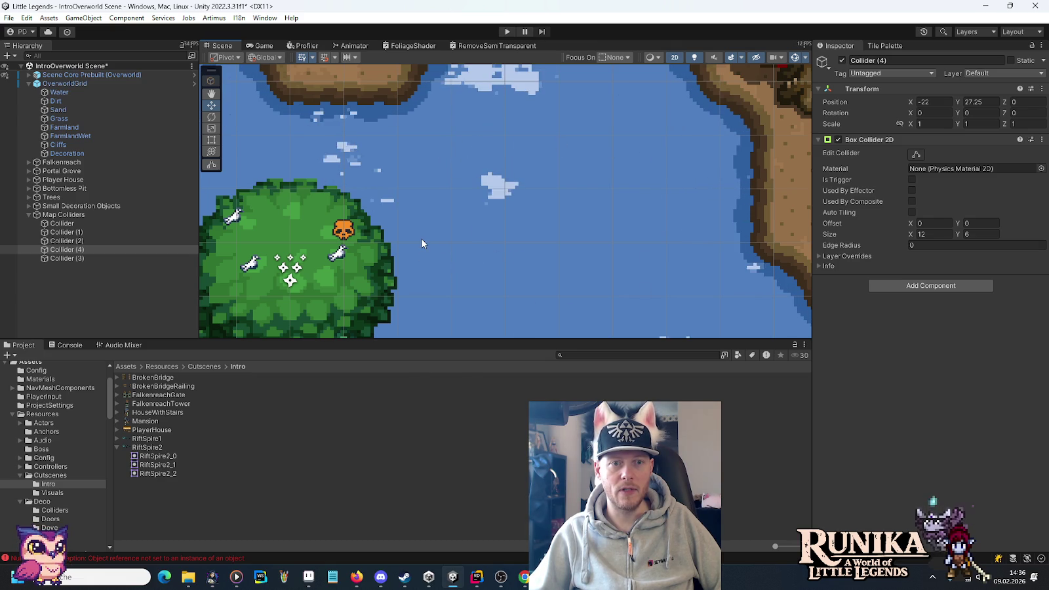
pyautogui.scroll(-3, 453, 238)
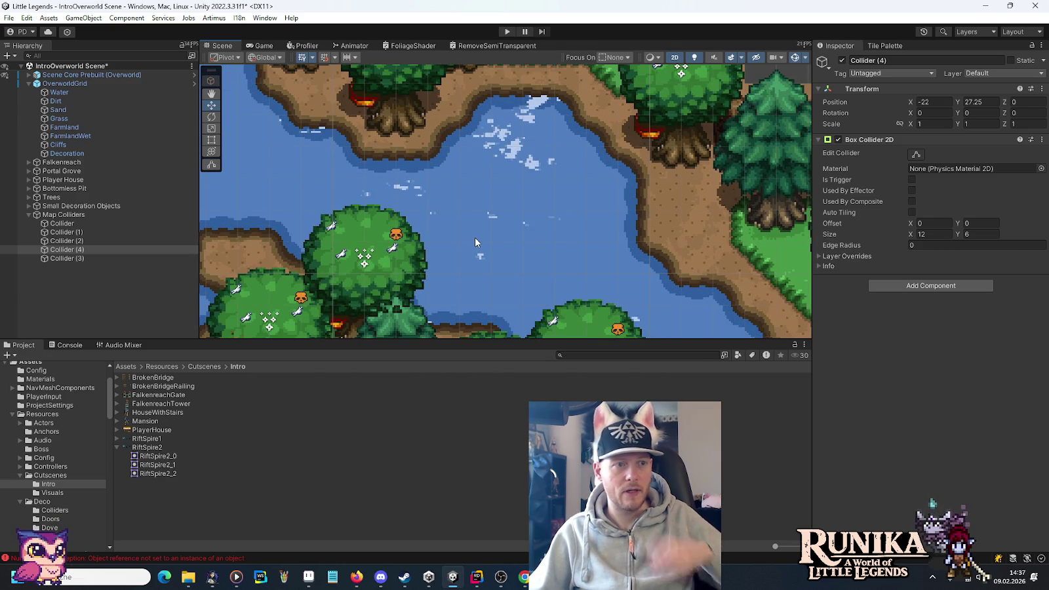
pyautogui.click(55, 101)
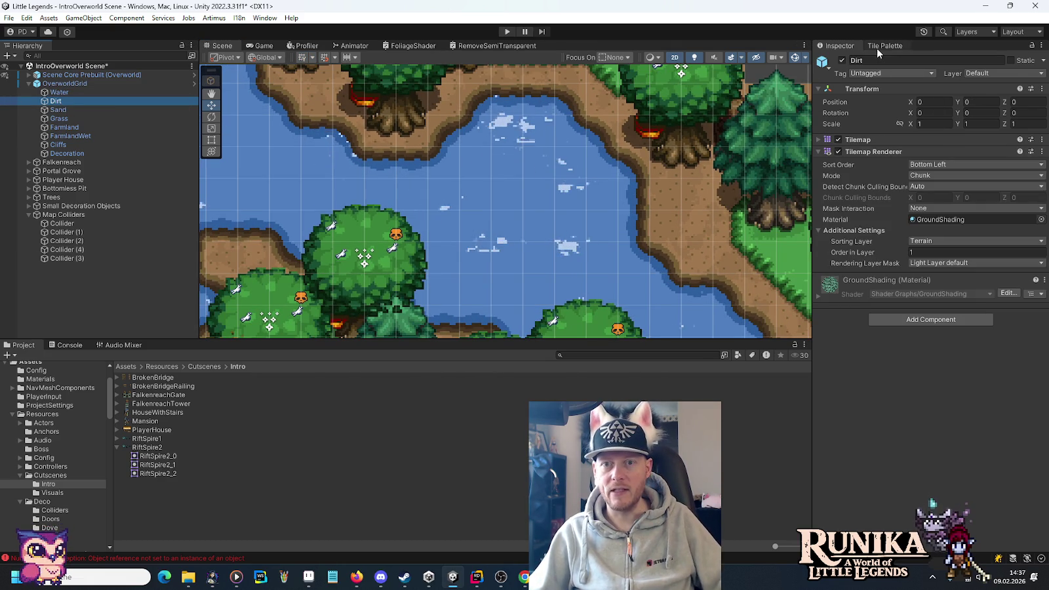
# Step: Using the Terrain Palette, paint a 2x2 plain dirt block in the middle of the lake
pyautogui.click(880, 46)
pyautogui.click(898, 85)
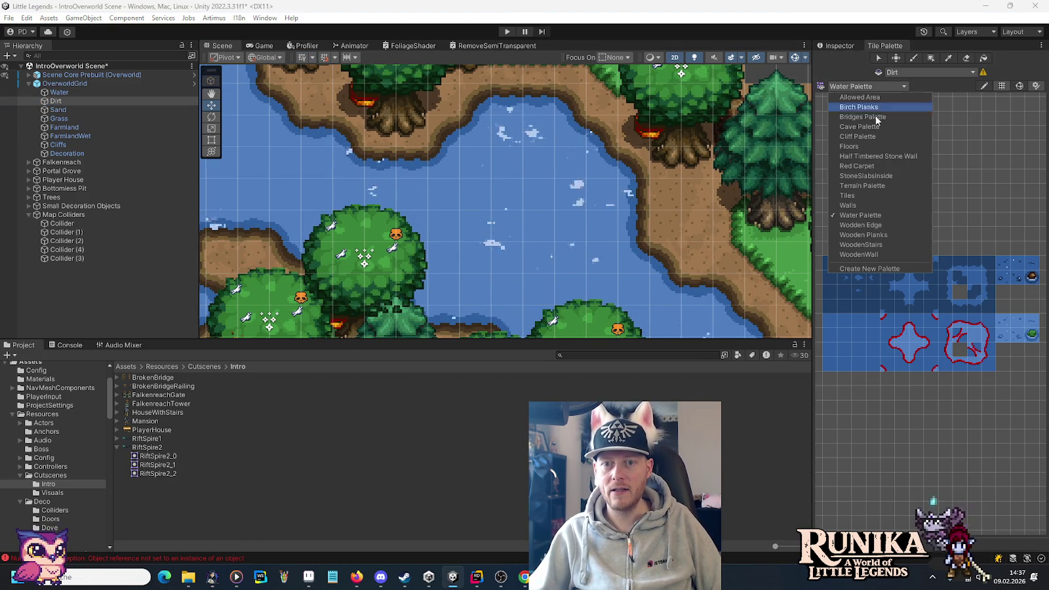
pyautogui.click(880, 187)
pyautogui.click(962, 278)
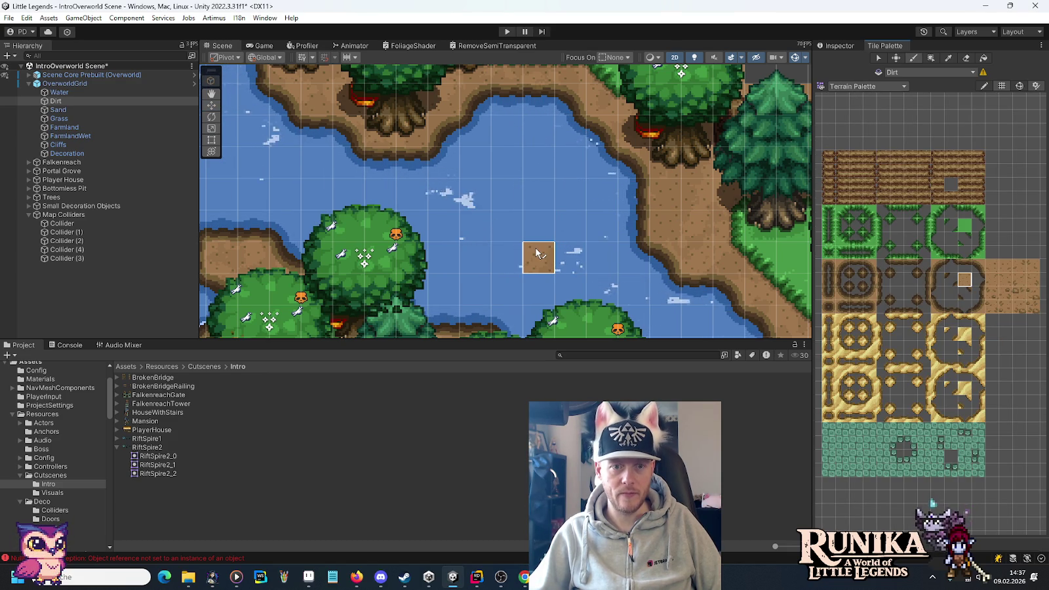
pyautogui.moveTo(538, 228); pyautogui.dragTo(509, 197)
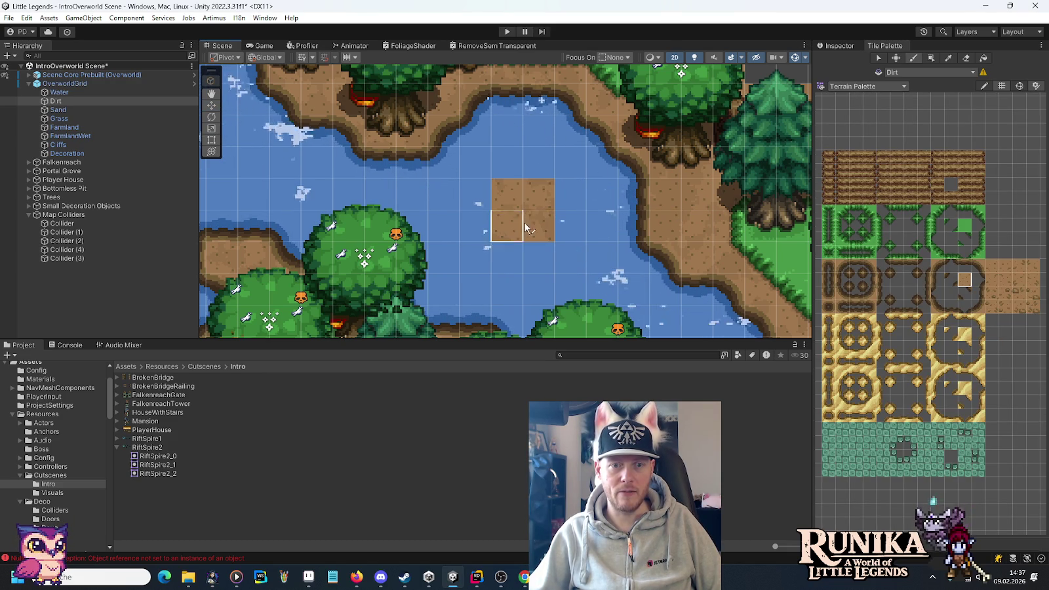
# Step: Add dirt top-edge, side-edge, inner-corner and corner tiles around the dirt block
pyautogui.click(950, 306)
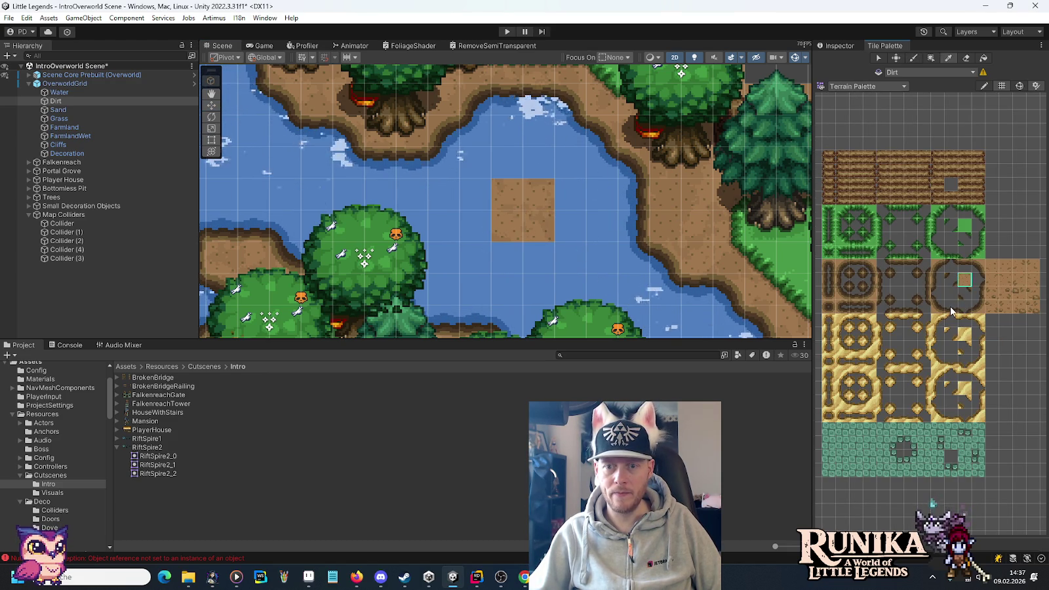
pyautogui.click(533, 167)
pyautogui.click(518, 167)
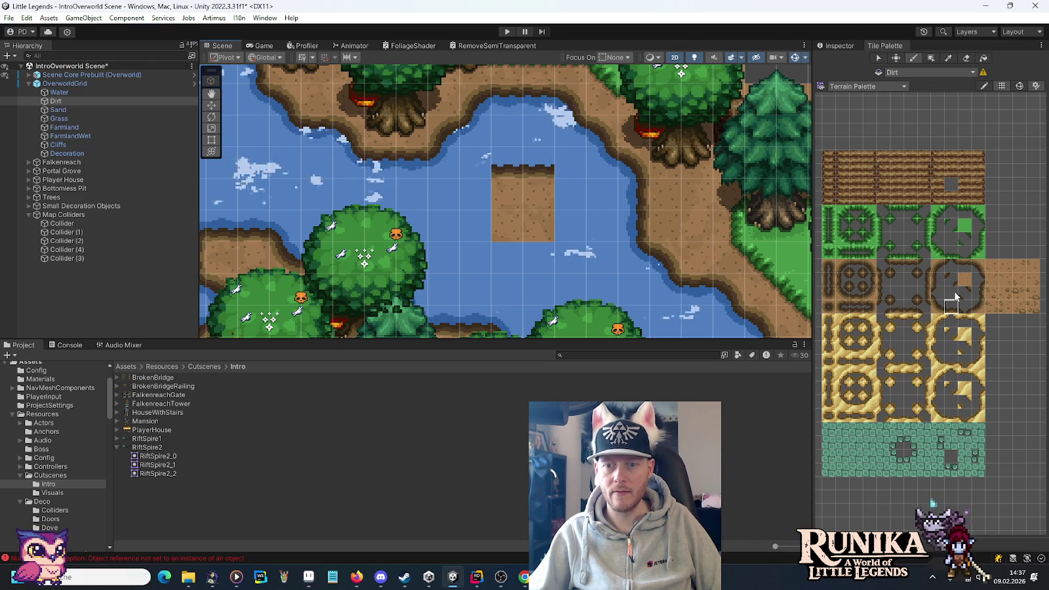
pyautogui.click(978, 306)
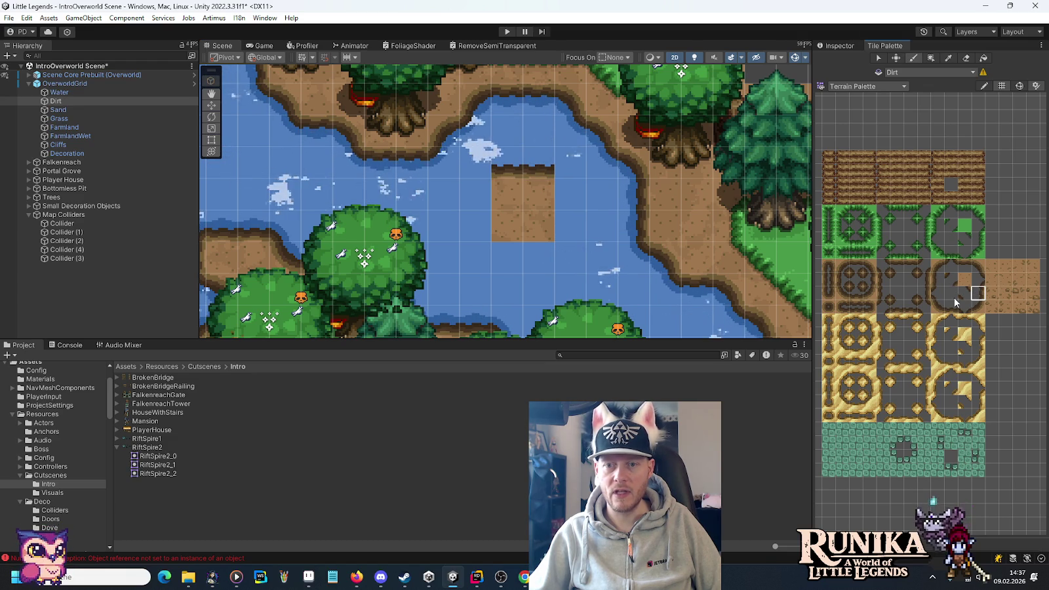
pyautogui.click(493, 189)
pyautogui.click(965, 280)
pyautogui.click(473, 226)
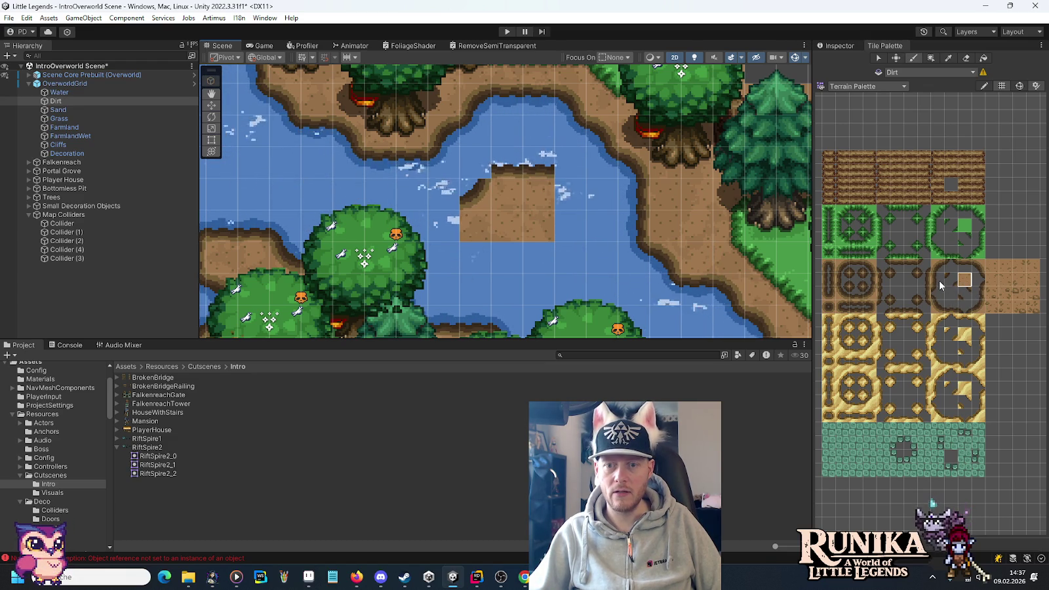
pyautogui.click(906, 275)
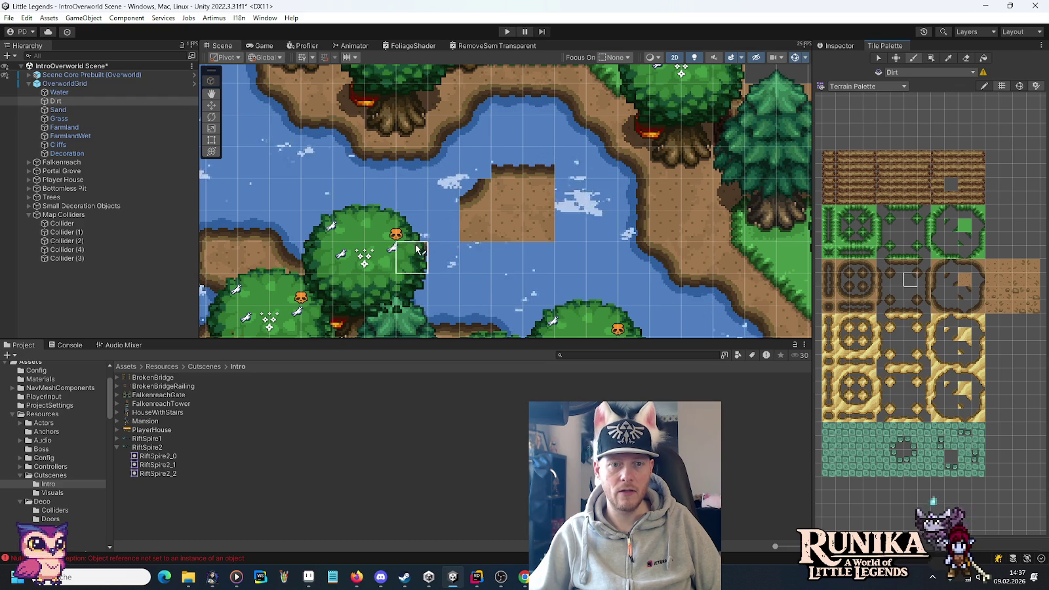
pyautogui.click(447, 251)
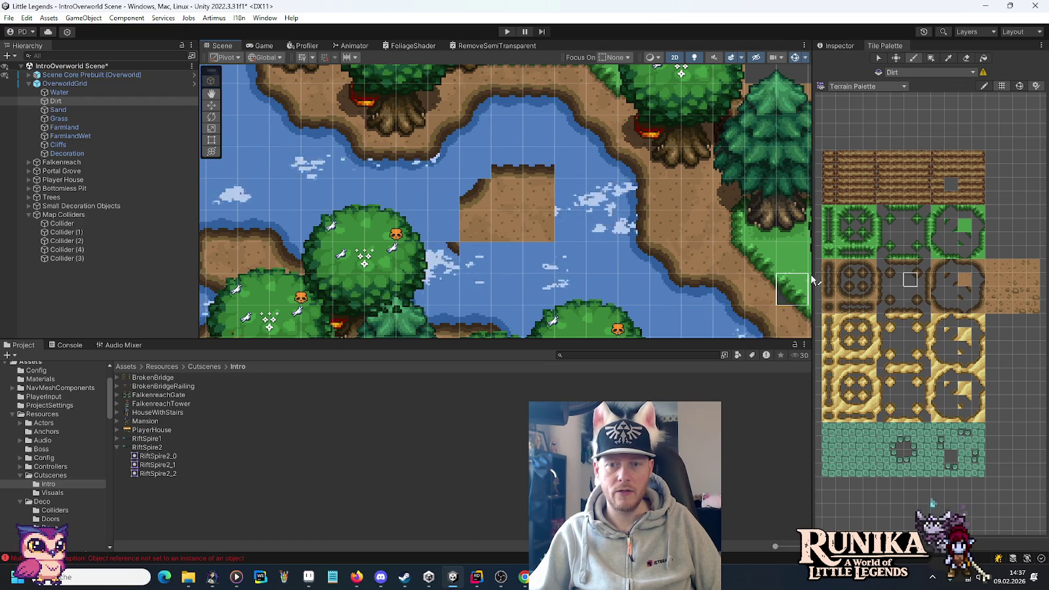
pyautogui.click(909, 293)
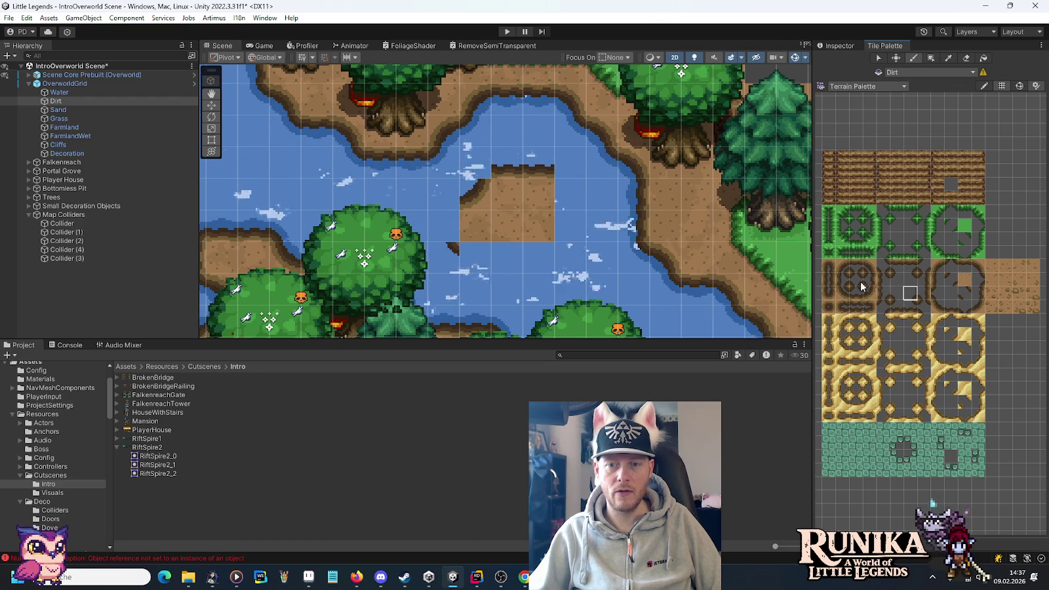
pyautogui.click(446, 198)
# Step: Paint the island's left, bottom and right dirt edges and round off its top-left corner
pyautogui.click(977, 293)
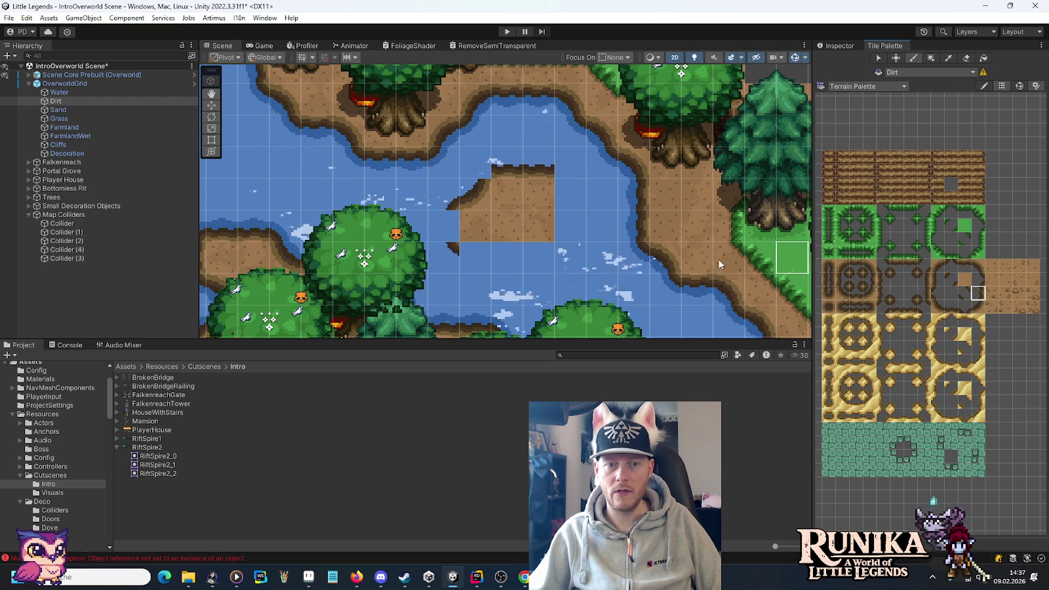
pyautogui.click(463, 229)
pyautogui.click(964, 266)
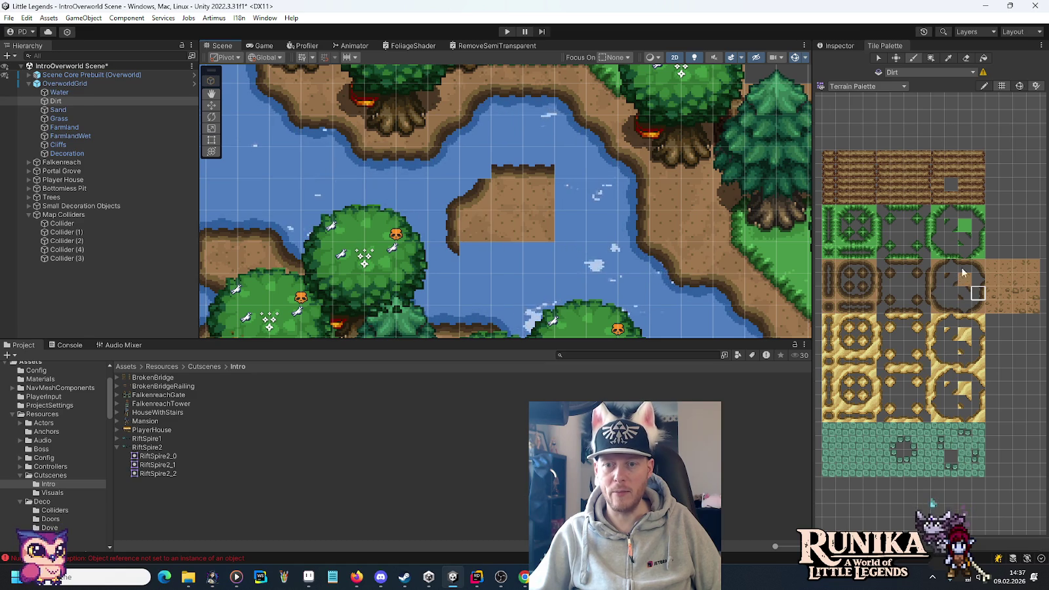
pyautogui.moveTo(495, 254); pyautogui.dragTo(536, 251)
pyautogui.click(938, 277)
pyautogui.click(572, 204)
pyautogui.click(897, 280)
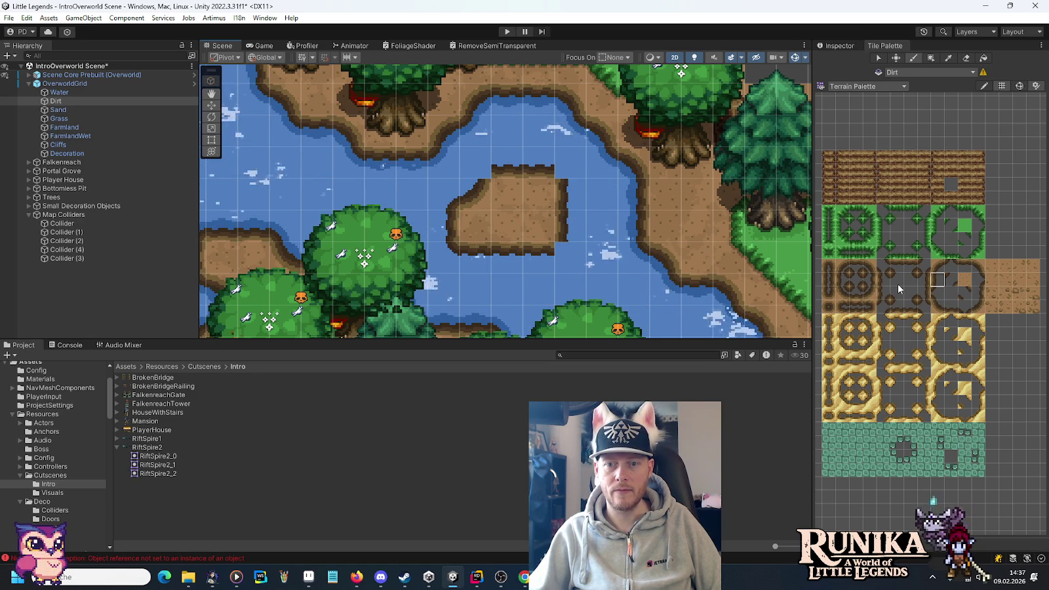
pyautogui.click(896, 293)
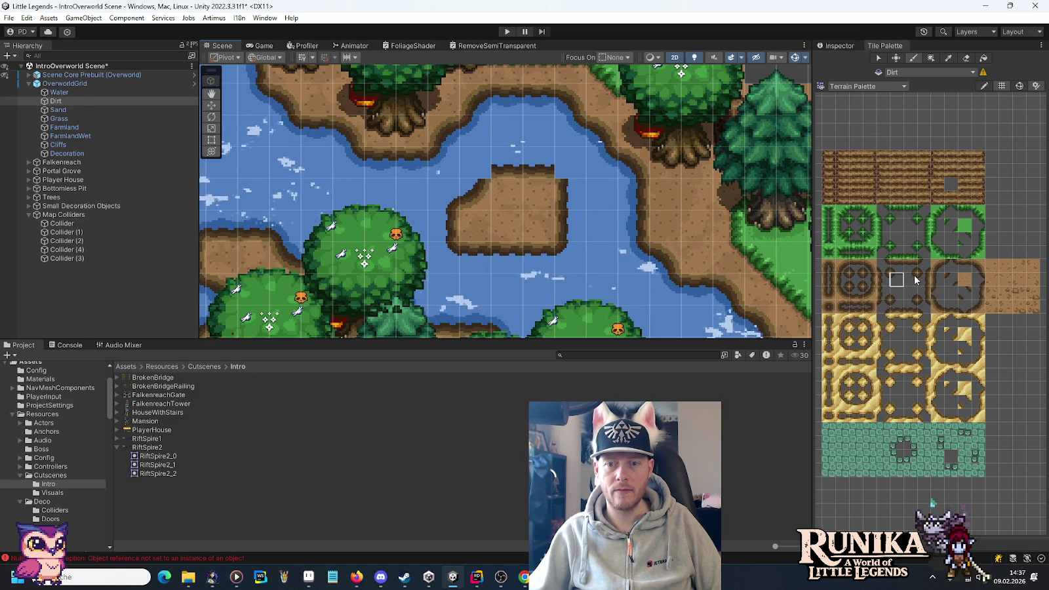
pyautogui.click(910, 293)
pyautogui.click(502, 173)
pyautogui.scroll(-3, 598, 227)
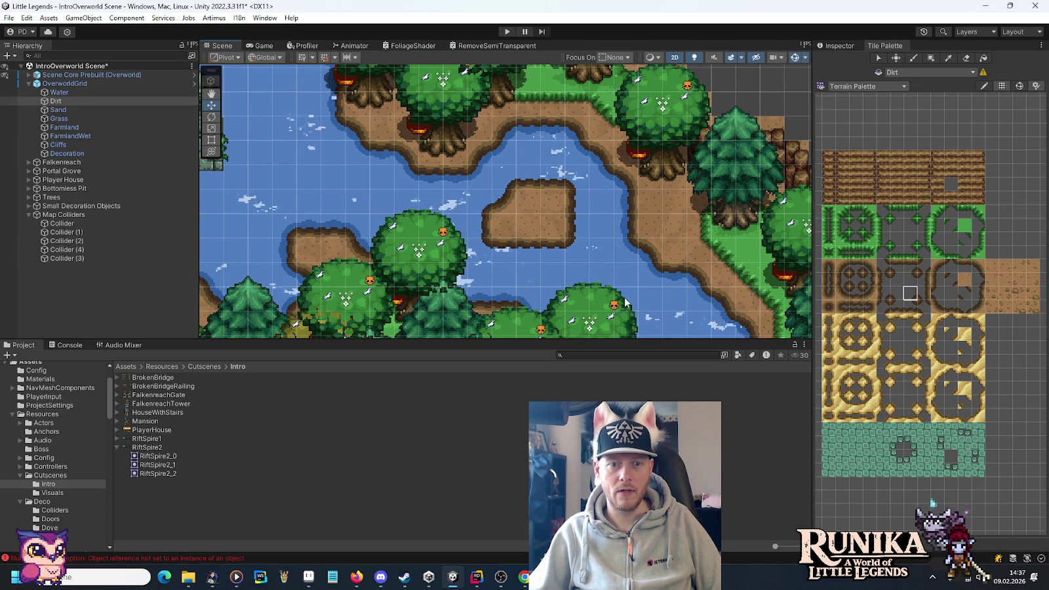
pyautogui.click(595, 311)
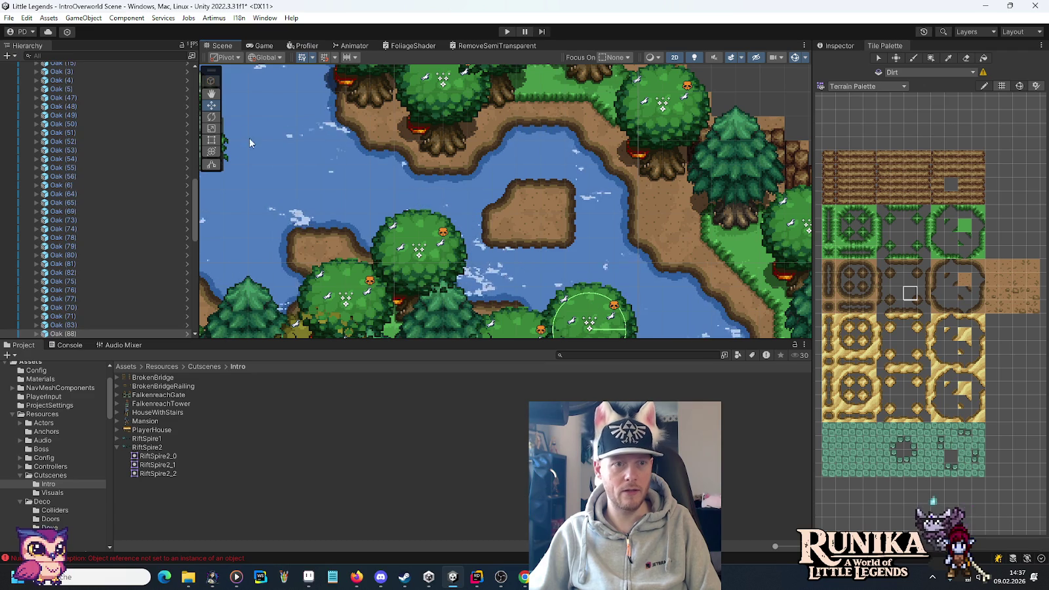
# Step: Duplicate the selected oak tree and drag the copy onto the small dirt island
pyautogui.hotkey('ctrl', 'd')
pyautogui.moveTo(595, 311)
pyautogui.mouseDown()
pyautogui.moveTo(586, 325)
pyautogui.moveTo(592, 196)
pyautogui.moveTo(592, 205)
pyautogui.moveTo(535, 173)
pyautogui.mouseUp()
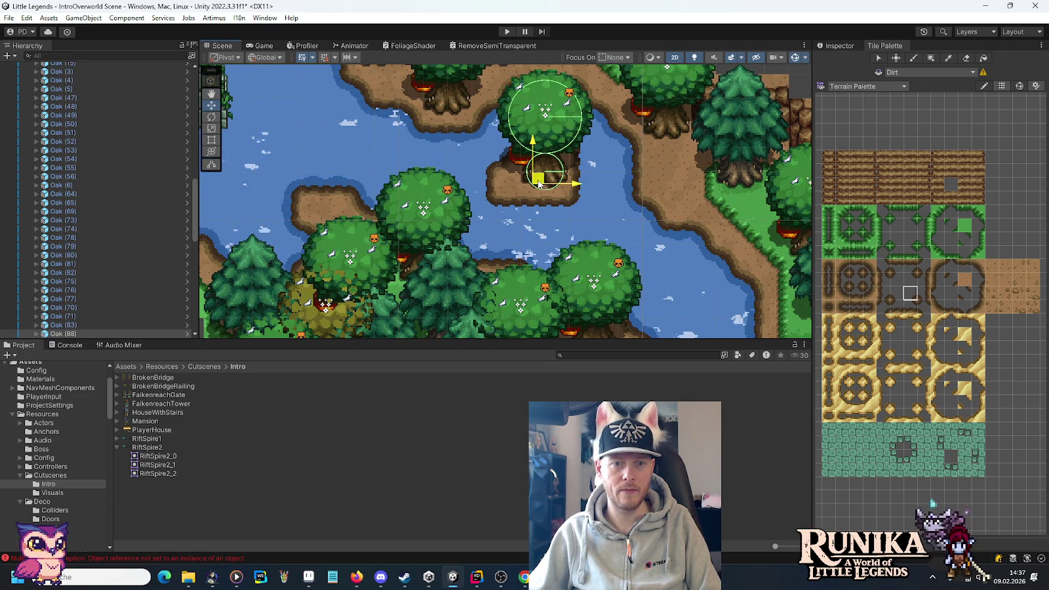
pyautogui.moveTo(618, 163)
pyautogui.mouseDown()
pyautogui.moveTo(620, 234)
pyautogui.moveTo(607, 167)
pyautogui.mouseUp()
pyautogui.scroll(-2, 620, 230)
pyautogui.scroll(4, 581, 166)
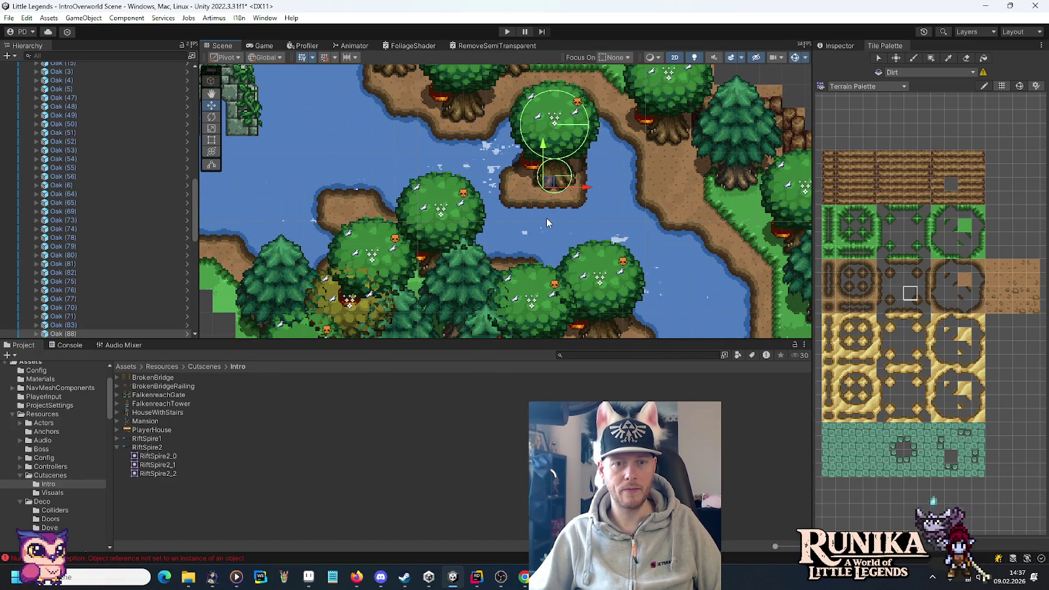
pyautogui.moveTo(619, 214); pyautogui.dragTo(608, 232)
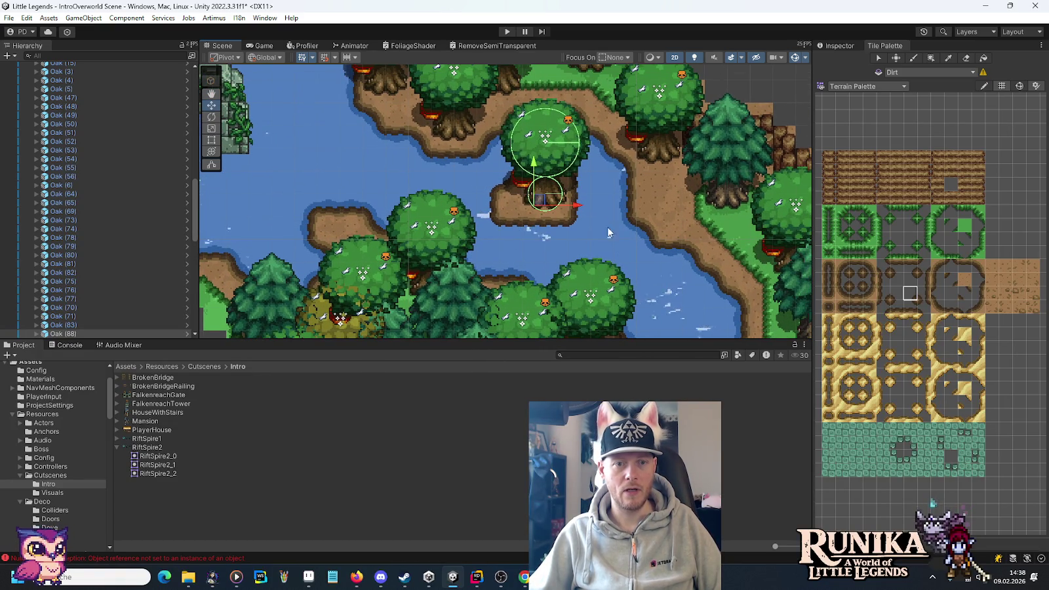
pyautogui.scroll(10, 192, 198)
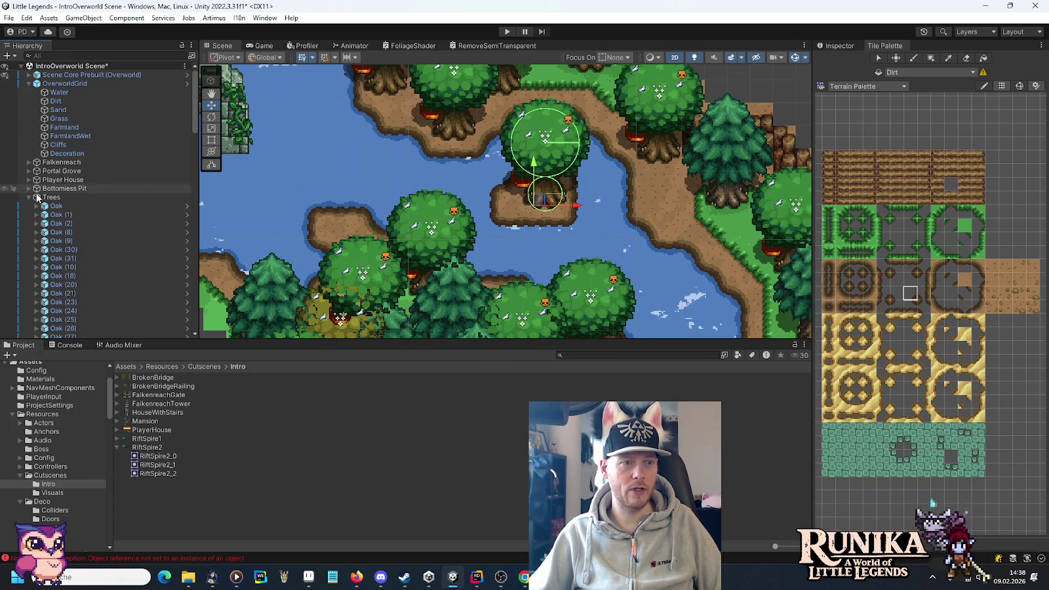
pyautogui.click(13, 197)
# Step: Target the Water tilemap with the Water Palette and choose a shoreline water tile
pyautogui.click(70, 92)
pyautogui.click(872, 86)
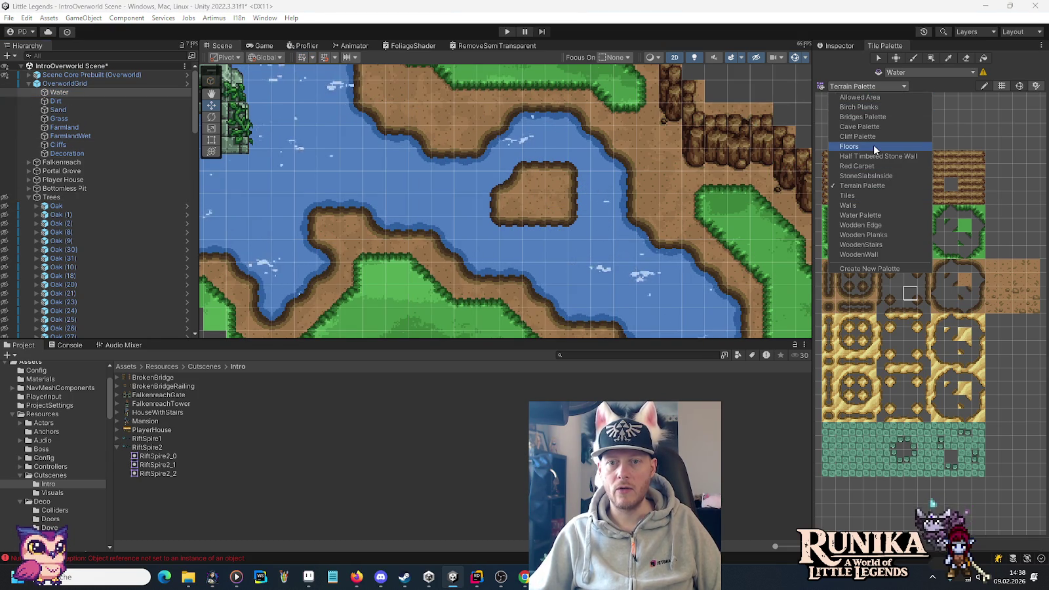
pyautogui.click(877, 213)
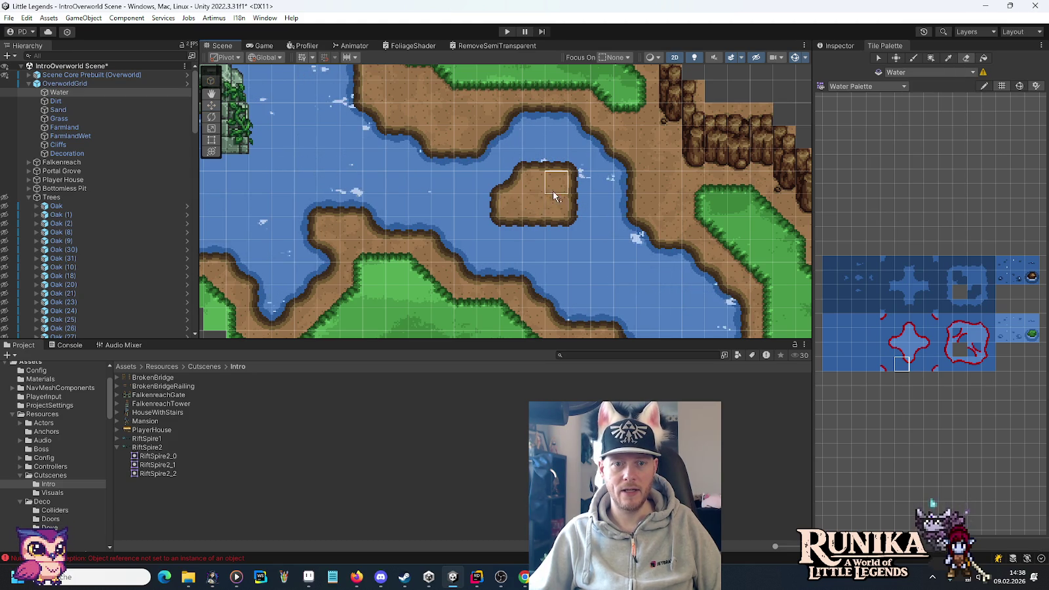
pyautogui.click(921, 353)
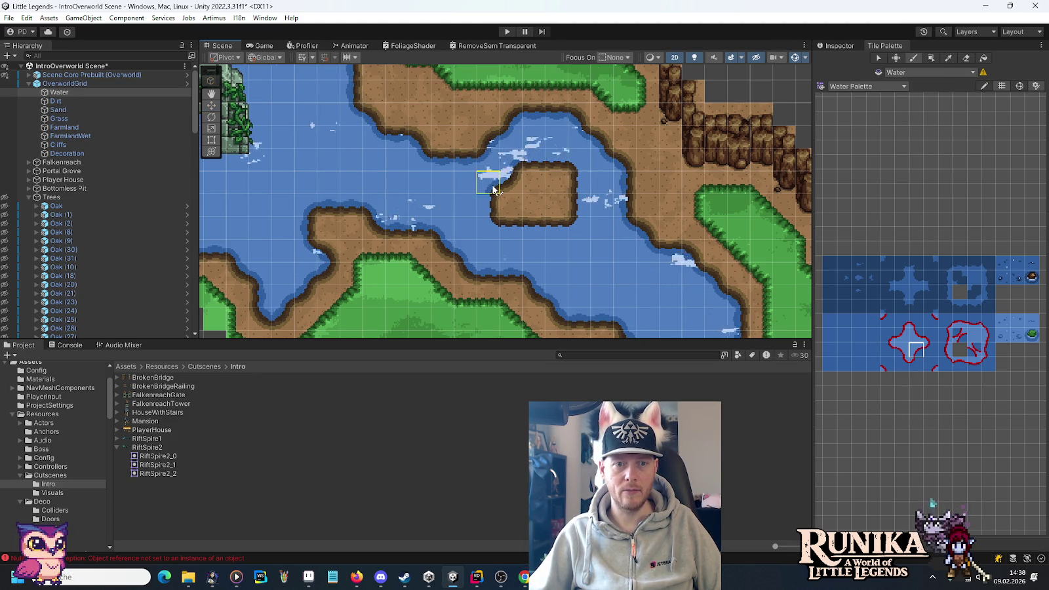
pyautogui.click(902, 349)
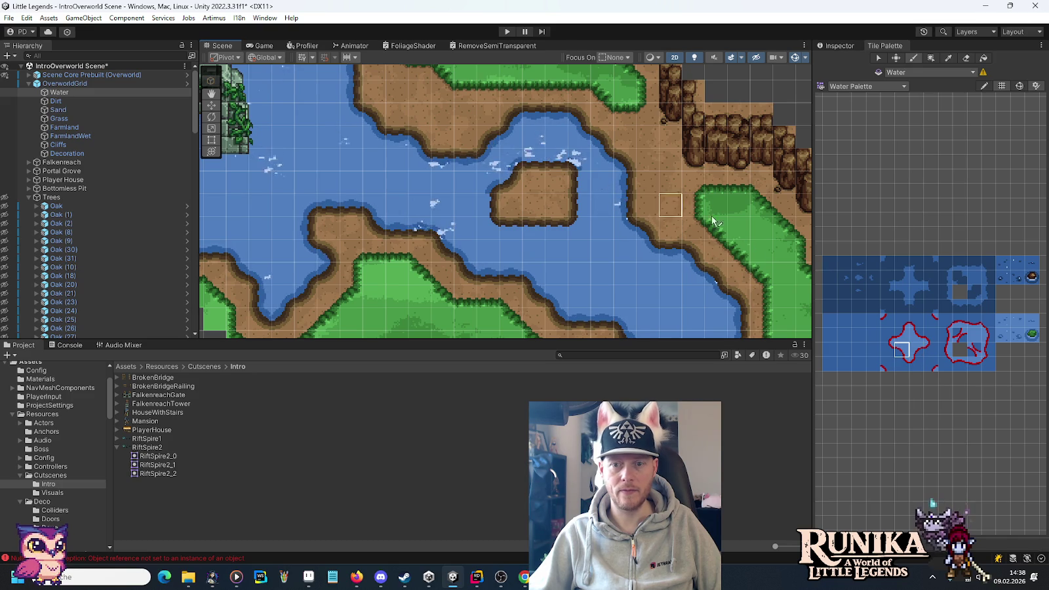
pyautogui.click(902, 321)
pyautogui.click(916, 336)
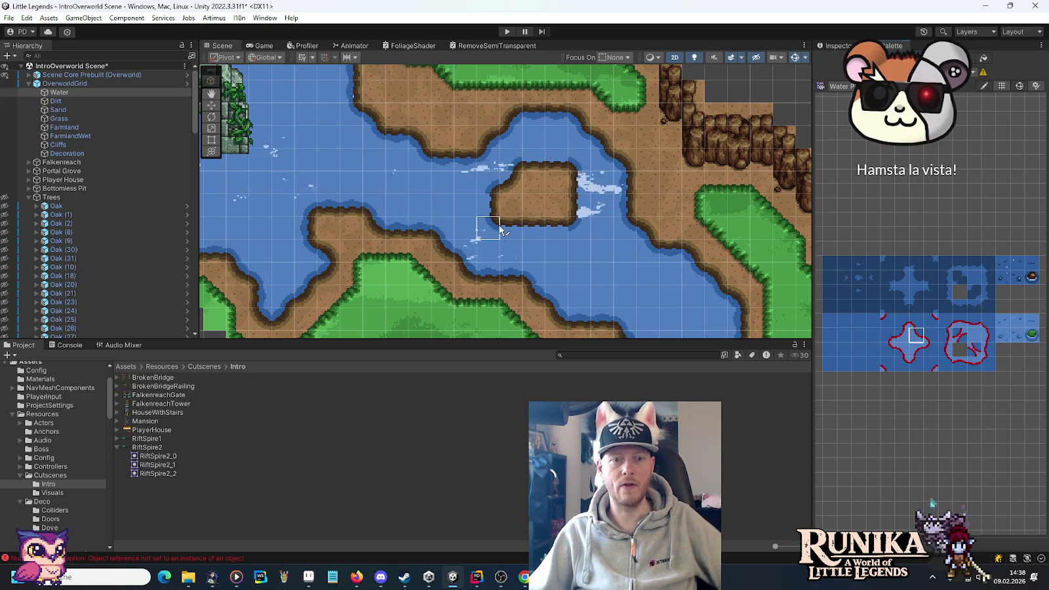
pyautogui.click(974, 320)
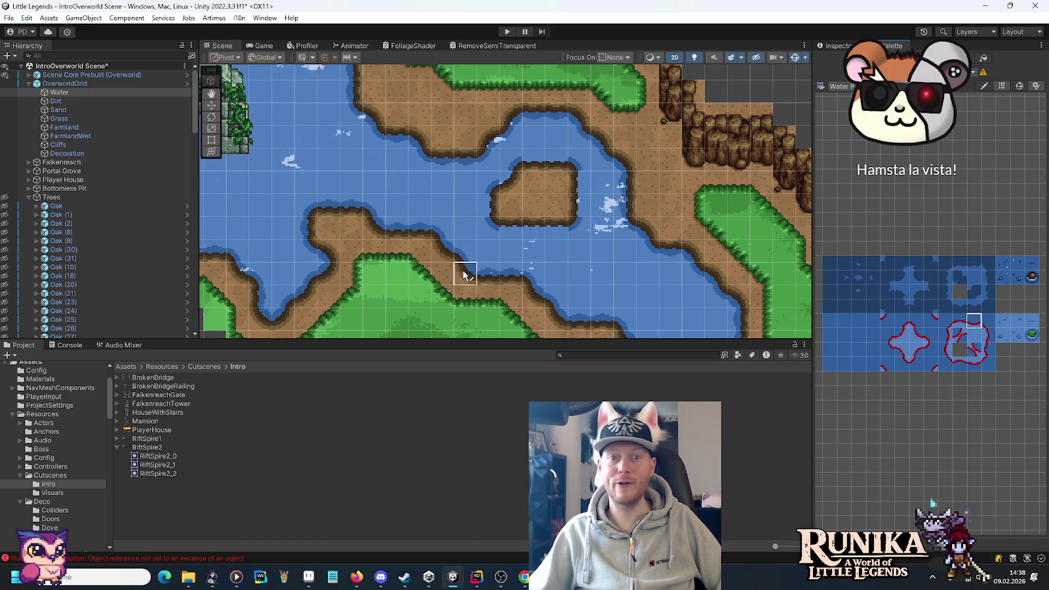
pyautogui.click(988, 349)
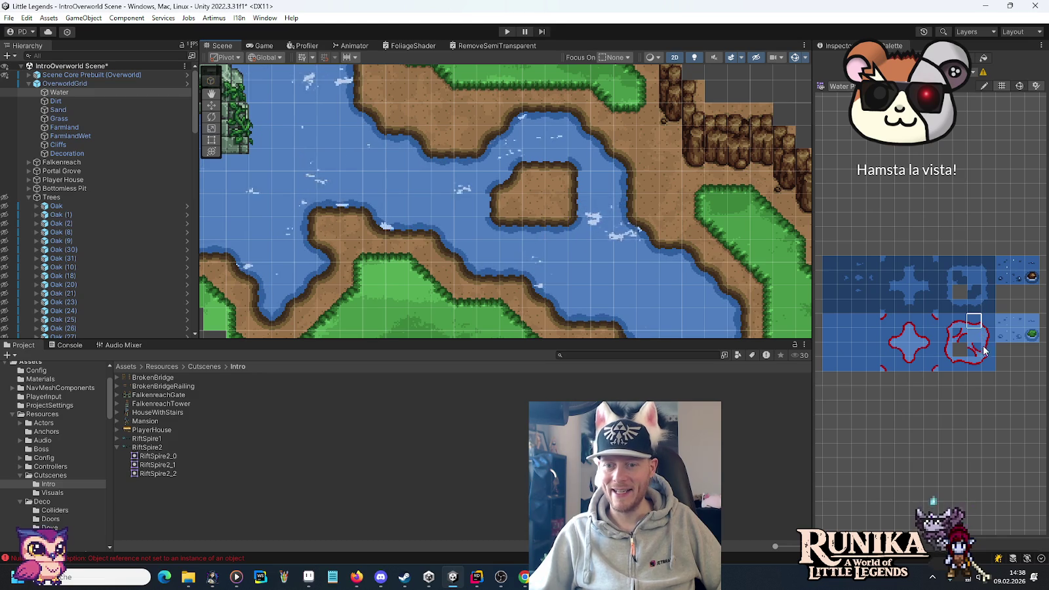
# Step: Paint shoreline water along the island's left edge and show the trees again
pyautogui.click(491, 212)
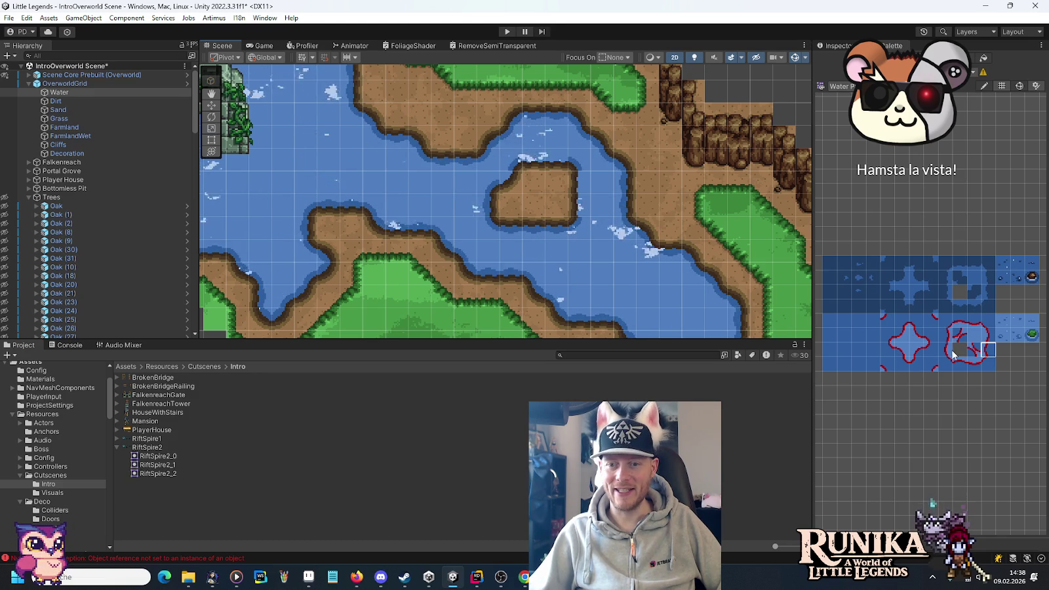
pyautogui.click(988, 364)
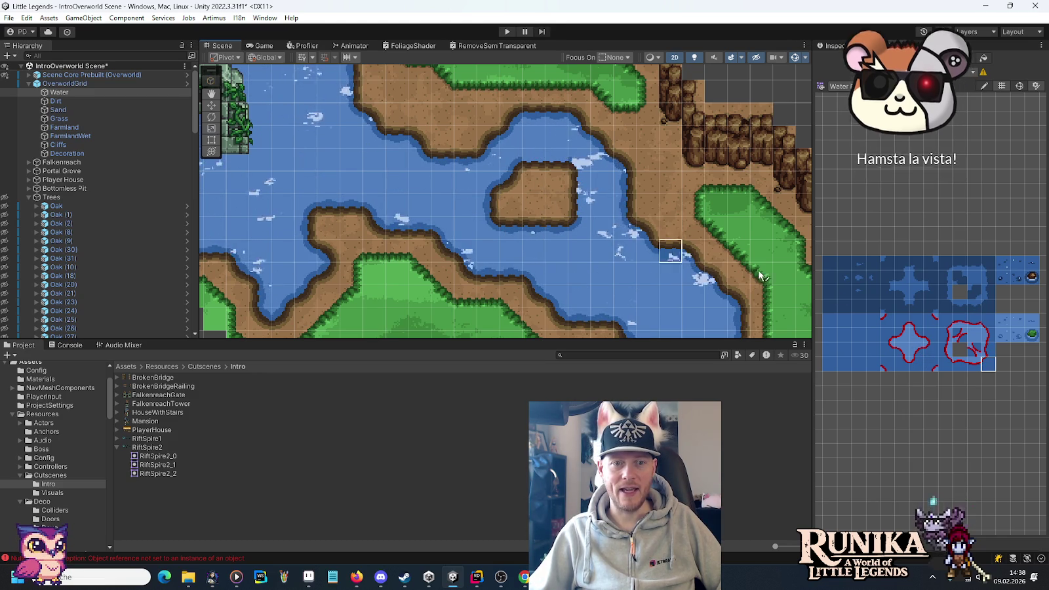
pyautogui.click(959, 364)
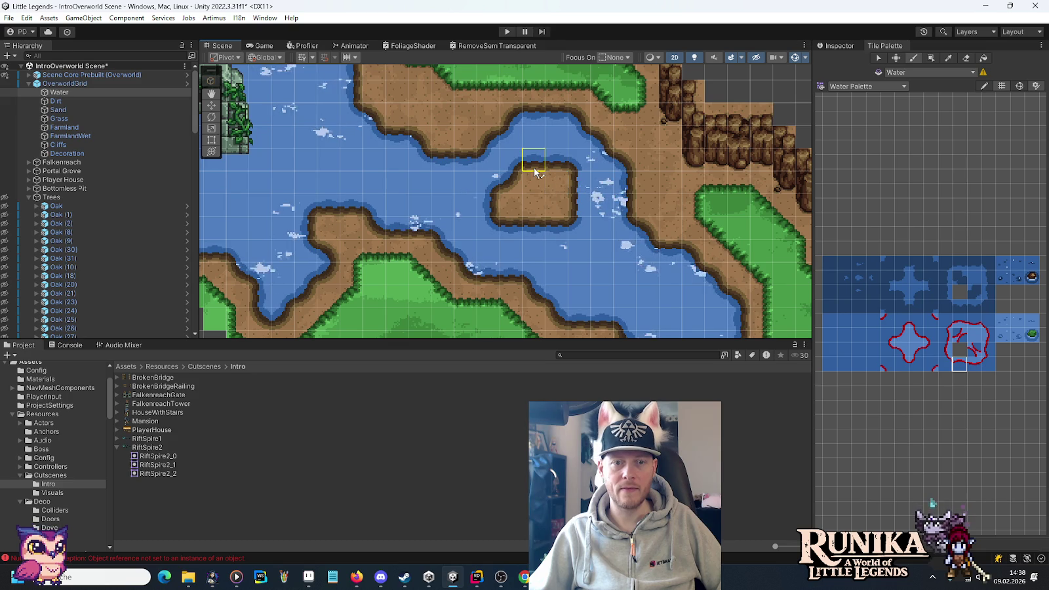
pyautogui.keyDown('ctrl'); pyautogui.click(600, 219); pyautogui.keyUp('ctrl')
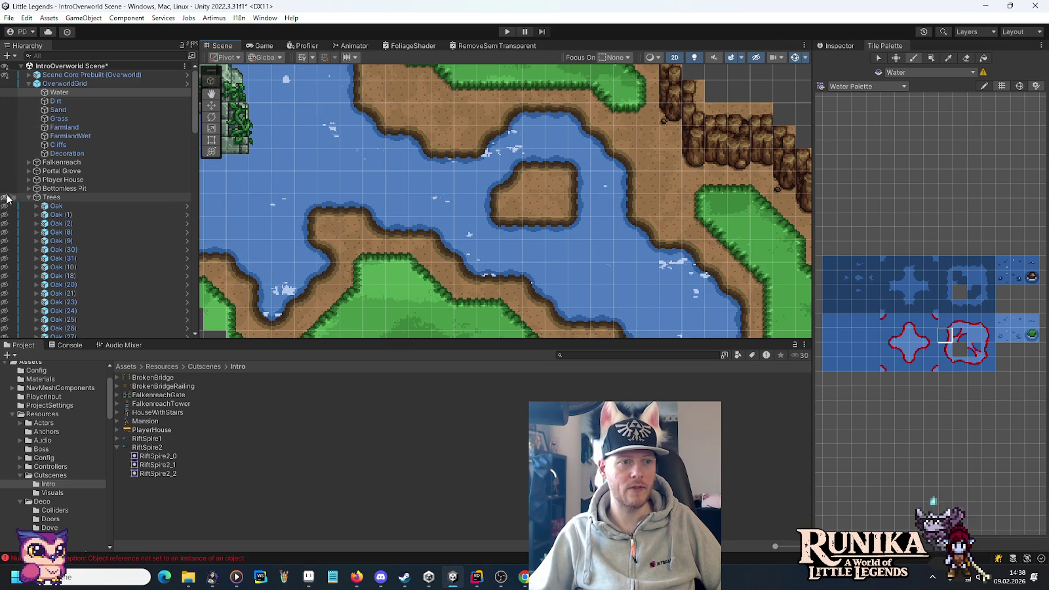
pyautogui.click(4, 196)
pyautogui.moveTo(576, 234)
pyautogui.mouseDown()
pyautogui.moveTo(667, 246)
pyautogui.moveTo(667, 230)
pyautogui.mouseUp()
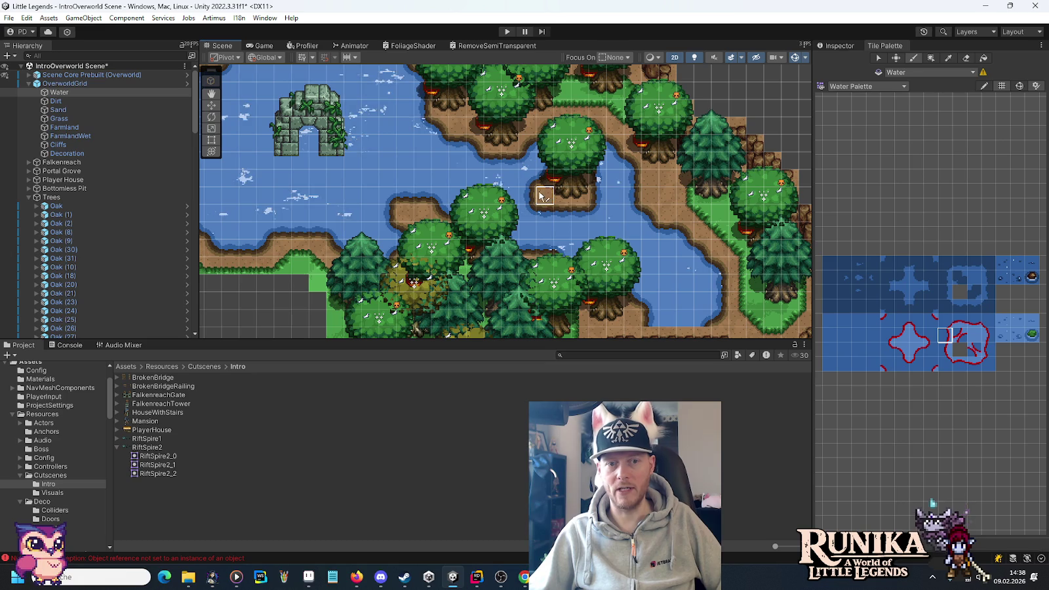
# Step: Pan to the lake's stone ruin and select TmpPortal Sprite with the Move tool
pyautogui.moveTo(509, 222)
pyautogui.mouseDown()
pyautogui.moveTo(628, 259)
pyautogui.moveTo(557, 217)
pyautogui.moveTo(524, 157)
pyautogui.moveTo(533, 149)
pyautogui.mouseUp()
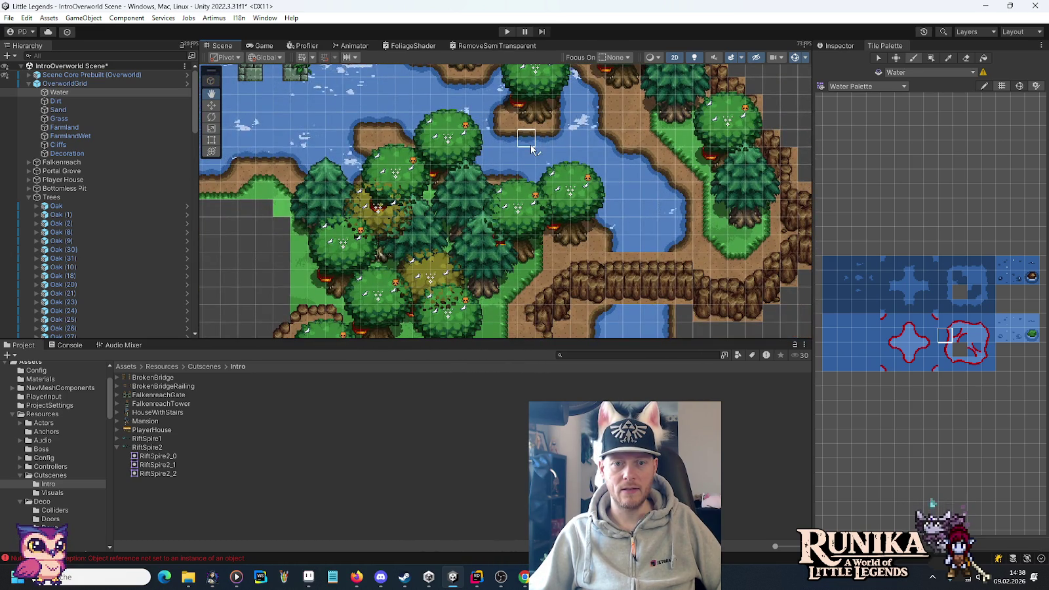
pyautogui.moveTo(487, 222); pyautogui.dragTo(520, 145)
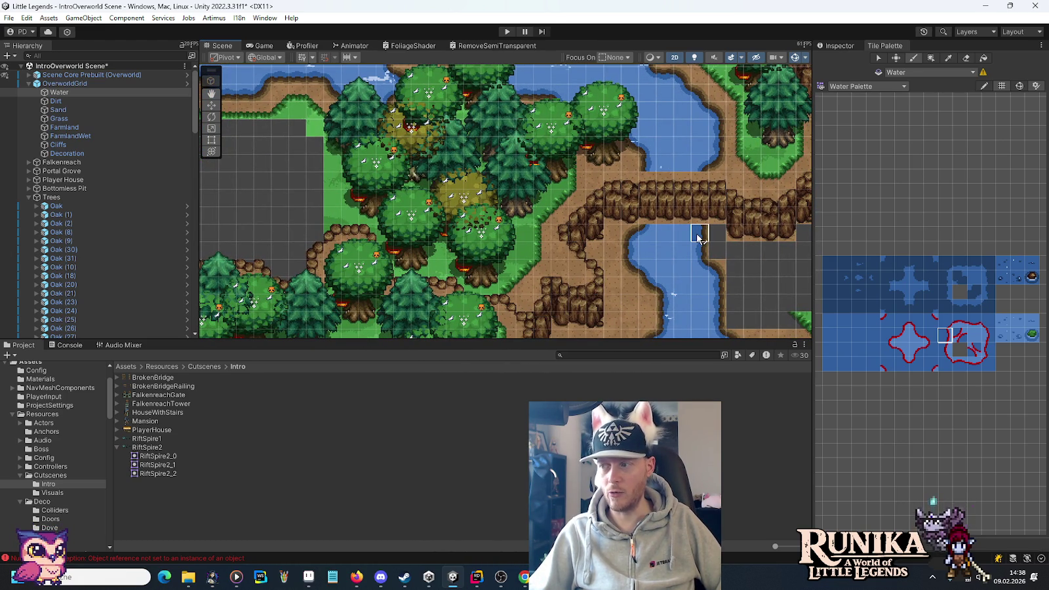
pyautogui.moveTo(461, 131); pyautogui.dragTo(646, 226)
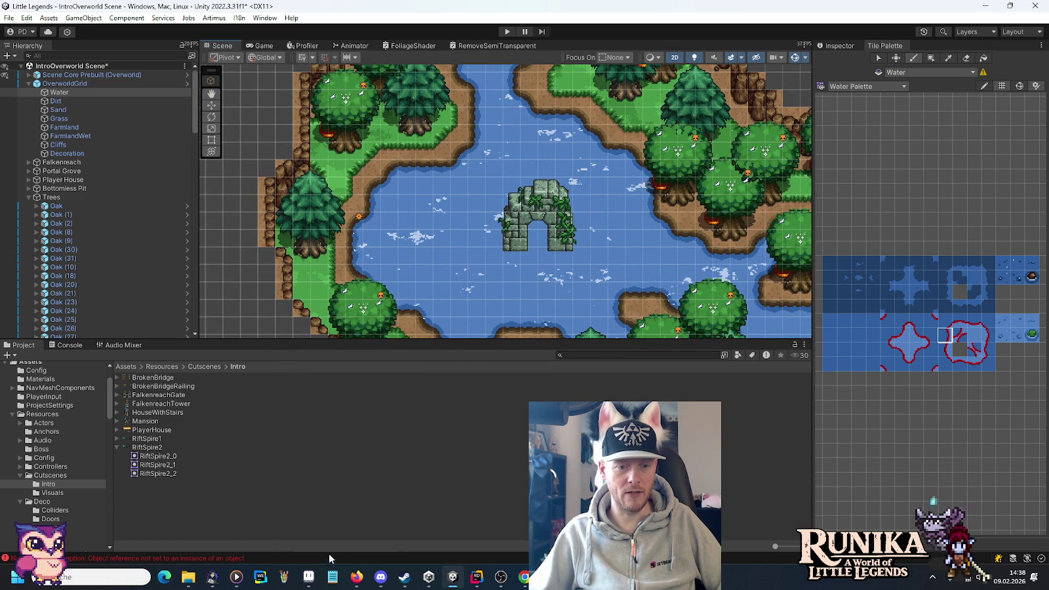
pyautogui.click(308, 577)
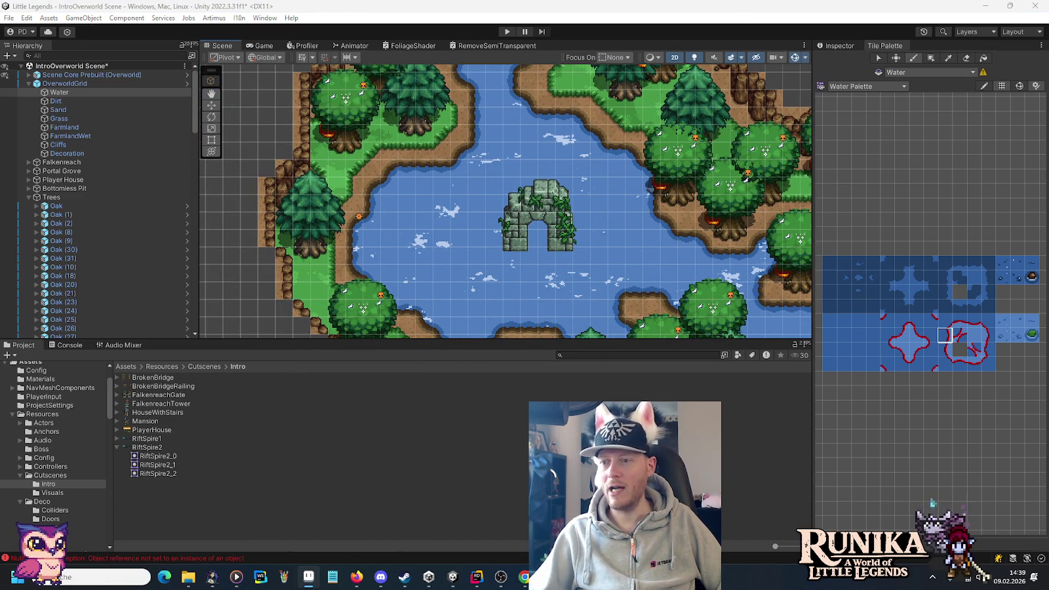
pyautogui.click(211, 105)
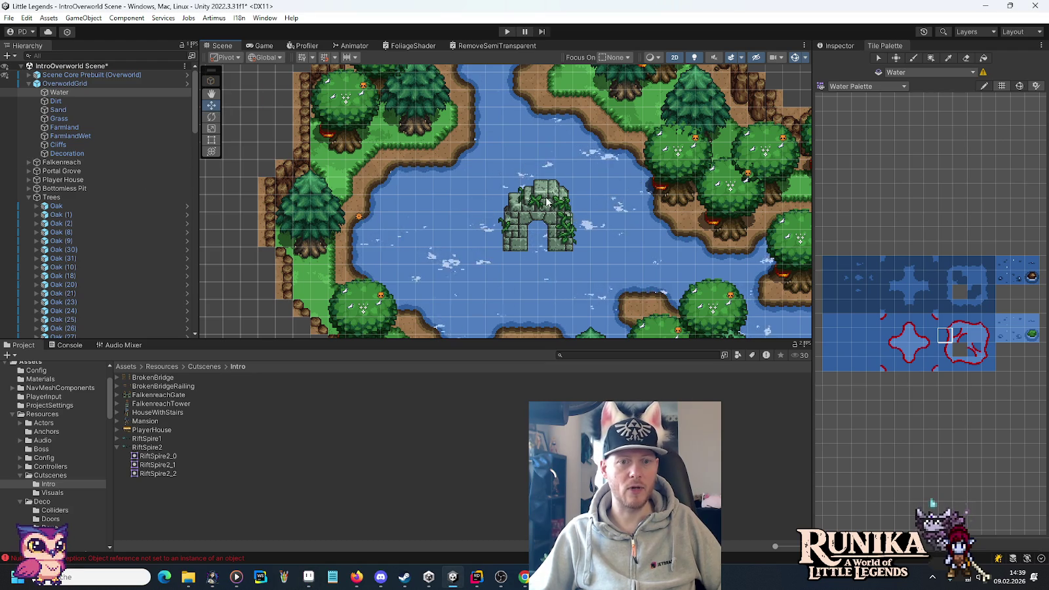
pyautogui.click(546, 202)
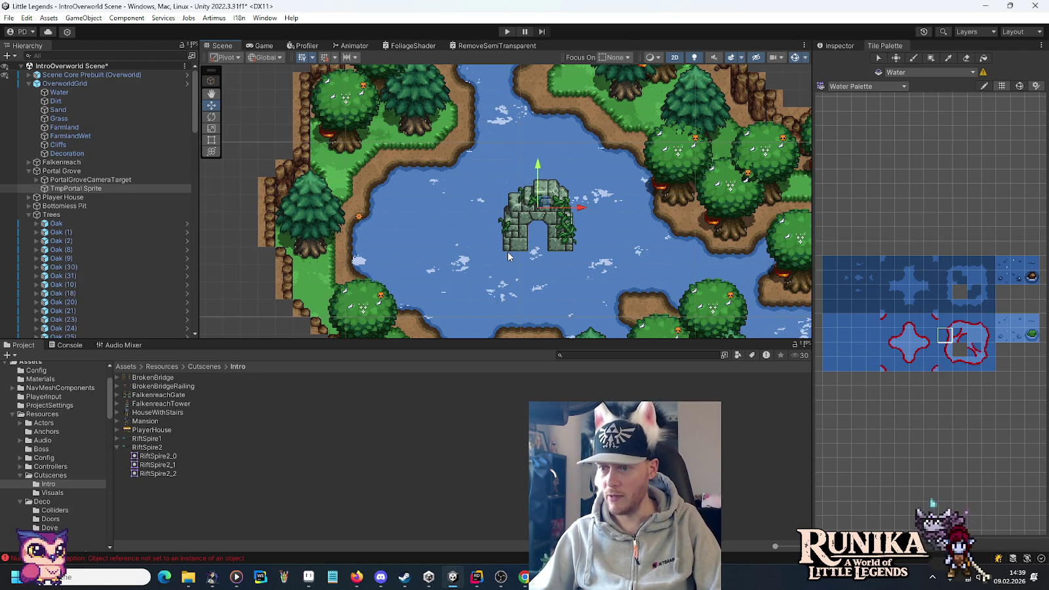
pyautogui.scroll(5, 524, 270)
# Step: Hide the Water layer, nudge TmpPortal Sprite slightly upward, then show Water again
pyautogui.moveTo(519, 280)
pyautogui.mouseDown()
pyautogui.moveTo(529, 260)
pyautogui.moveTo(522, 221)
pyautogui.mouseUp()
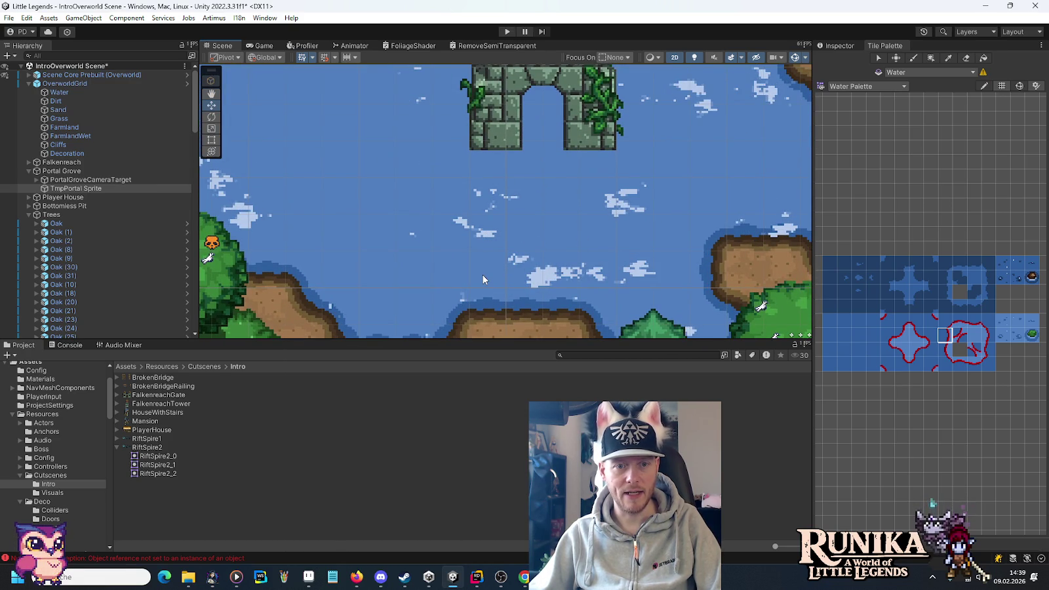
pyautogui.click(5, 93)
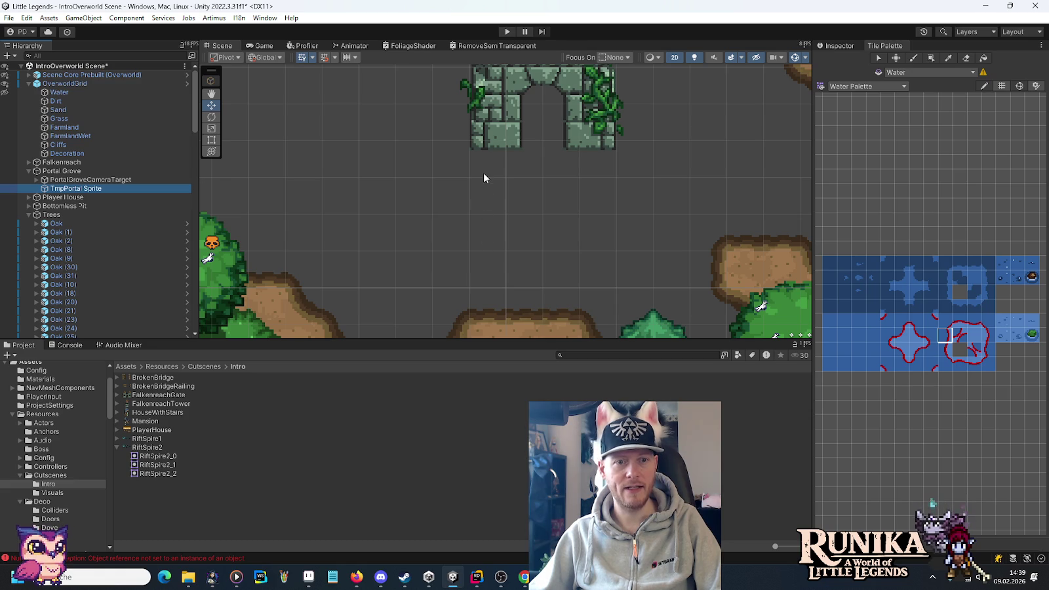
pyautogui.moveTo(484, 178); pyautogui.dragTo(498, 286)
pyautogui.moveTo(536, 152); pyautogui.dragTo(536, 142)
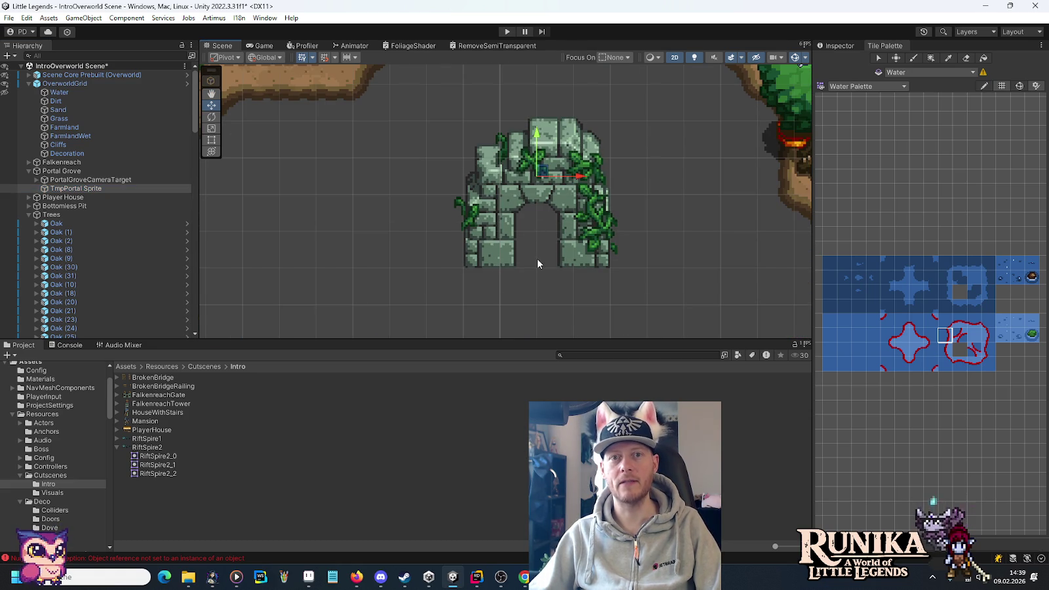
pyautogui.scroll(-6, 537, 260)
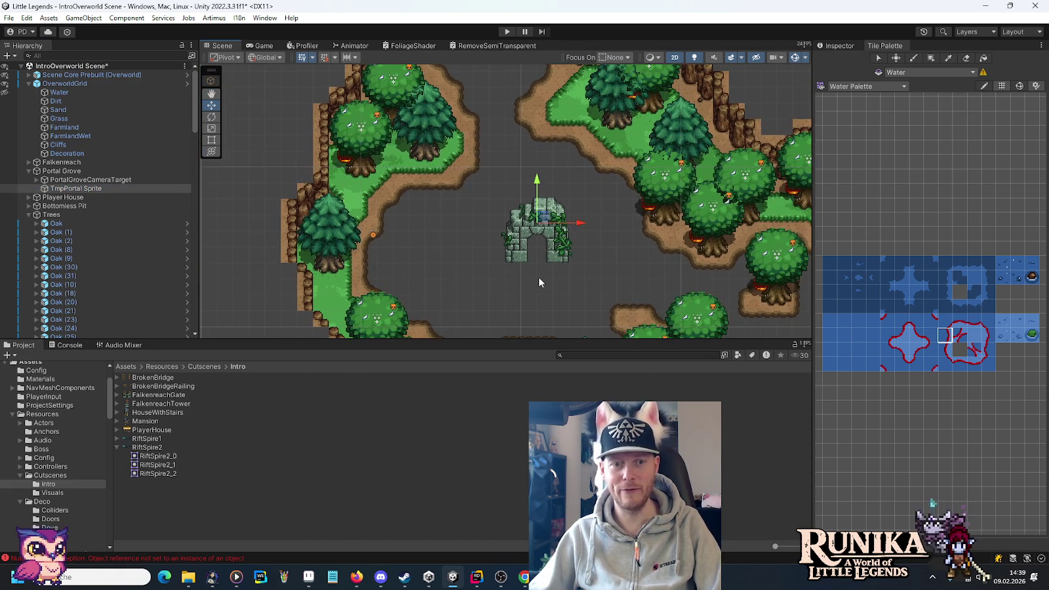
pyautogui.scroll(-2, 539, 277)
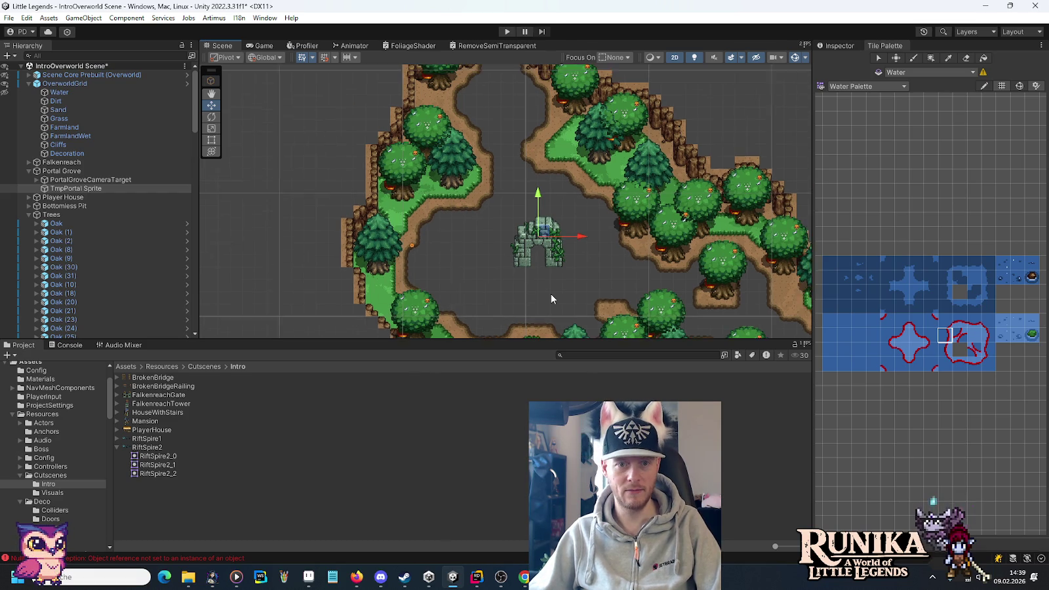
pyautogui.moveTo(550, 290); pyautogui.dragTo(550, 245)
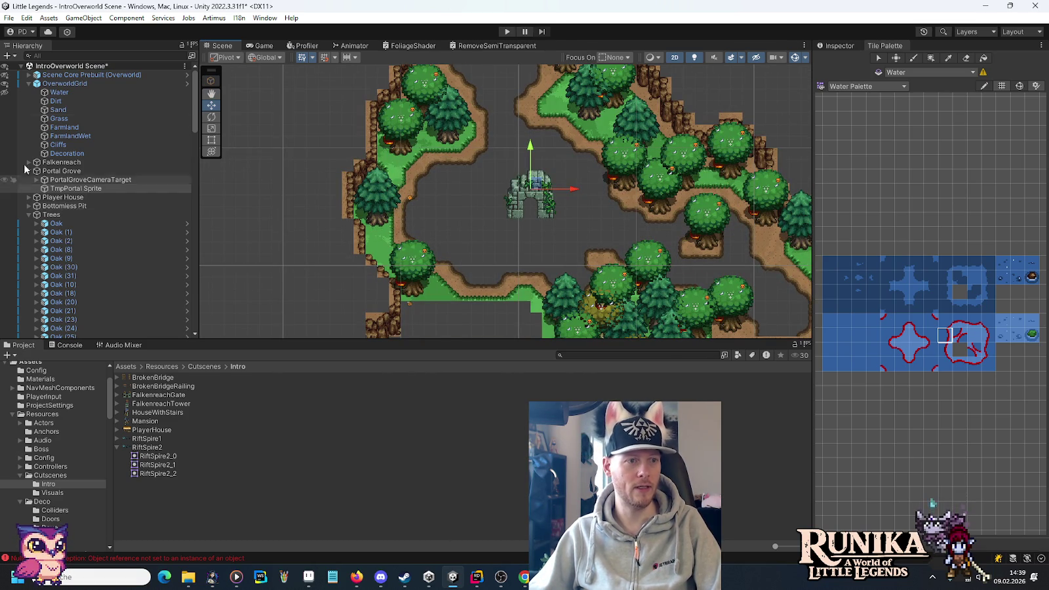
pyautogui.click(5, 92)
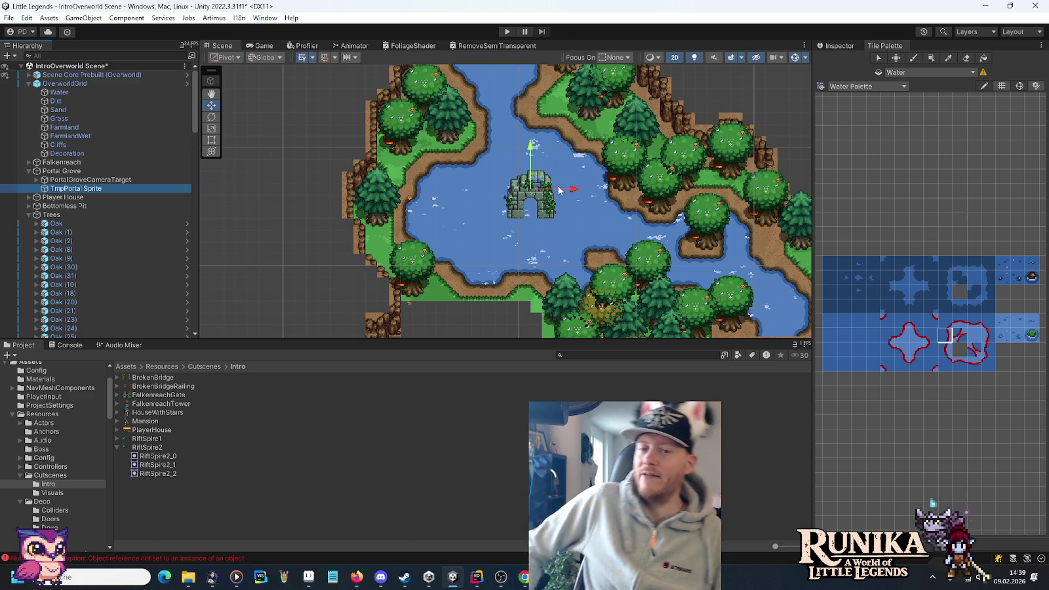
pyautogui.press('Down')
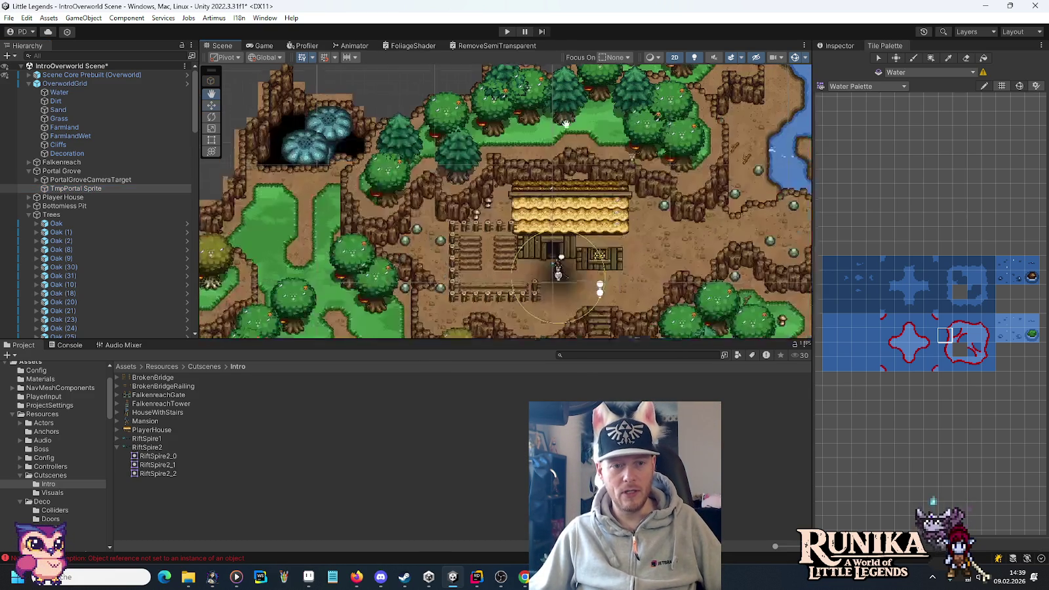
pyautogui.moveTo(477, 276)
pyautogui.mouseDown()
pyautogui.moveTo(575, 165)
pyautogui.moveTo(645, 26)
pyautogui.mouseUp()
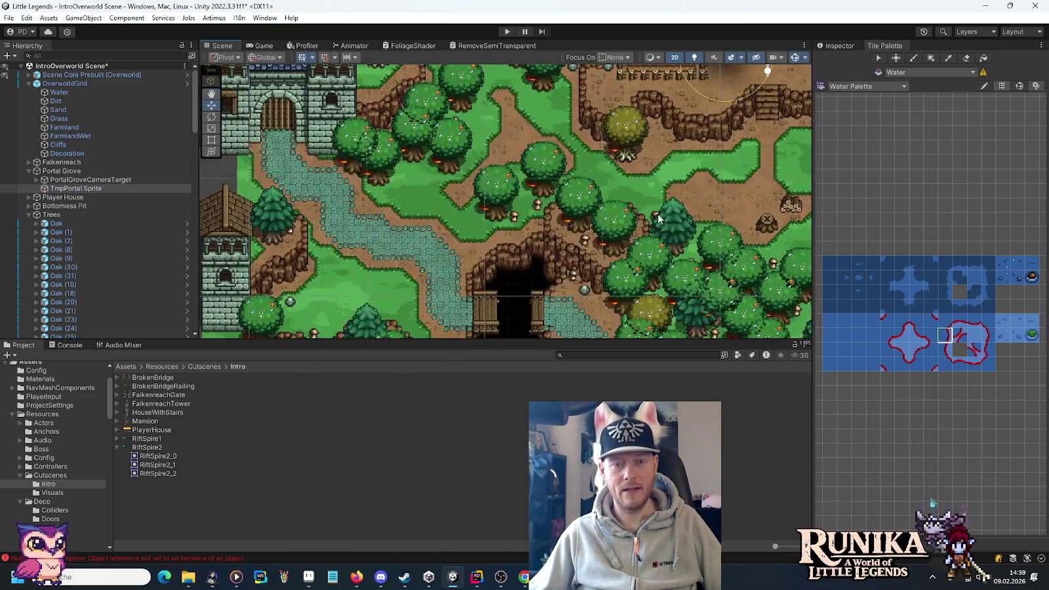
pyautogui.moveTo(657, 214); pyautogui.dragTo(392, 205)
pyautogui.moveTo(198, 238)
pyautogui.mouseDown()
pyautogui.moveTo(444, 231)
pyautogui.moveTo(484, 218)
pyautogui.moveTo(493, 307)
pyautogui.mouseUp()
pyautogui.moveTo(557, 140)
pyautogui.mouseDown()
pyautogui.moveTo(511, 201)
pyautogui.moveTo(510, 250)
pyautogui.mouseUp()
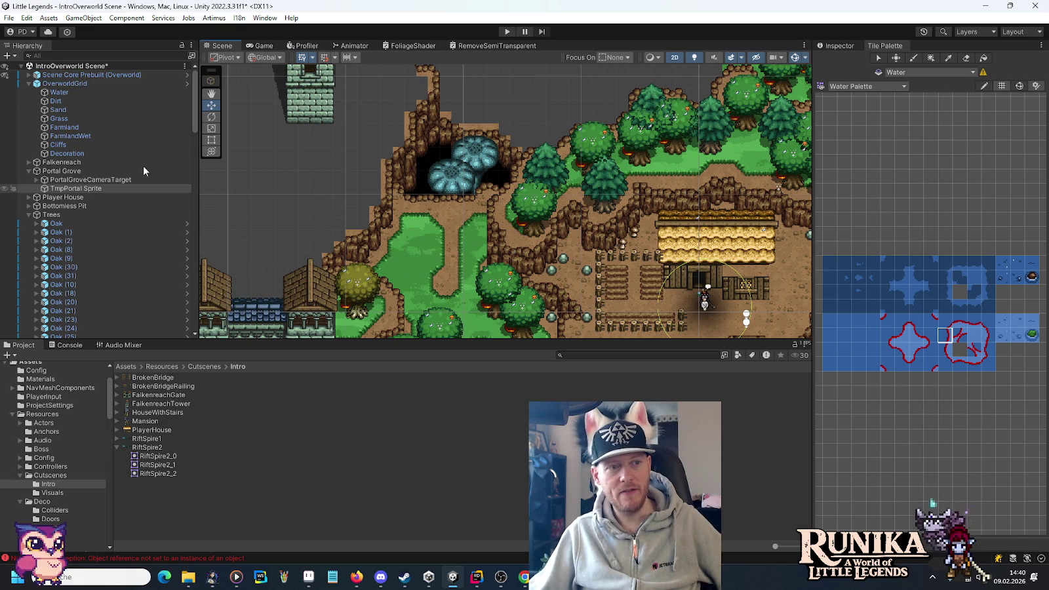
# Step: Target the Cliffs tilemap with the Cliff Palette and erase cliff tiles along the forest edge
pyautogui.click(104, 144)
pyautogui.click(866, 86)
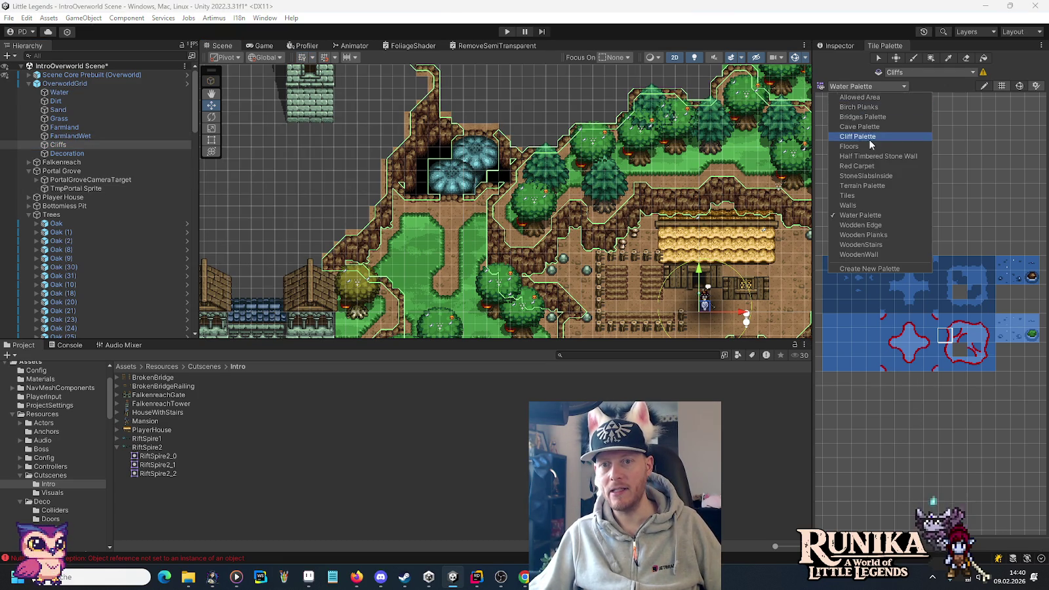
pyautogui.click(870, 136)
pyautogui.click(889, 240)
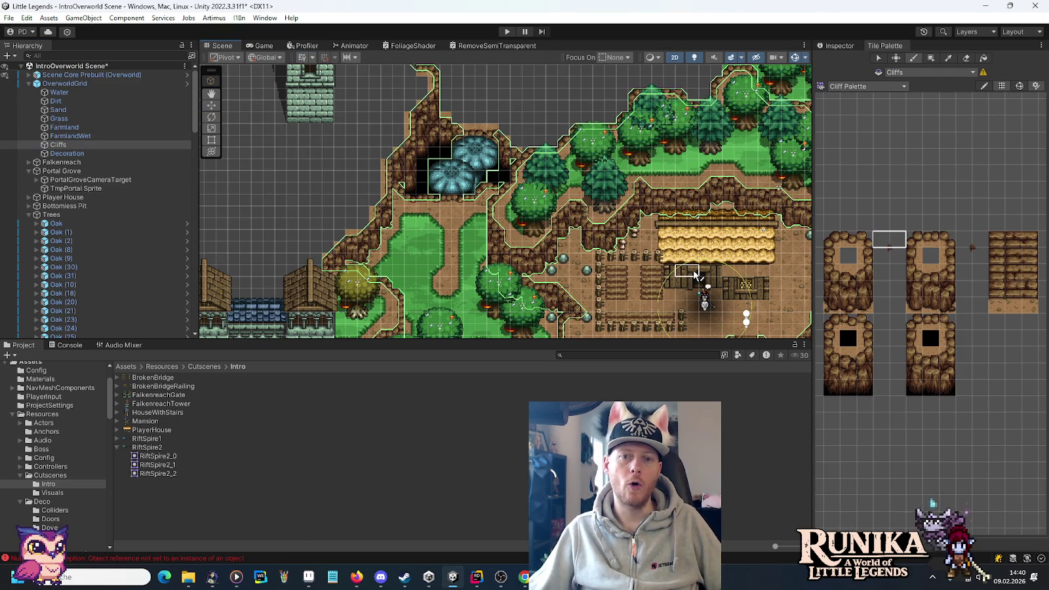
pyautogui.moveTo(674, 200); pyautogui.dragTo(665, 141)
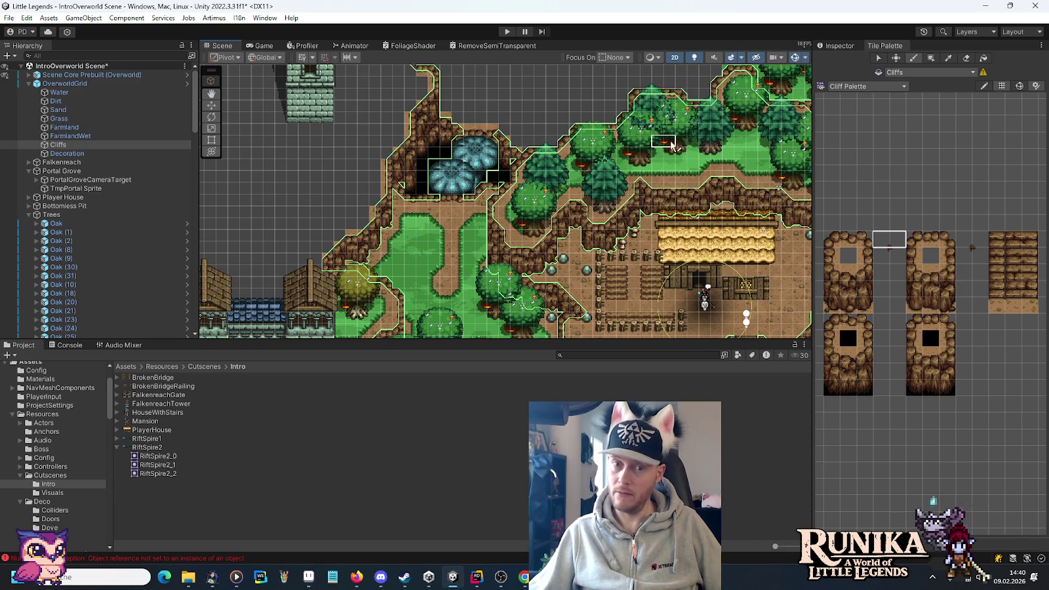
pyautogui.press('Up')
pyautogui.press('Up')
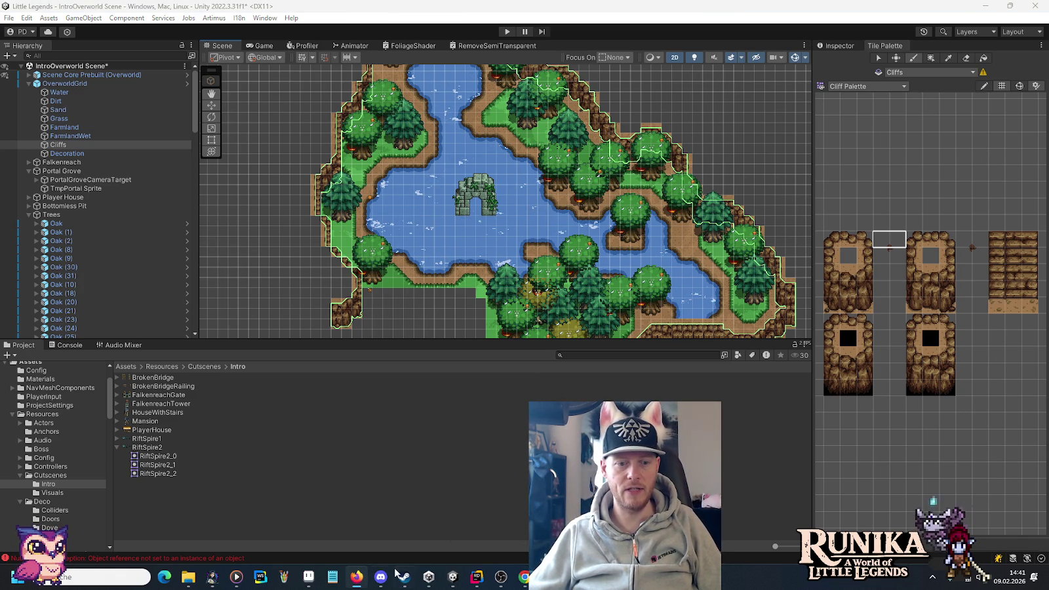
# Step: Search Google Images for 'zelda zora domain' and preview the Zora's Waterfall map
pyautogui.click(356, 576)
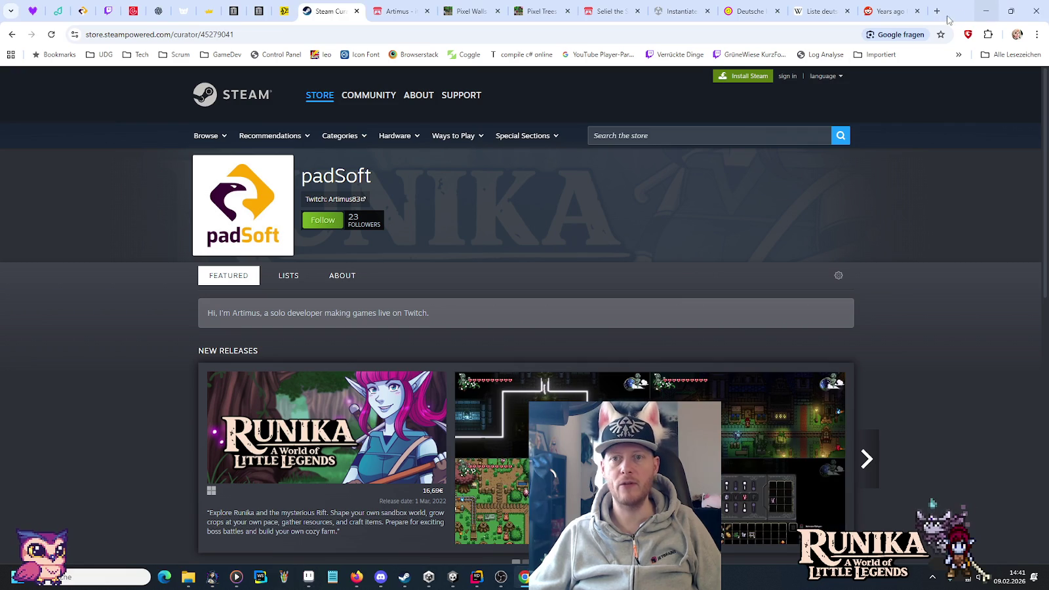
pyautogui.click(937, 12)
pyautogui.write('zelda z')
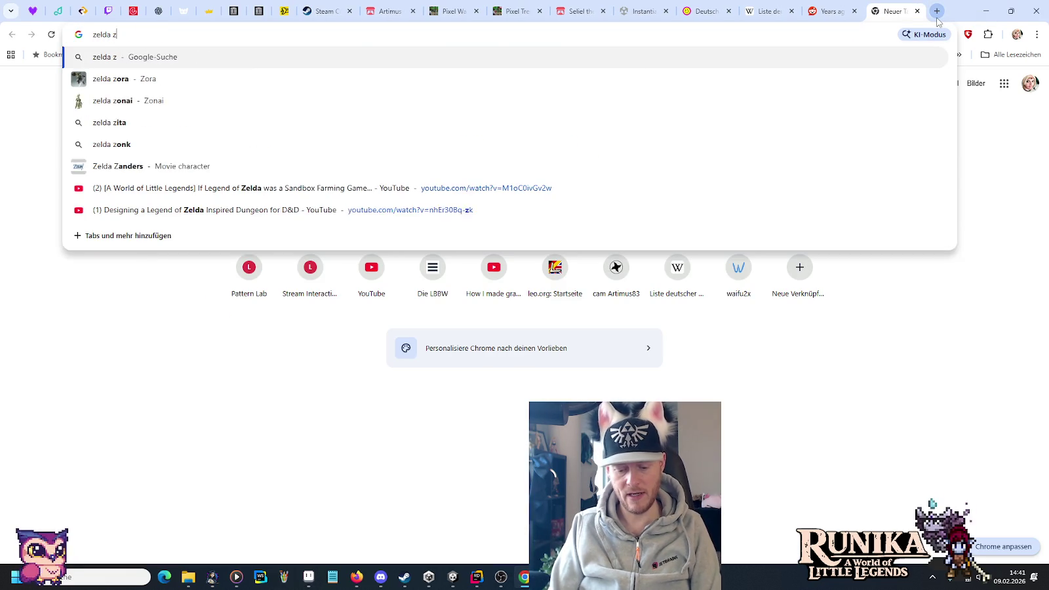
pyautogui.write('ora domain')
pyautogui.press('Return')
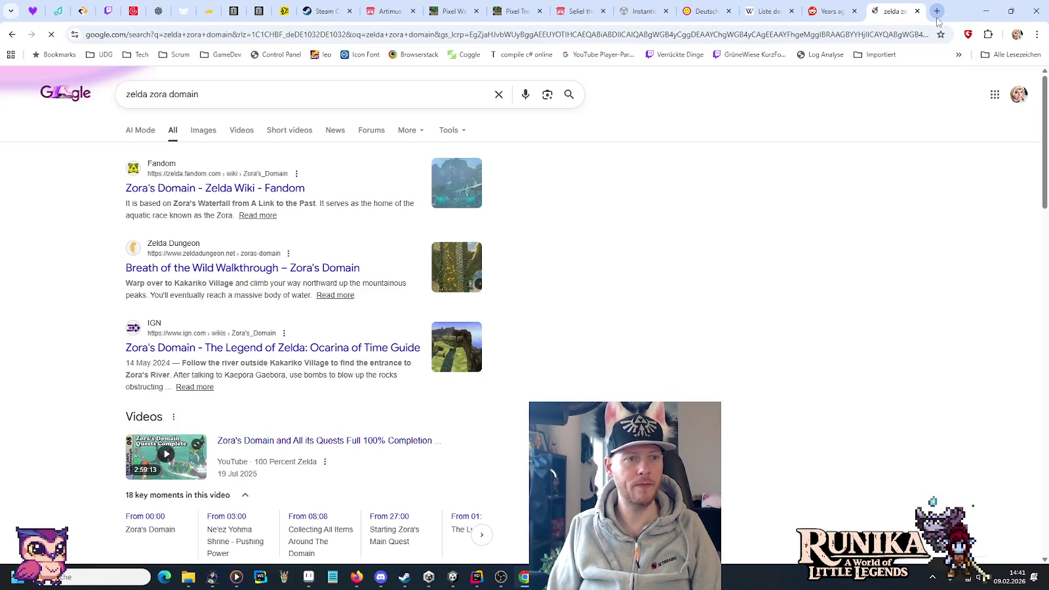
pyautogui.click(203, 130)
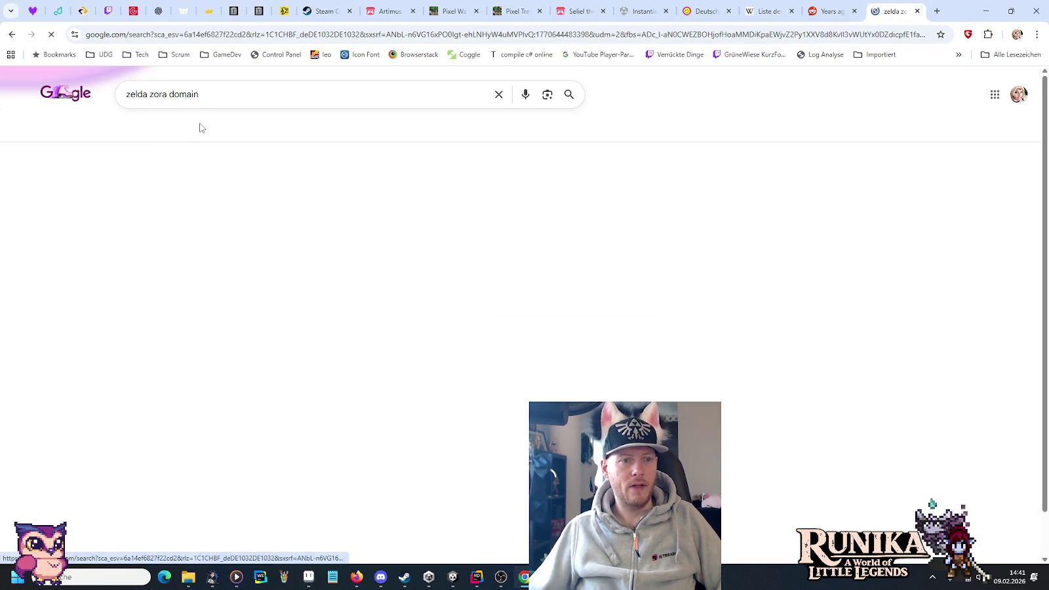
pyautogui.click(411, 90)
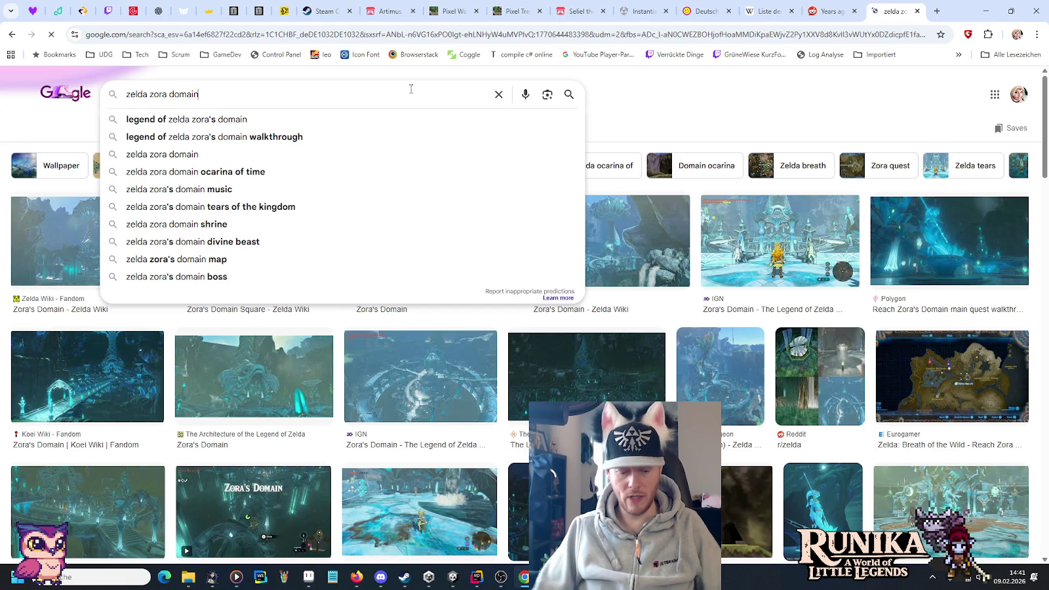
pyautogui.write('alttp')
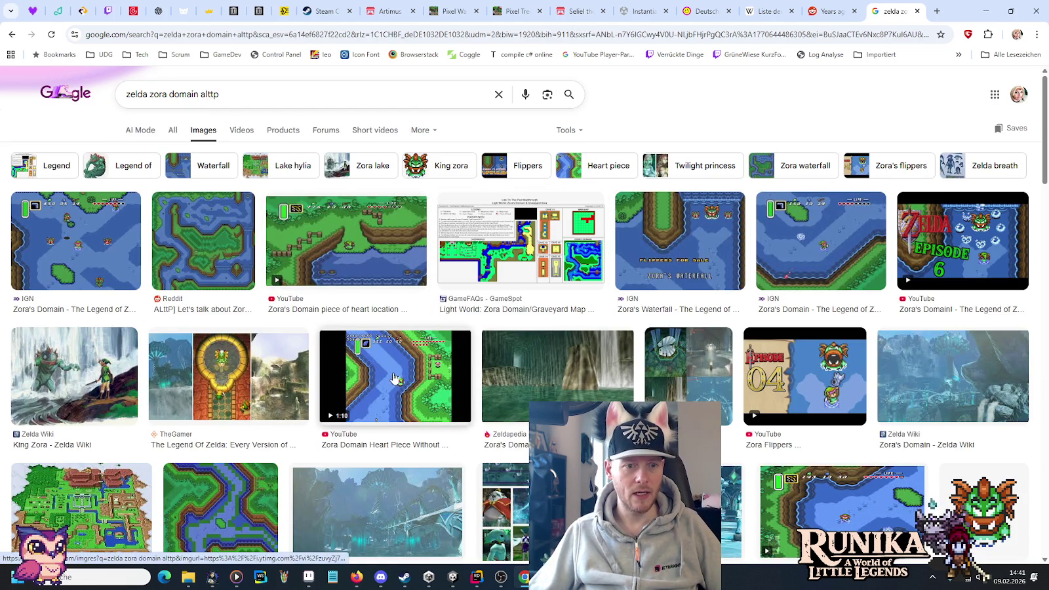
pyautogui.click(719, 248)
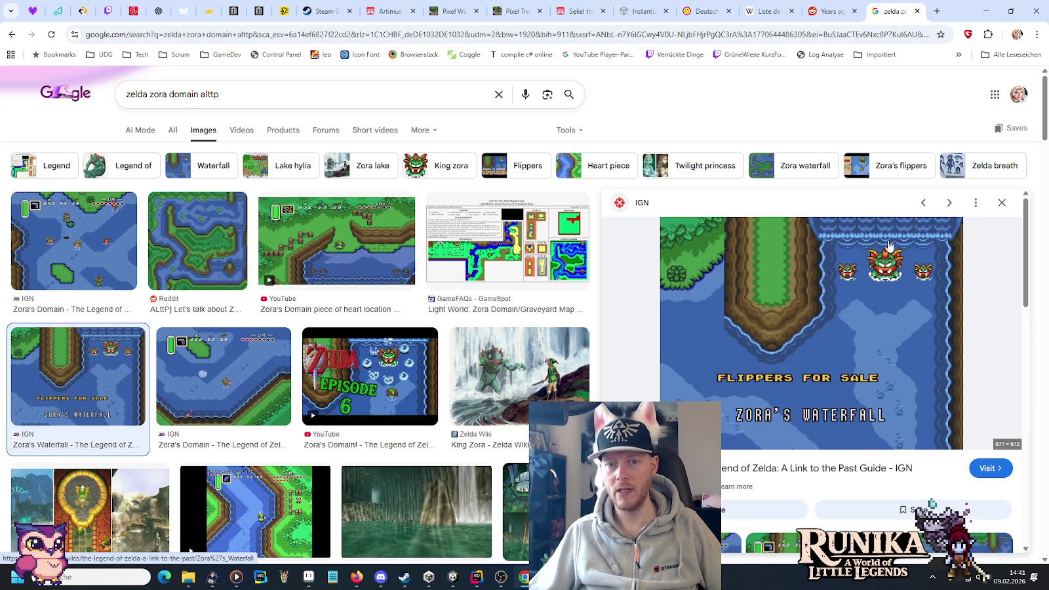
# Step: Preview a related Zora's Domain image and add 'gif' to the search
pyautogui.scroll(-5, 881, 289)
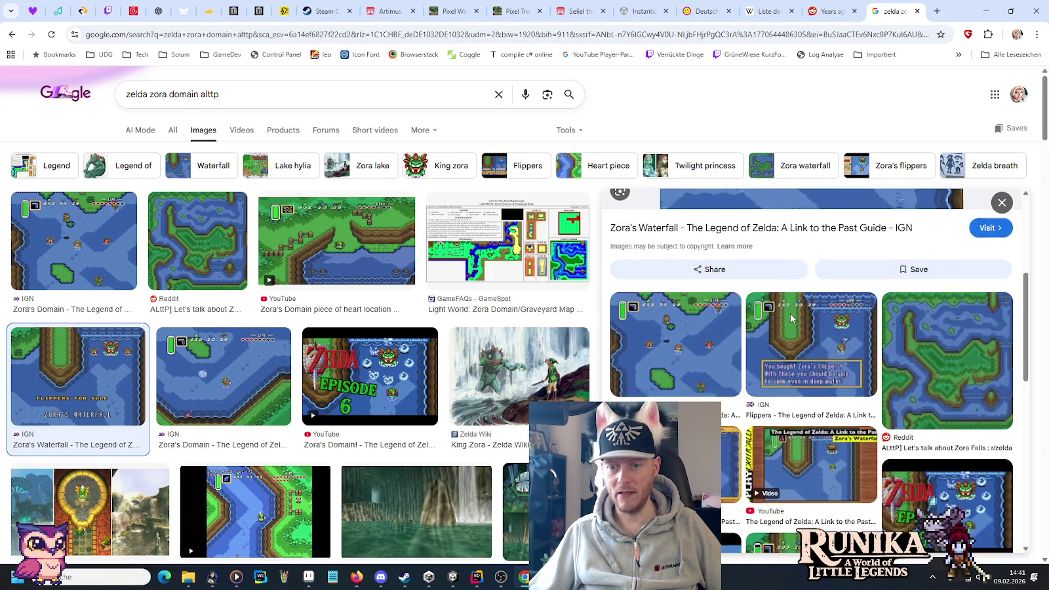
pyautogui.scroll(-3, 754, 314)
pyautogui.click(676, 315)
pyautogui.click(325, 98)
pyautogui.write('gif')
pyautogui.press('Return')
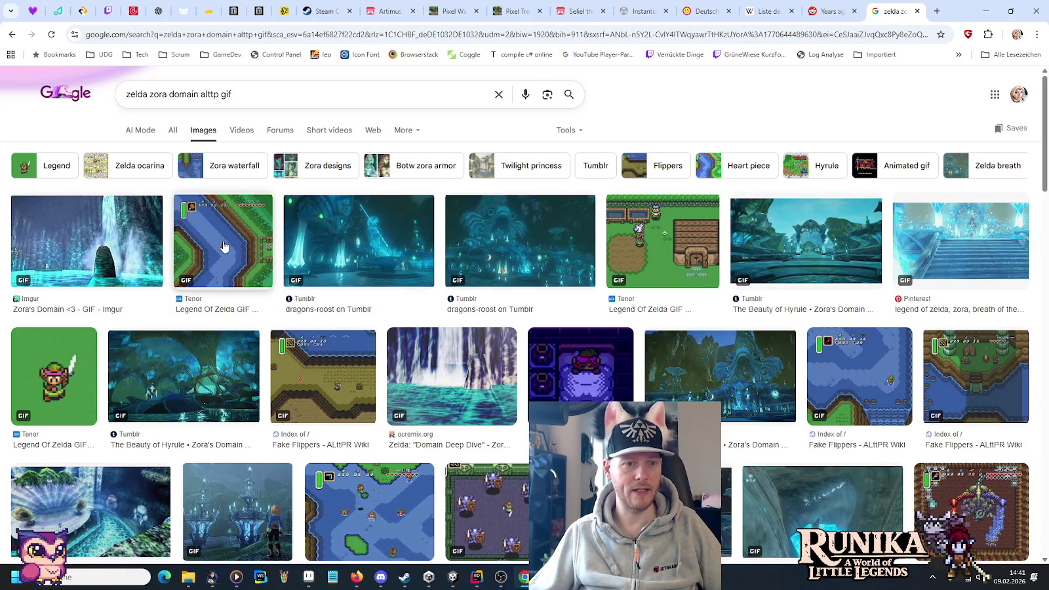
# Step: Browse the GIF results, view the RPGClassics and Zora's Domain images, then close the tab
pyautogui.scroll(-3, 448, 274)
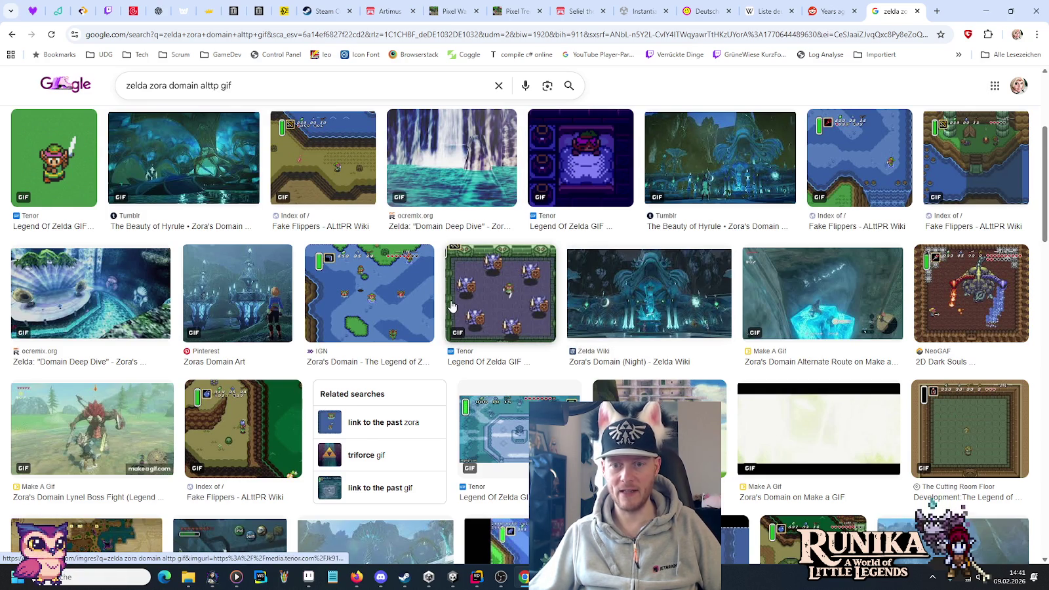
pyautogui.scroll(-4, 451, 304)
pyautogui.scroll(-15, 451, 305)
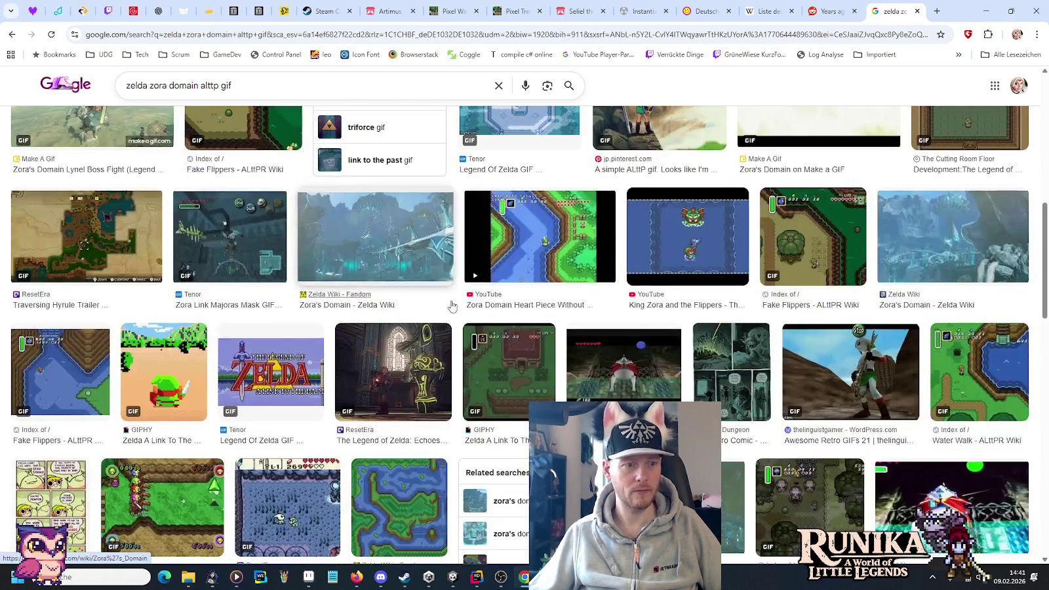
pyautogui.scroll(-3, 451, 306)
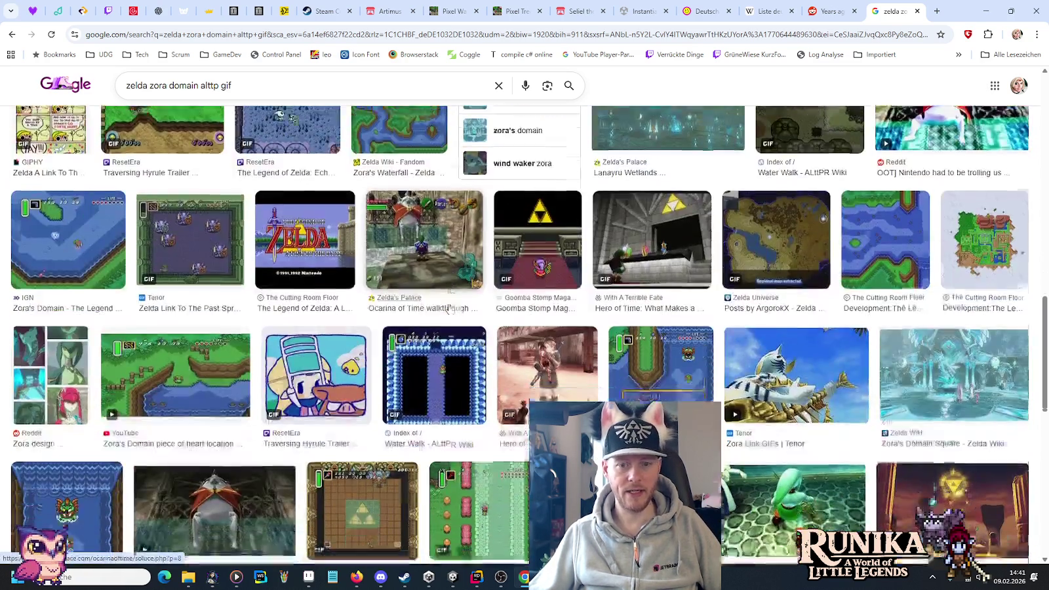
pyautogui.click(695, 247)
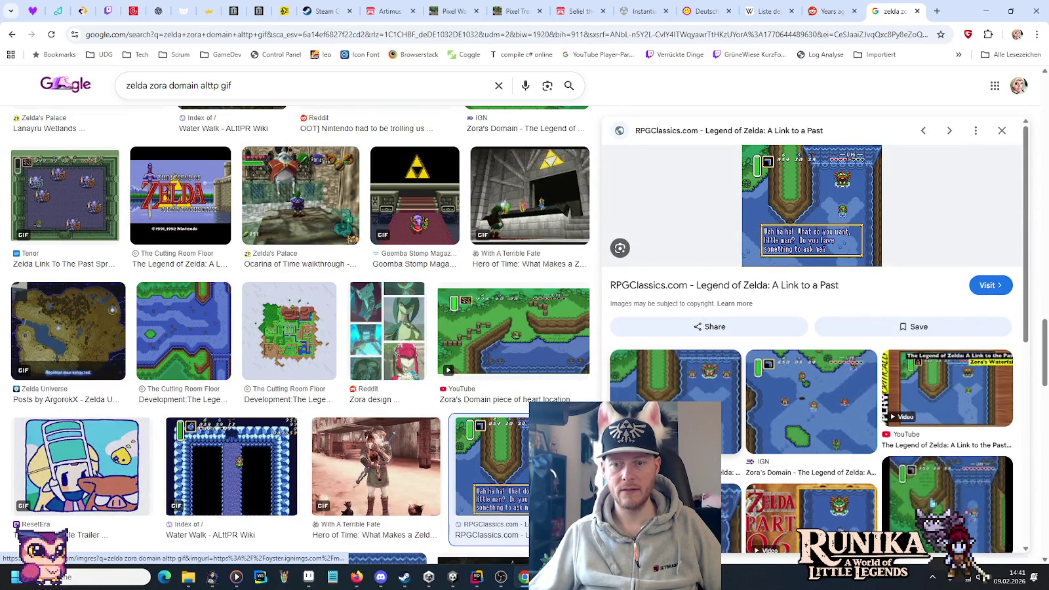
pyautogui.scroll(-4, 682, 402)
pyautogui.click(668, 397)
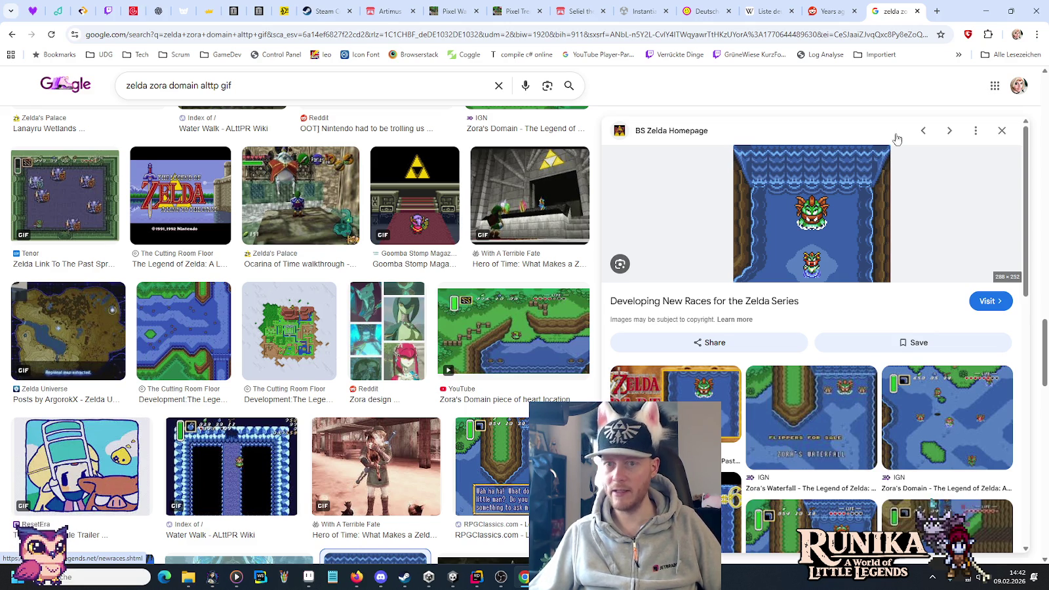
pyautogui.click(917, 11)
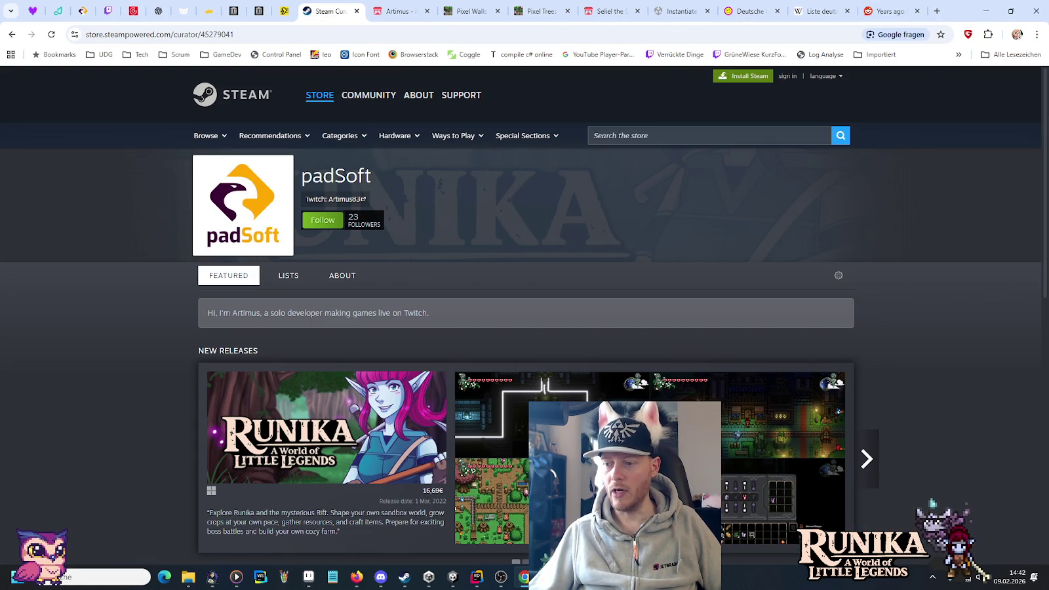
pyautogui.click(356, 577)
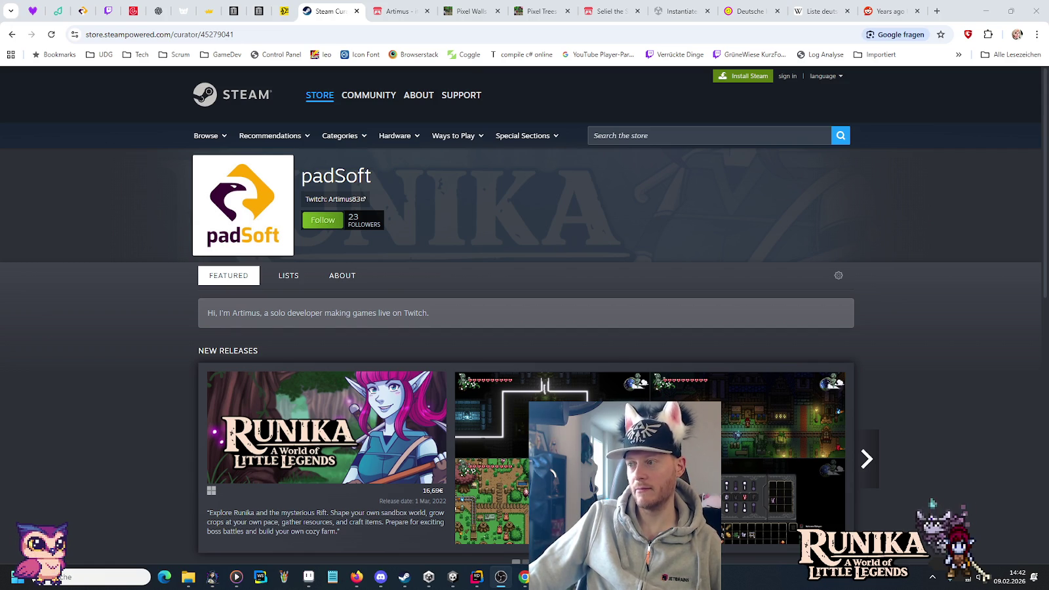
pyautogui.click(453, 577)
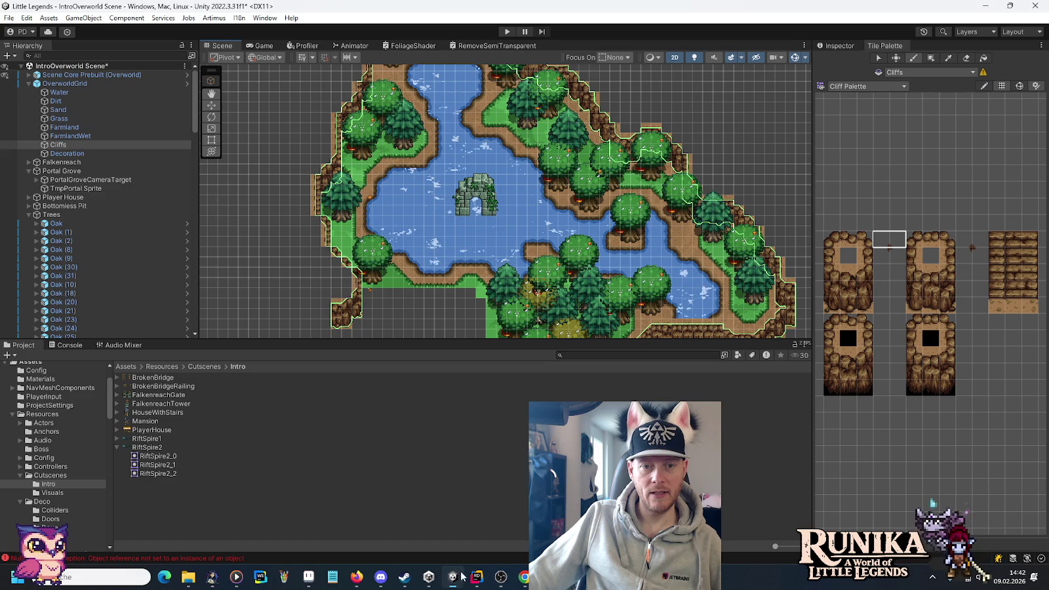
# Step: Pan and zoom the Scene view to the tower, lake and unfinished cliffs
pyautogui.scroll(2, 472, 289)
pyautogui.moveTo(453, 220); pyautogui.dragTo(413, 206)
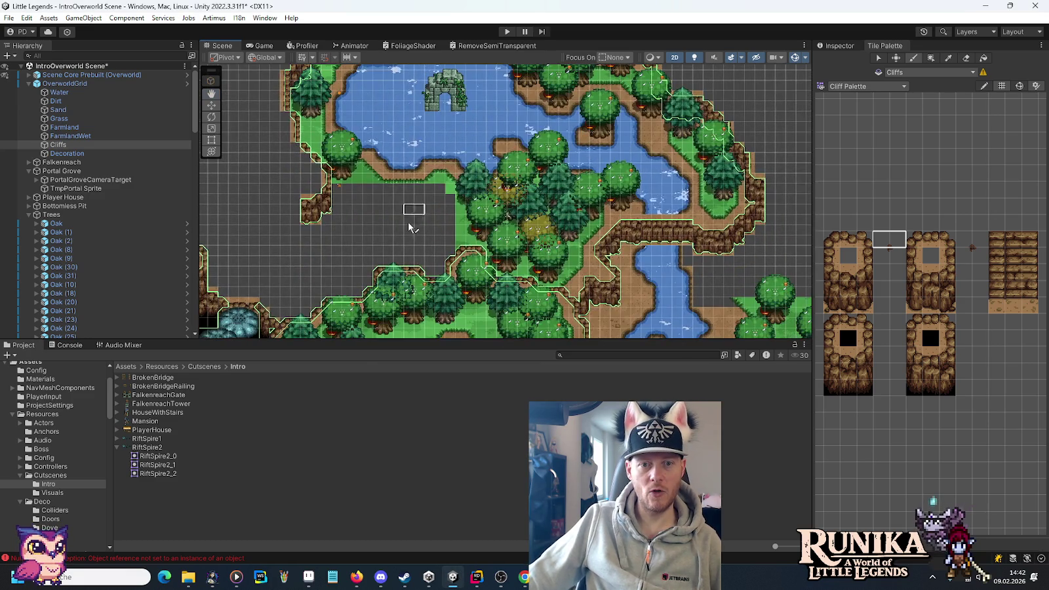
pyautogui.moveTo(346, 251)
pyautogui.mouseDown()
pyautogui.moveTo(480, 197)
pyautogui.moveTo(530, 195)
pyautogui.mouseUp()
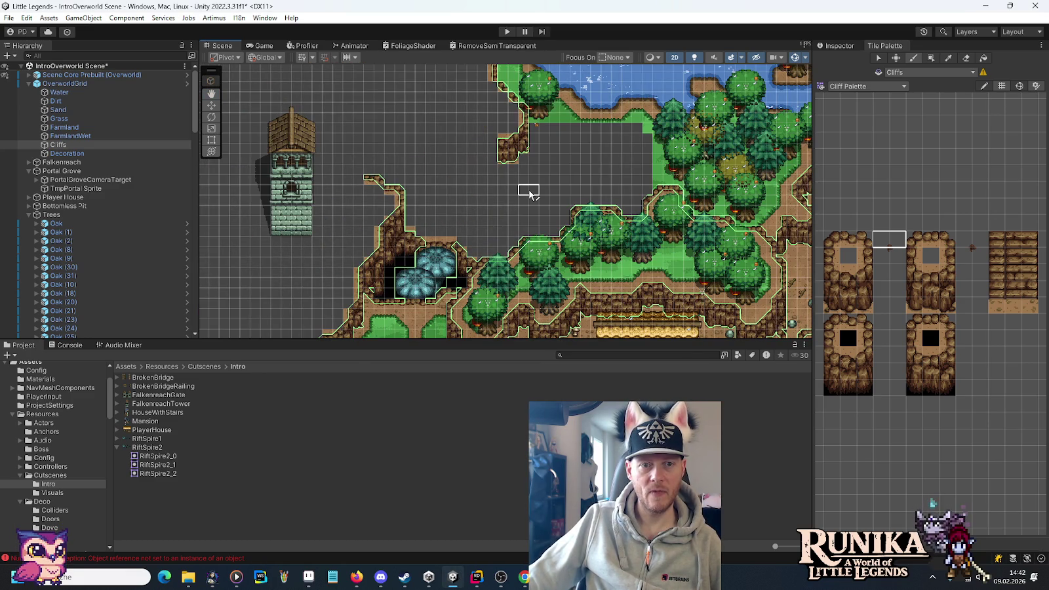
pyautogui.scroll(1, 528, 193)
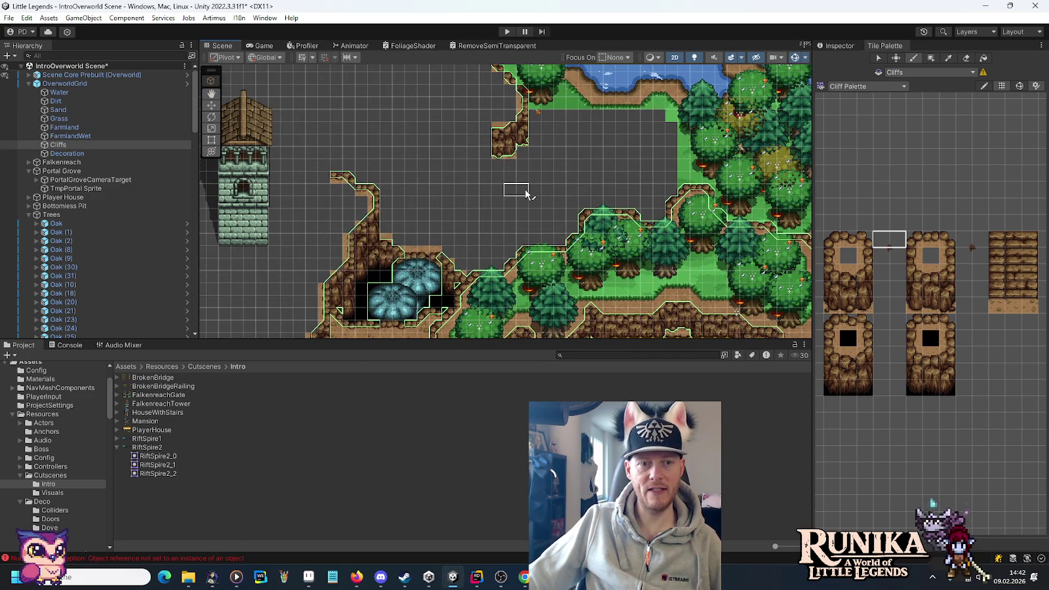
pyautogui.moveTo(388, 140); pyautogui.dragTo(475, 224)
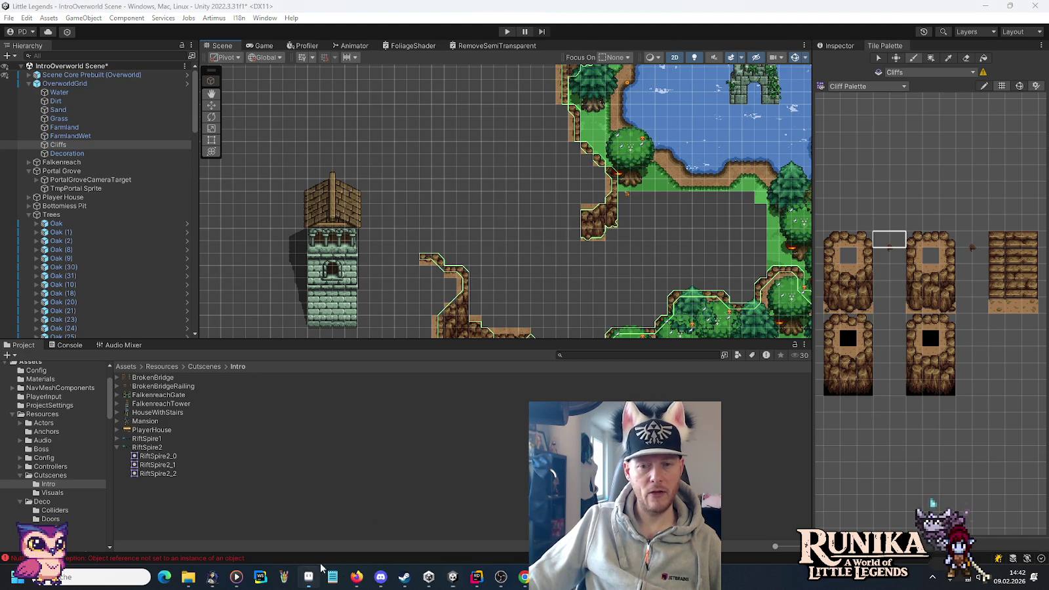
pyautogui.hotkey('alt', 'Tab')
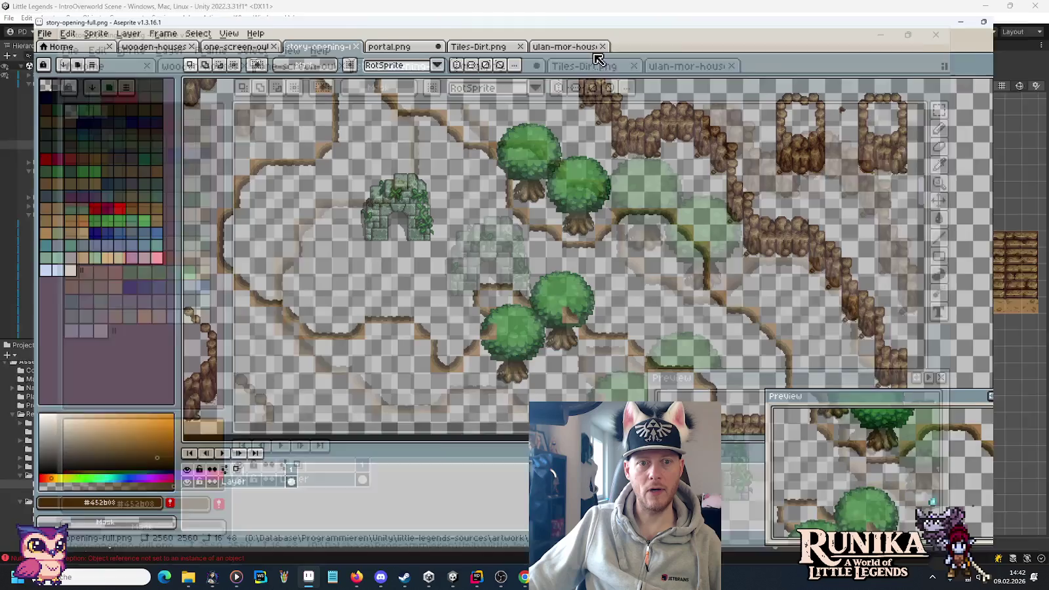
# Step: Move the cliff end piece and a 16×48 cliff column further left in story-opening-full.png
pyautogui.scroll(3, 583, 230)
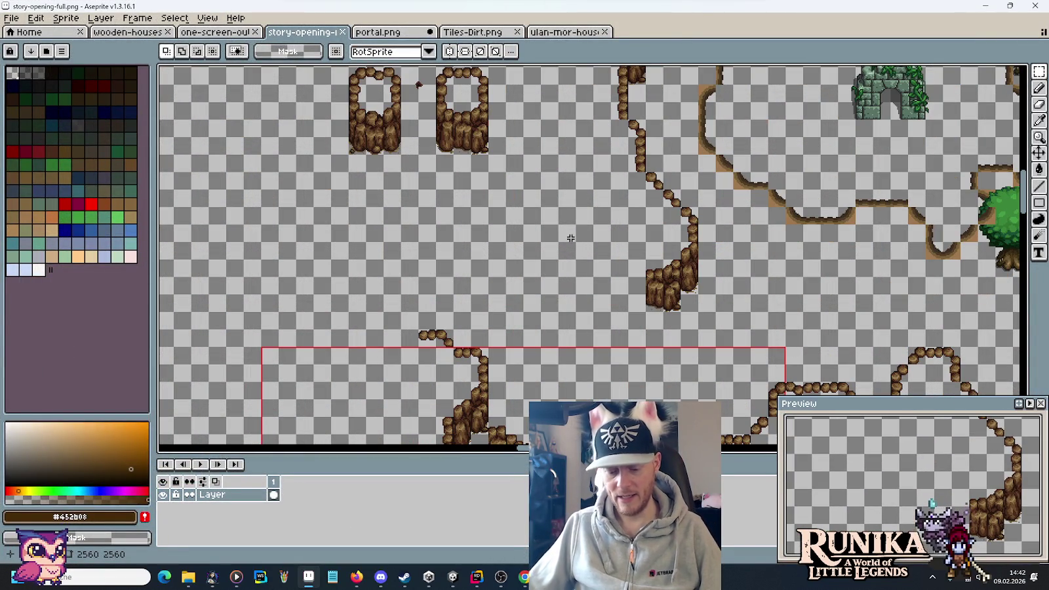
pyautogui.scroll(2, 491, 286)
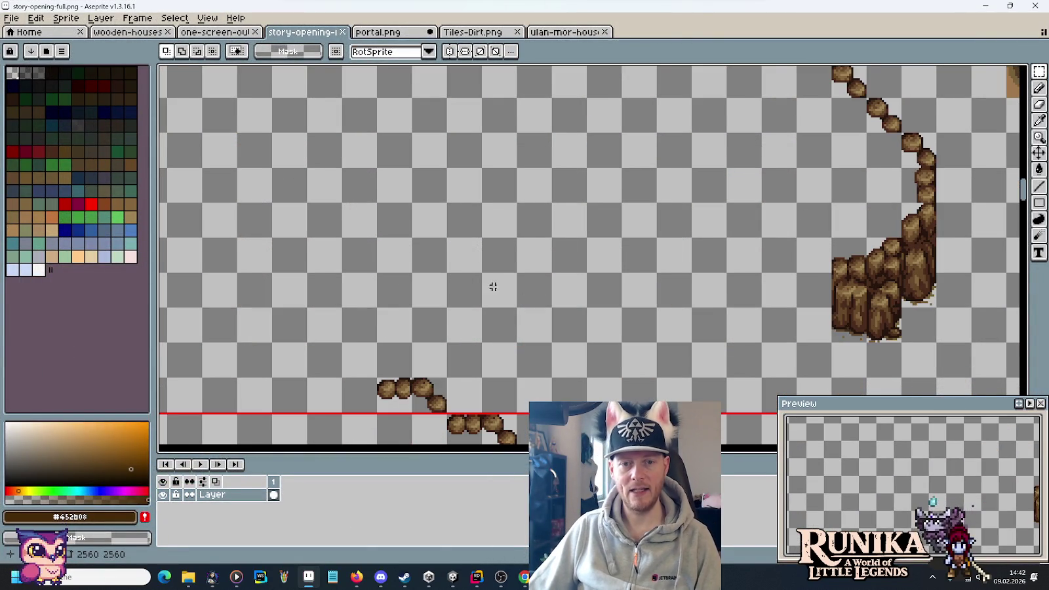
pyautogui.scroll(-2, 546, 289)
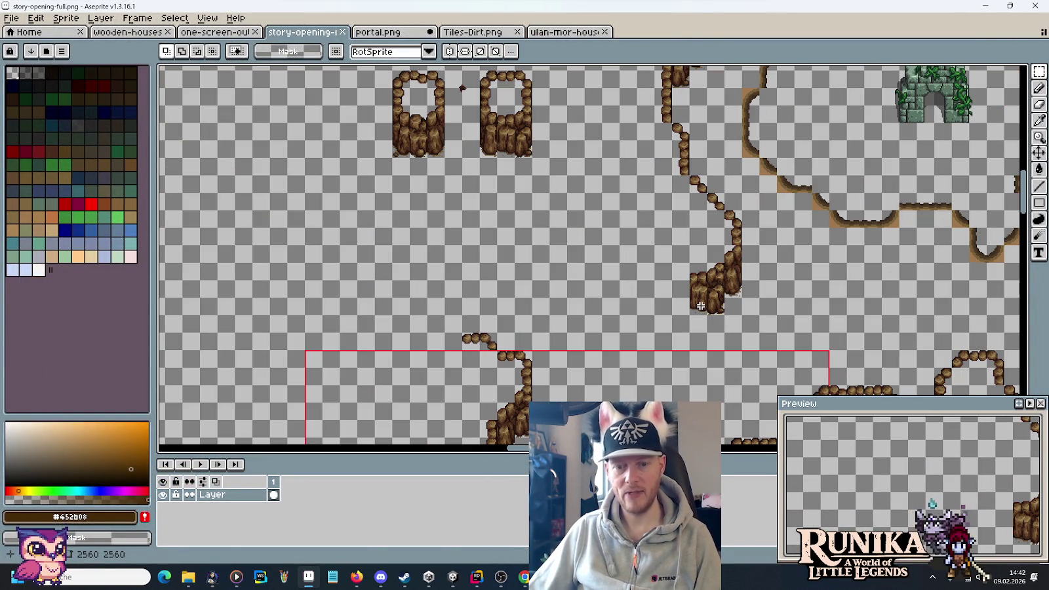
pyautogui.moveTo(688, 263)
pyautogui.mouseDown()
pyautogui.moveTo(710, 317)
pyautogui.moveTo(694, 289)
pyautogui.mouseUp()
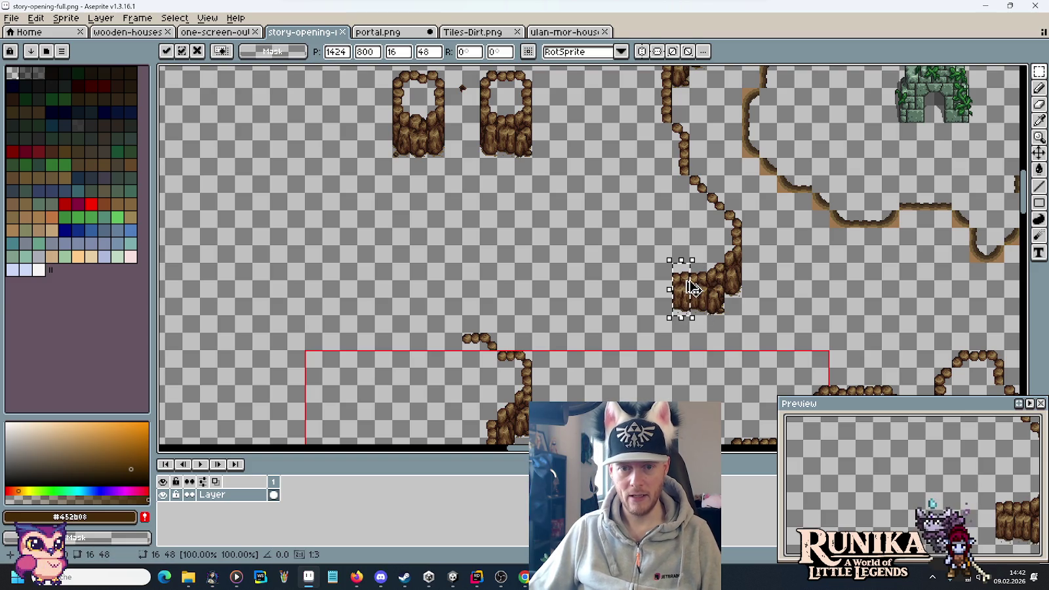
pyautogui.press('Return')
pyautogui.moveTo(722, 242)
pyautogui.mouseDown()
pyautogui.moveTo(745, 300)
pyautogui.moveTo(663, 305)
pyautogui.moveTo(664, 295)
pyautogui.moveTo(666, 323)
pyautogui.moveTo(649, 335)
pyautogui.moveTo(649, 325)
pyautogui.moveTo(635, 336)
pyautogui.moveTo(633, 321)
pyautogui.moveTo(588, 330)
pyautogui.mouseUp()
pyautogui.click(659, 339)
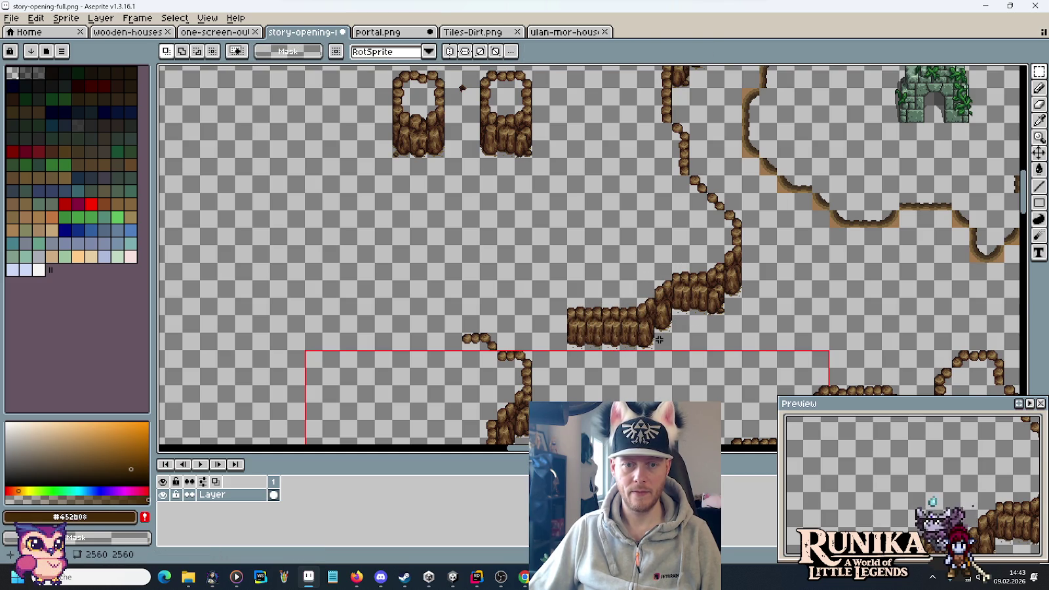
# Step: Paste a 16×48 cliff piece, mirror it horizontally, and commit it at the ledge's left end
pyautogui.hotkey('ctrl', 'v')
pyautogui.moveTo(485, 154); pyautogui.dragTo(565, 309)
pyautogui.hotkey('shift', 'h')
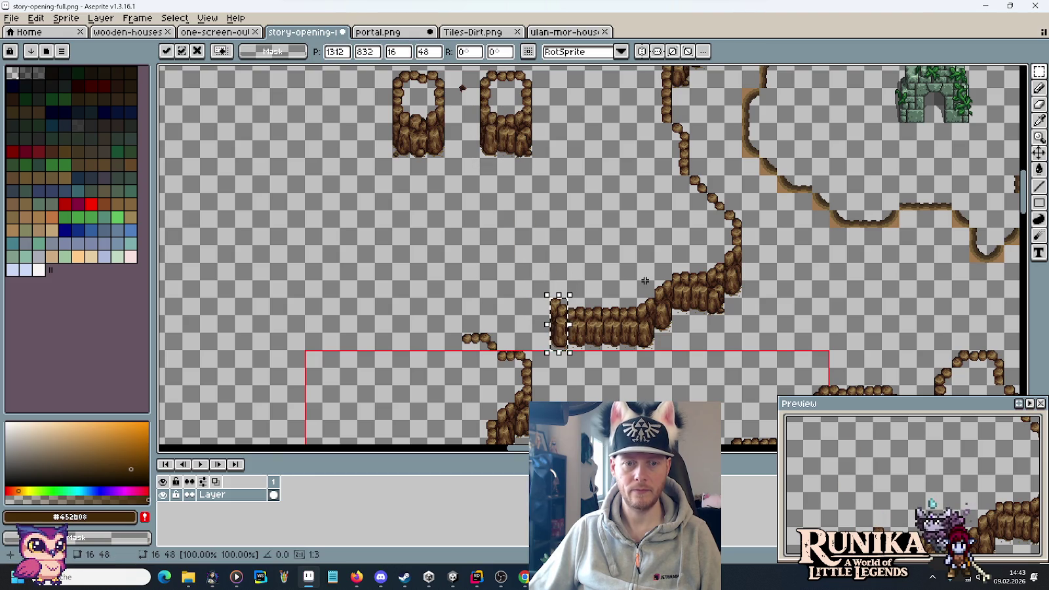
pyautogui.press('Return')
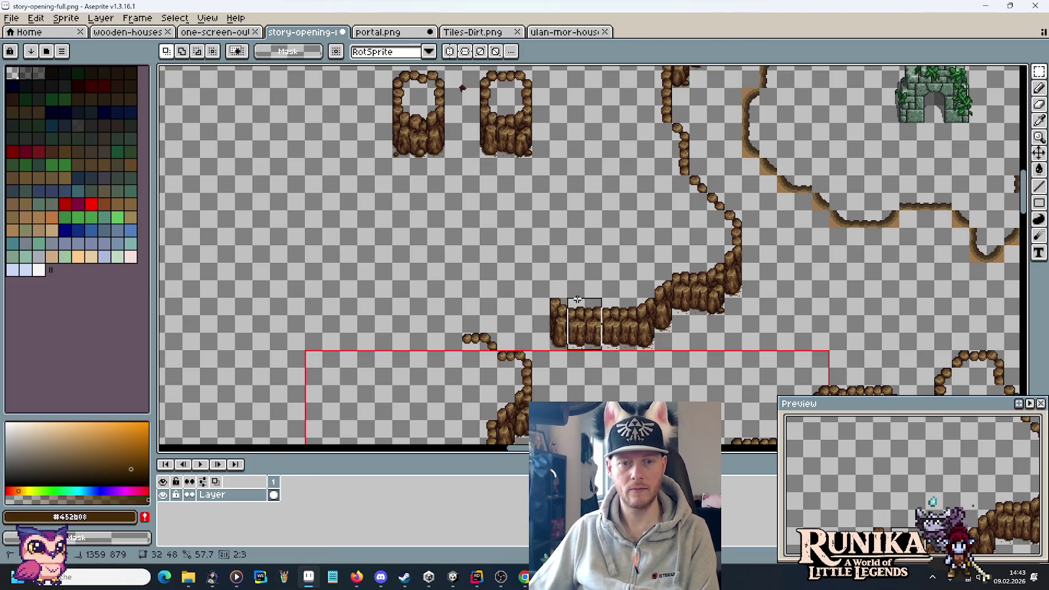
pyautogui.moveTo(623, 352)
pyautogui.mouseDown()
pyautogui.moveTo(602, 296)
pyautogui.moveTo(594, 324)
pyautogui.moveTo(573, 304)
pyautogui.mouseUp()
pyautogui.moveTo(528, 264)
pyautogui.mouseDown()
pyautogui.moveTo(569, 304)
pyautogui.moveTo(660, 227)
pyautogui.moveTo(636, 159)
pyautogui.moveTo(622, 225)
pyautogui.mouseUp()
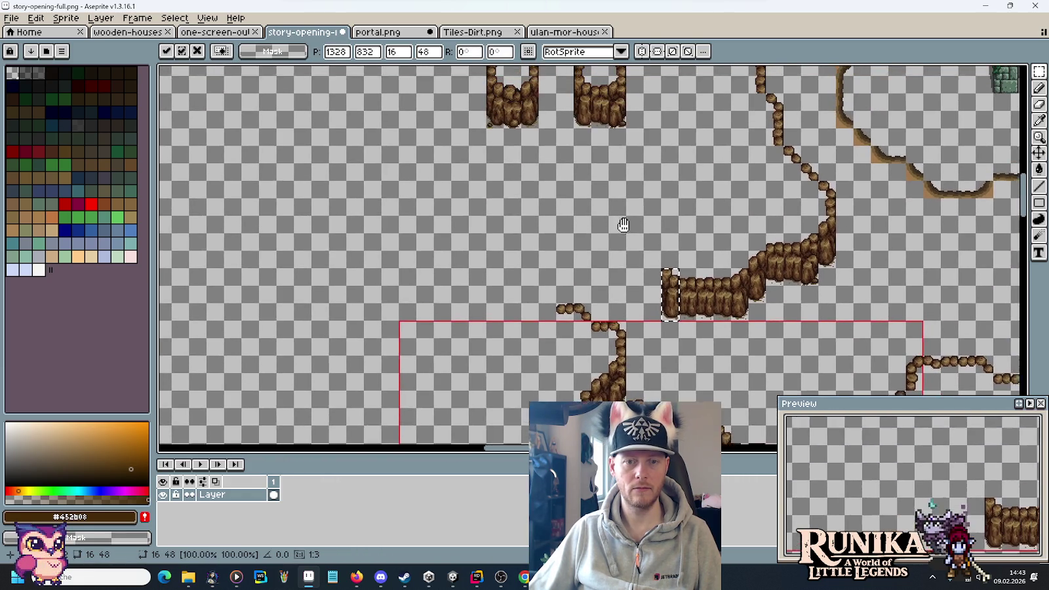
pyautogui.scroll(-2, 623, 248)
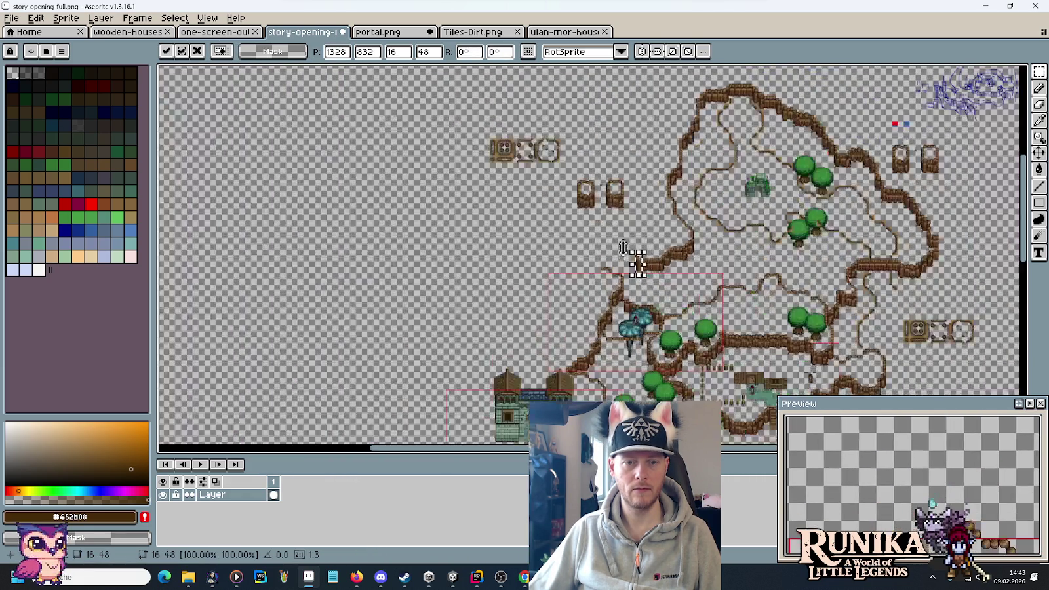
# Step: Build the stepped left end from the cliff slice, a 32×48 cliff section and a 16×32 rock column
pyautogui.scroll(3, 613, 240)
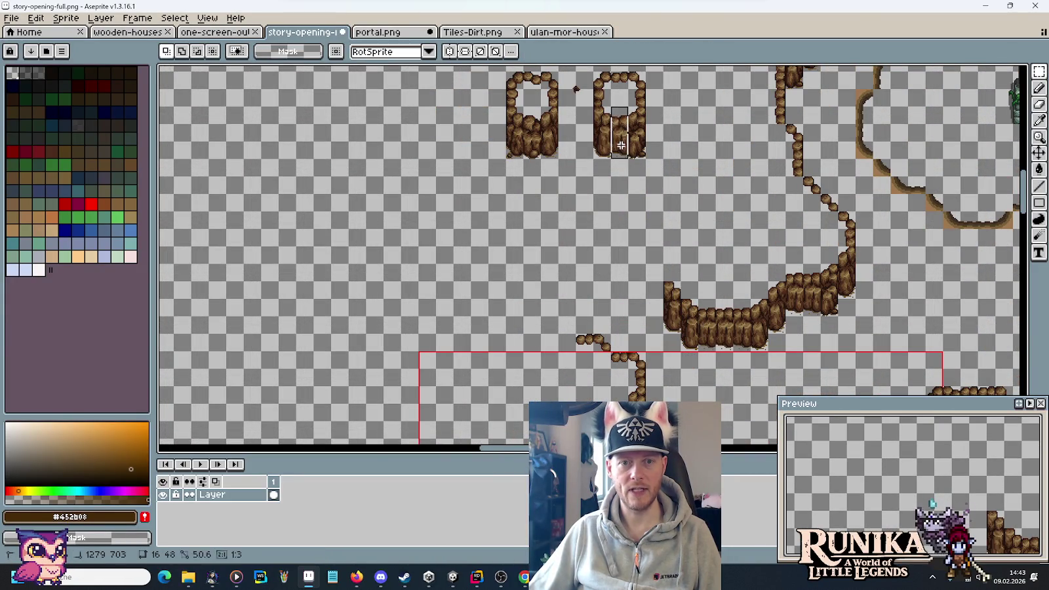
pyautogui.moveTo(671, 328); pyautogui.dragTo(653, 292)
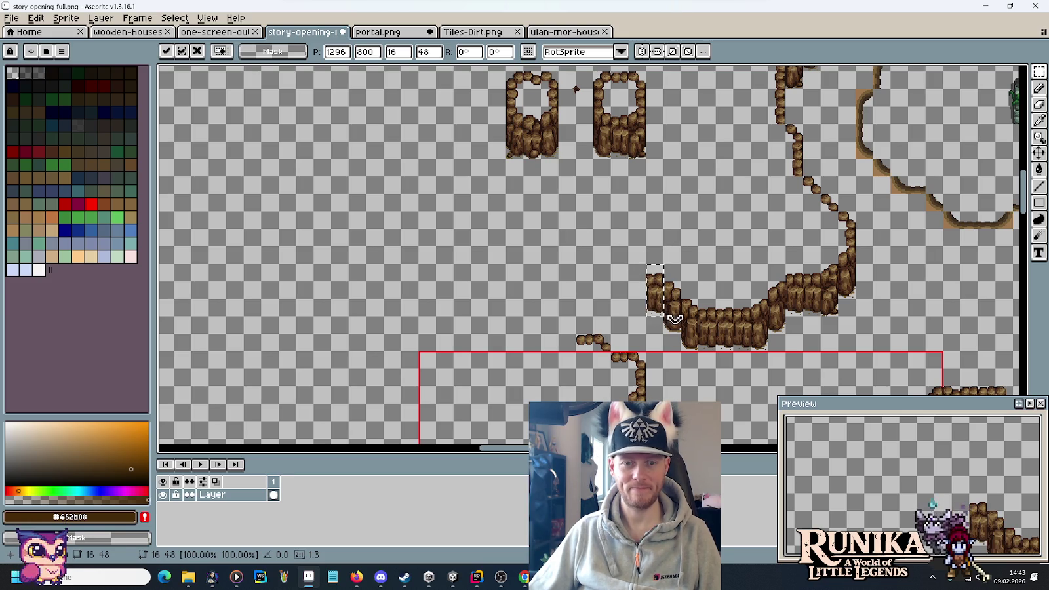
pyautogui.moveTo(698, 344)
pyautogui.mouseDown()
pyautogui.moveTo(709, 321)
pyautogui.moveTo(656, 303)
pyautogui.moveTo(666, 262)
pyautogui.moveTo(634, 283)
pyautogui.moveTo(609, 274)
pyautogui.mouseUp()
pyautogui.moveTo(554, 154)
pyautogui.mouseDown()
pyautogui.moveTo(546, 126)
pyautogui.moveTo(594, 283)
pyautogui.moveTo(553, 274)
pyautogui.moveTo(569, 301)
pyautogui.moveTo(562, 290)
pyautogui.moveTo(567, 331)
pyautogui.mouseUp()
pyautogui.click(616, 331)
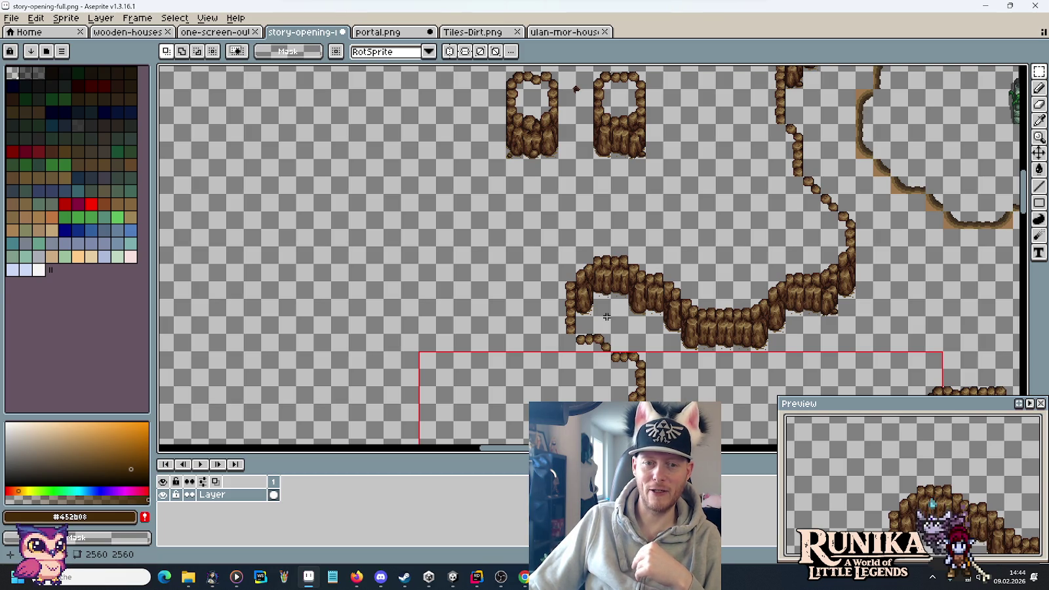
pyautogui.scroll(-1, 647, 261)
pyautogui.scroll(1, 647, 261)
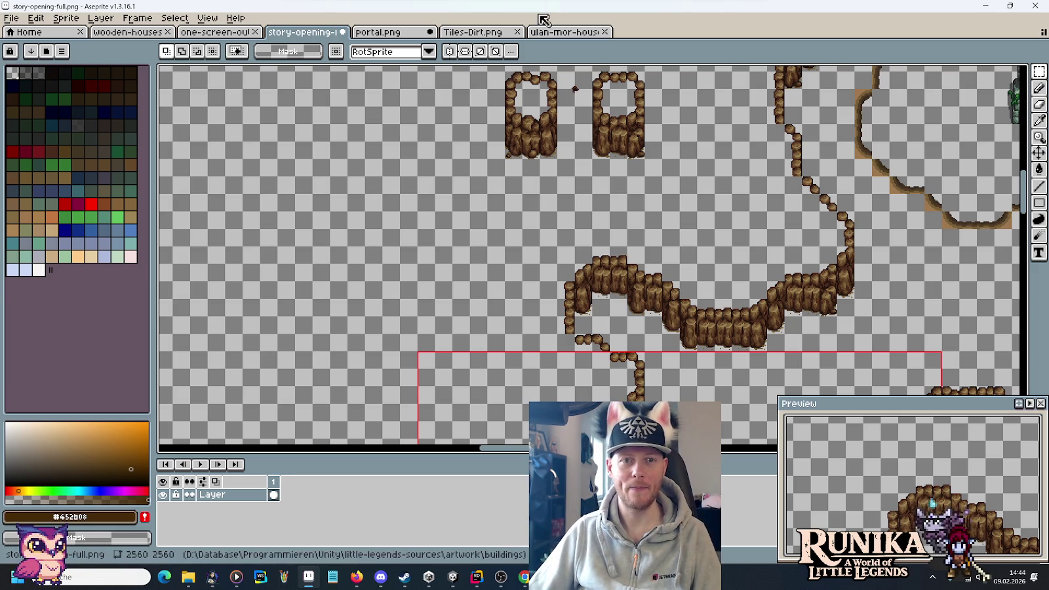
pyautogui.click(985, 5)
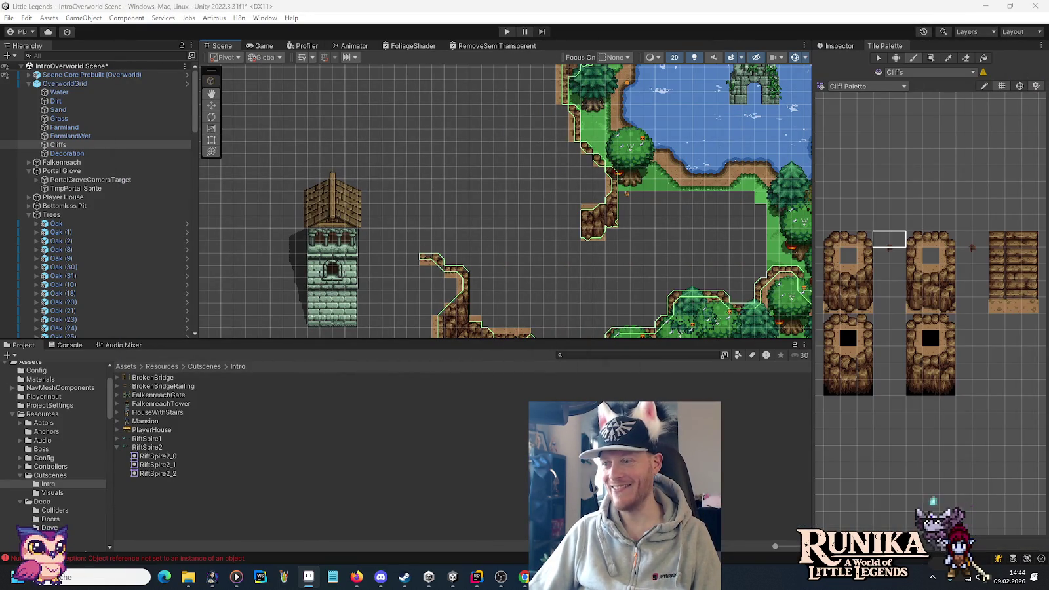
# Step: Paint three cliff tile columns below the lake, forming a stepped wall and a separate pillar
pyautogui.scroll(3, 663, 236)
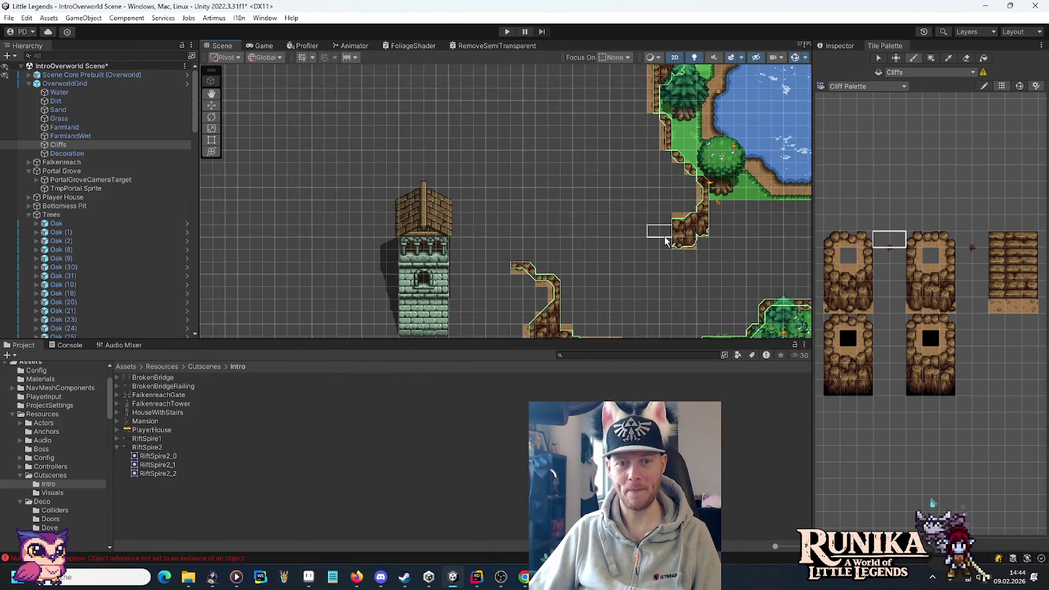
pyautogui.scroll(2, 660, 264)
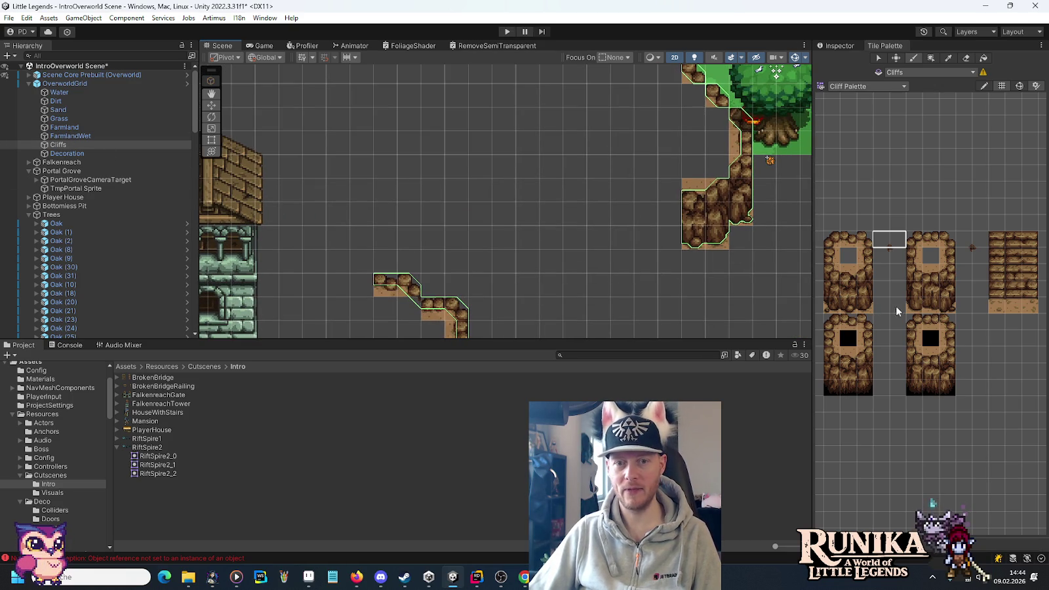
pyautogui.moveTo(923, 307); pyautogui.dragTo(930, 270)
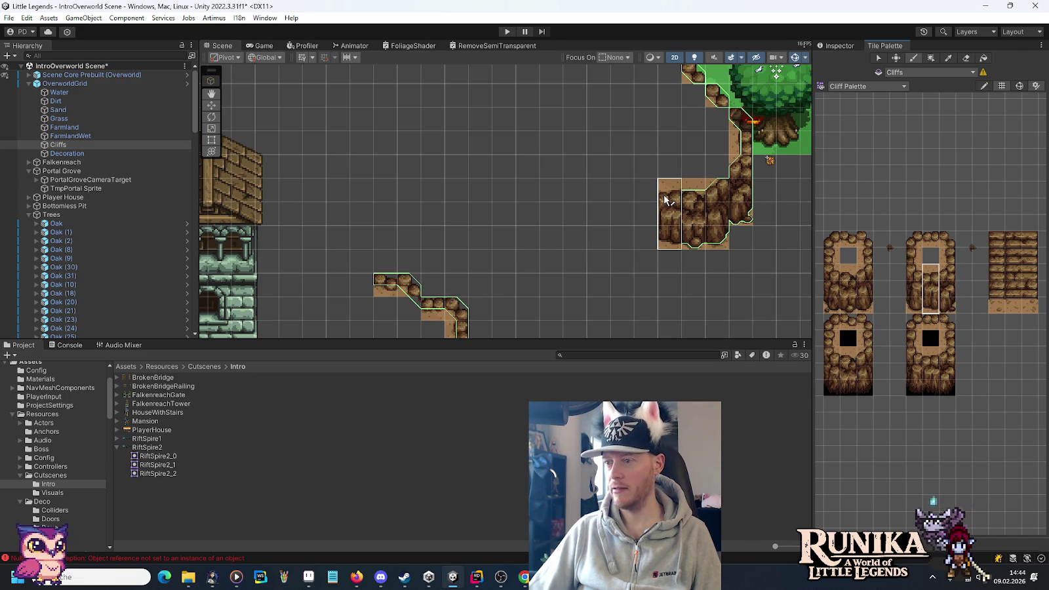
pyautogui.click(666, 200)
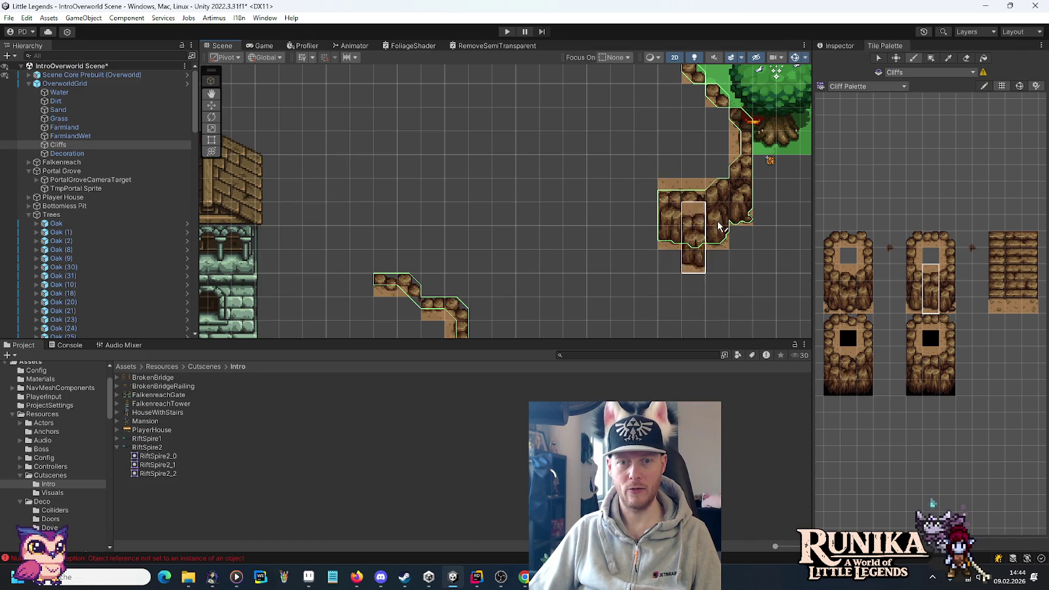
pyautogui.moveTo(864, 267); pyautogui.dragTo(865, 309)
pyautogui.click(646, 210)
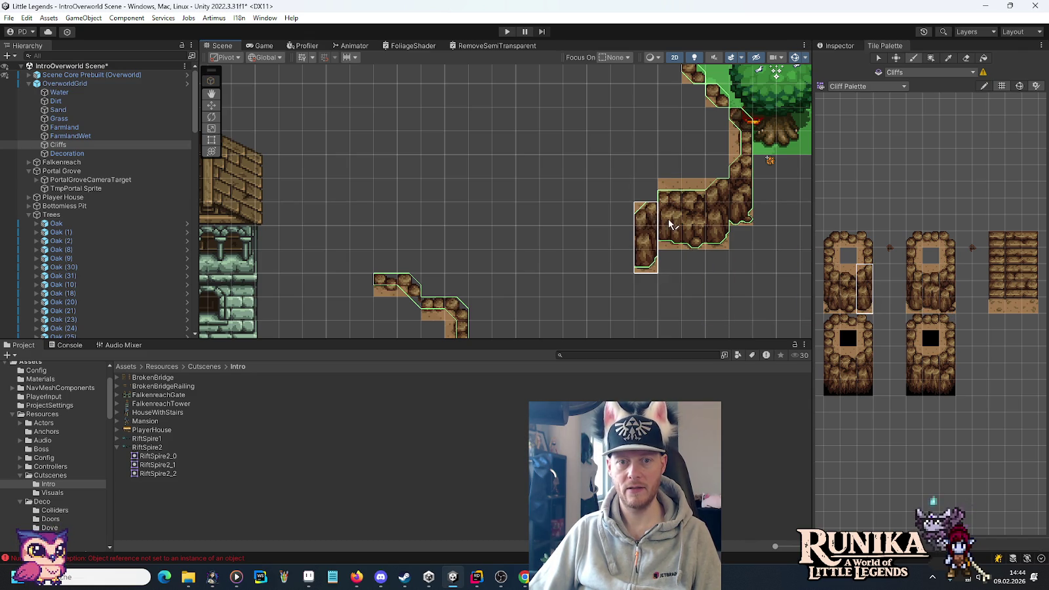
pyautogui.moveTo(948, 269); pyautogui.dragTo(948, 308)
pyautogui.click(620, 243)
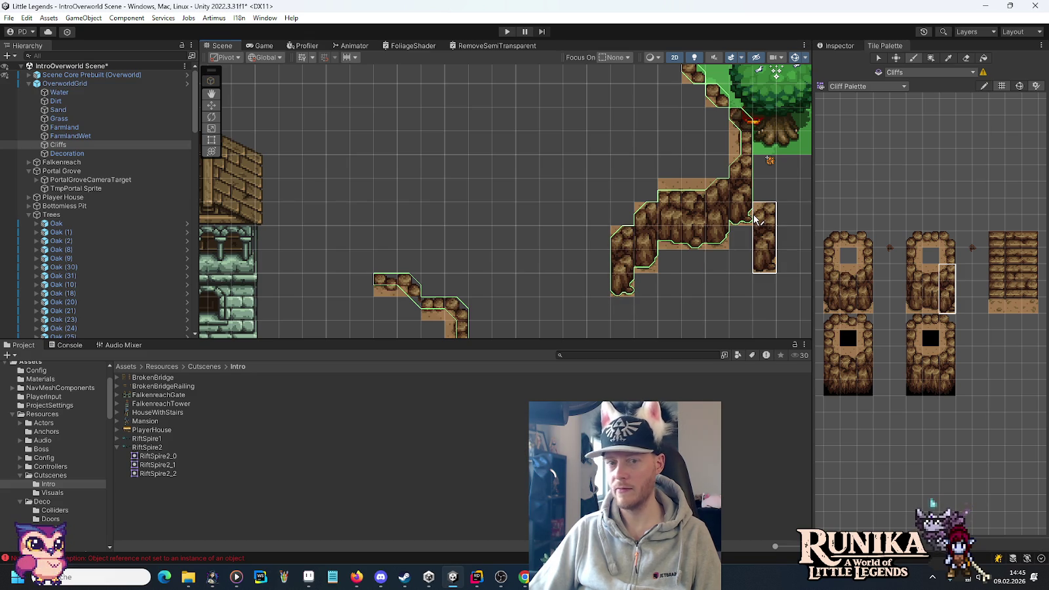